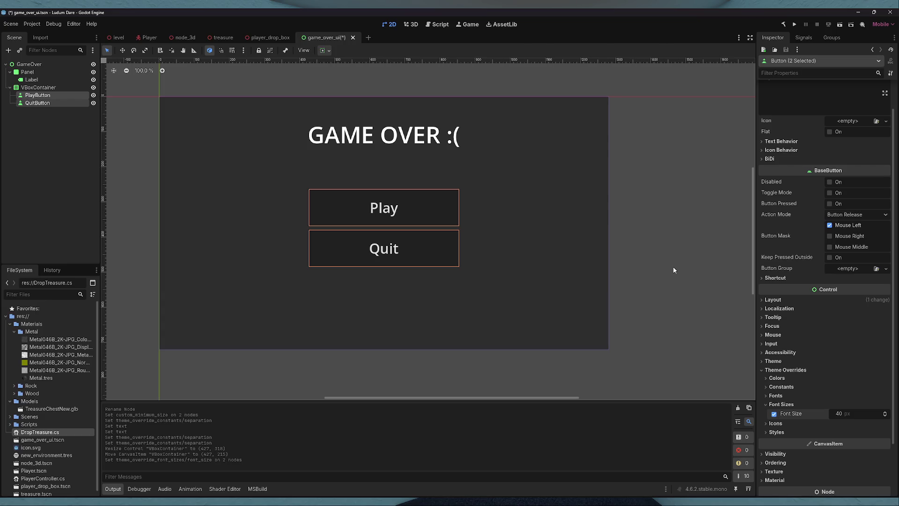
- Save the game over scene and rename the VBoxContainer node to ButtonHolder
key("ctrl+s")
left_click(42, 115)
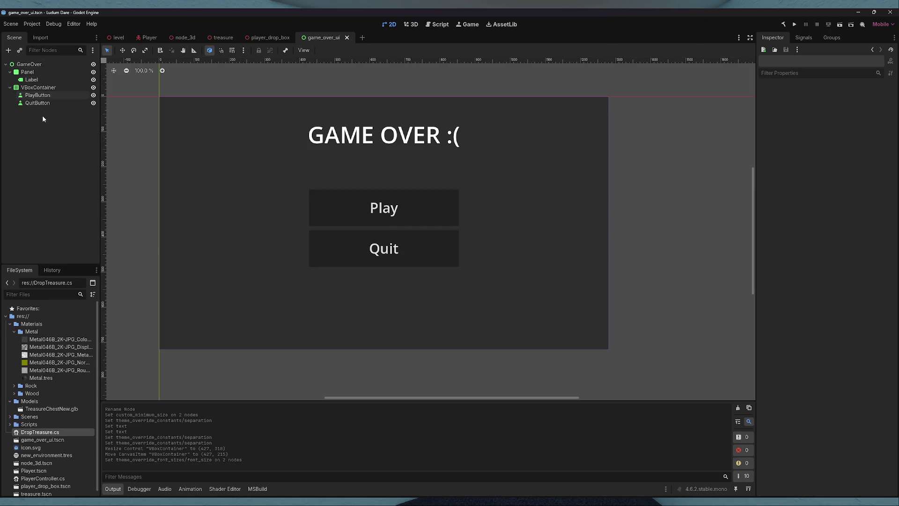
left_click(35, 88)
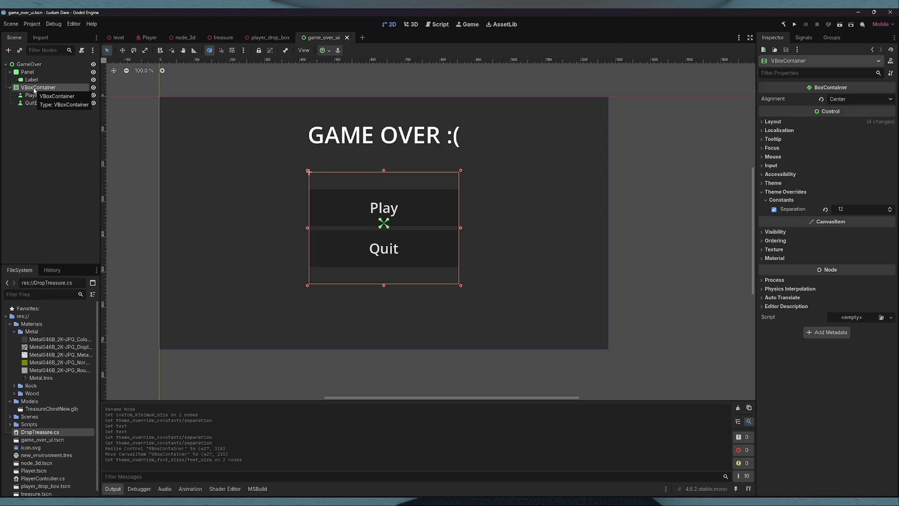
left_click(30, 137)
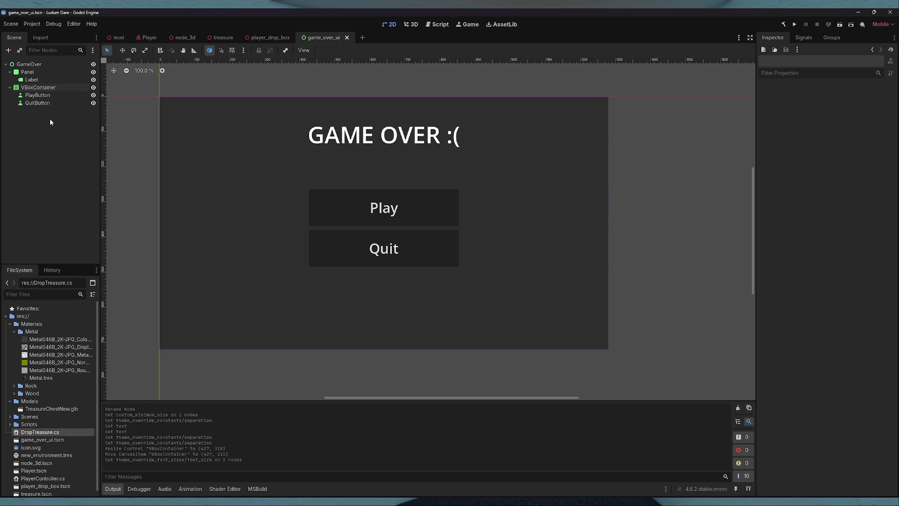
left_click(38, 95)
left_click(39, 89)
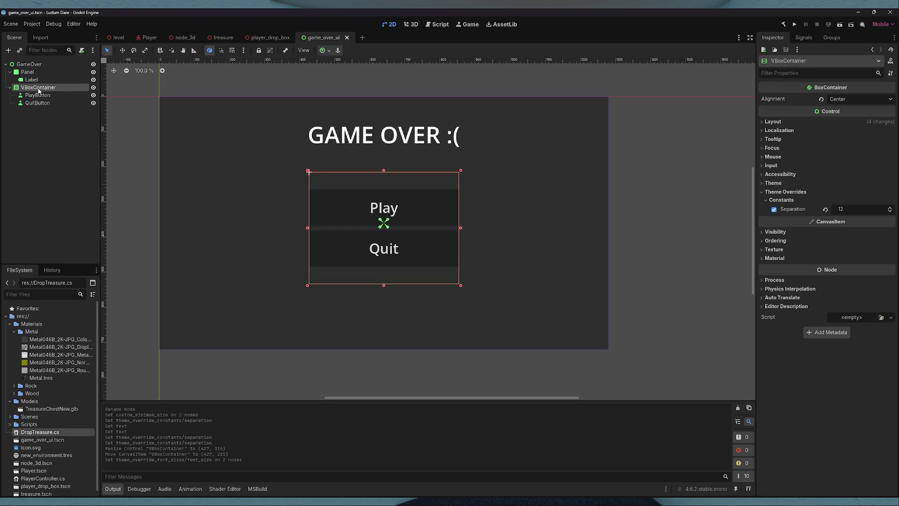
left_click(39, 89)
type("Button")
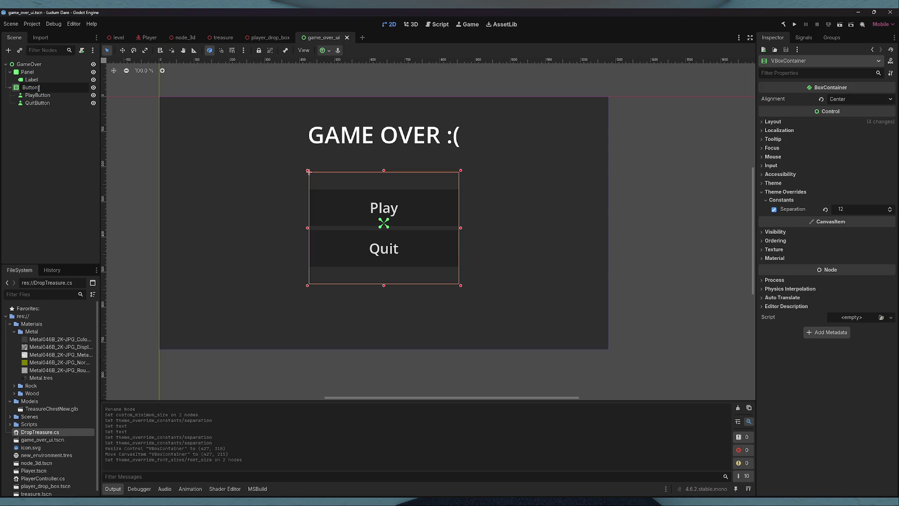
type("Holder")
left_click(41, 132)
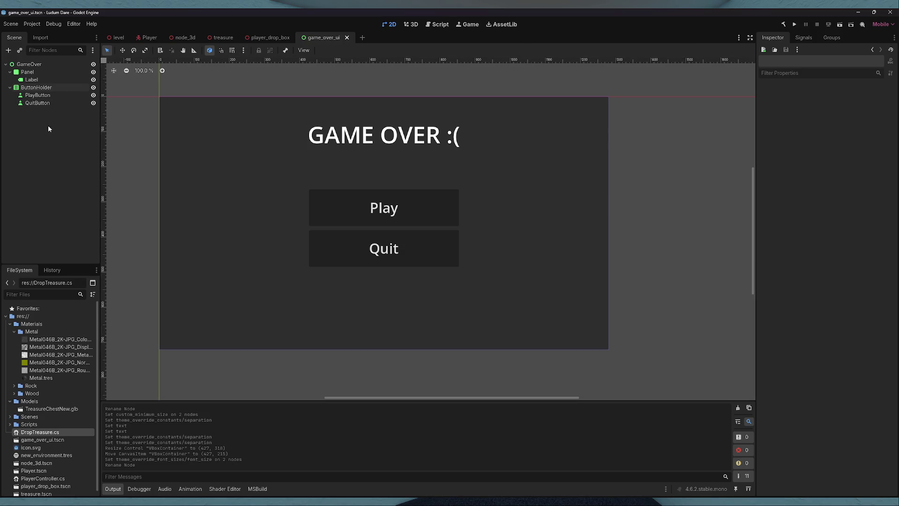
left_click(407, 212)
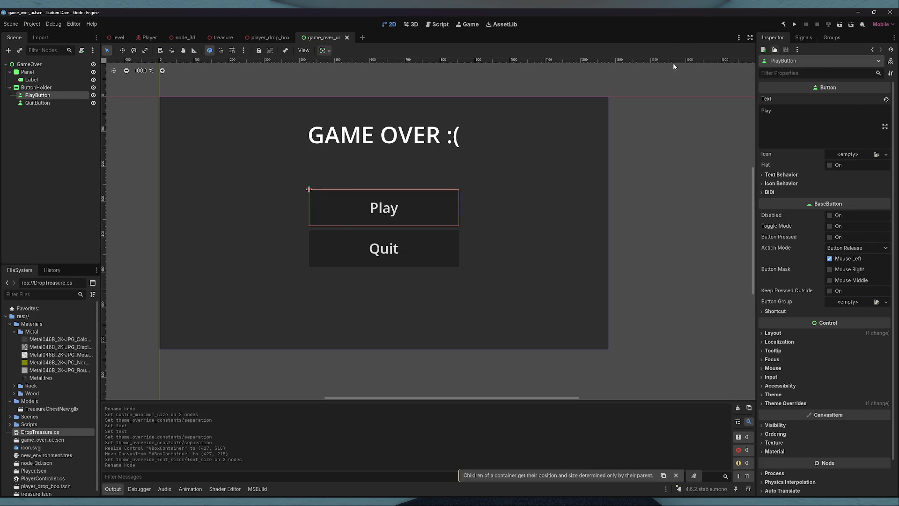
- Create a new C# script at res://GameOverUIManager.cs on the GameOver root node
left_click(46, 64)
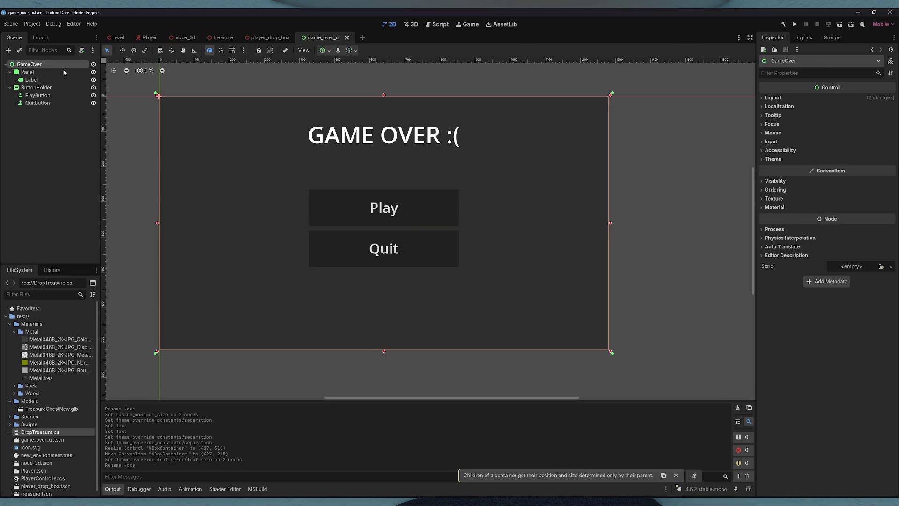
left_click(849, 267)
left_click(861, 279)
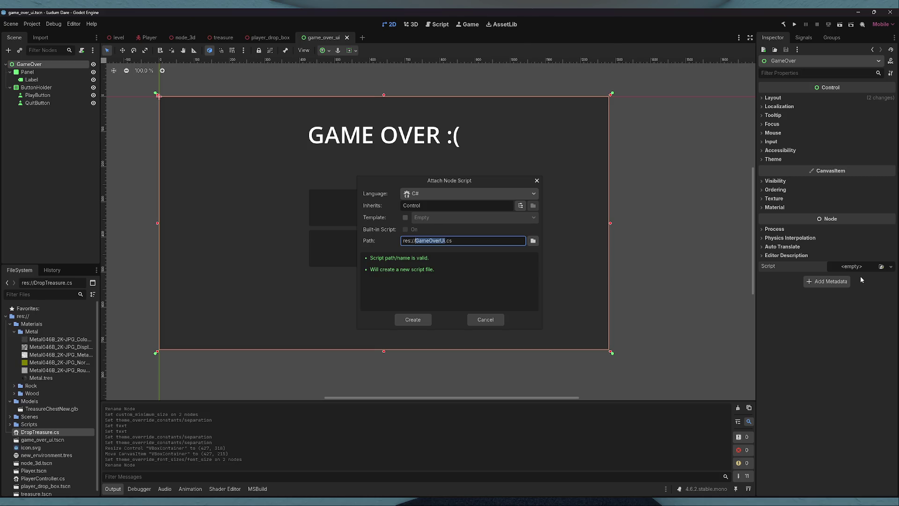
left_click_drag(440, 182, 385, 167)
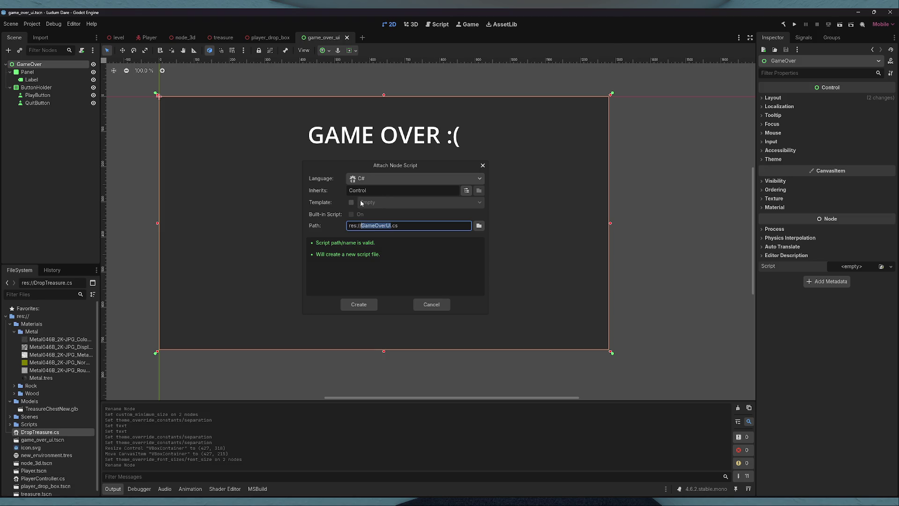
left_click_drag(370, 167, 368, 163)
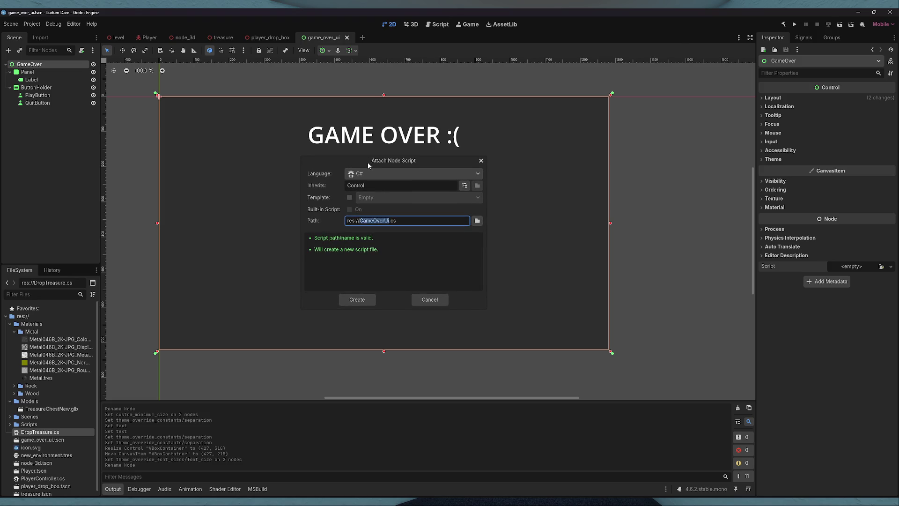
left_click(390, 221)
key("BackSpace")
type("IManager")
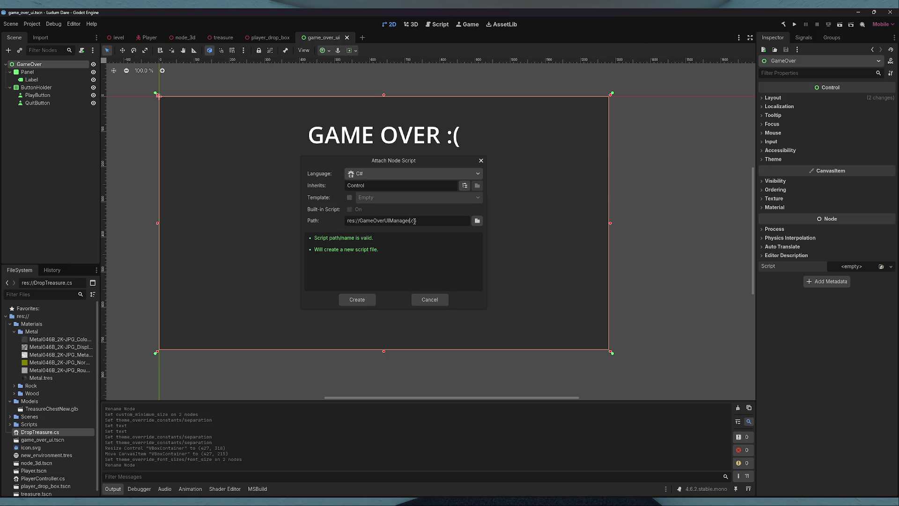
left_click(358, 298)
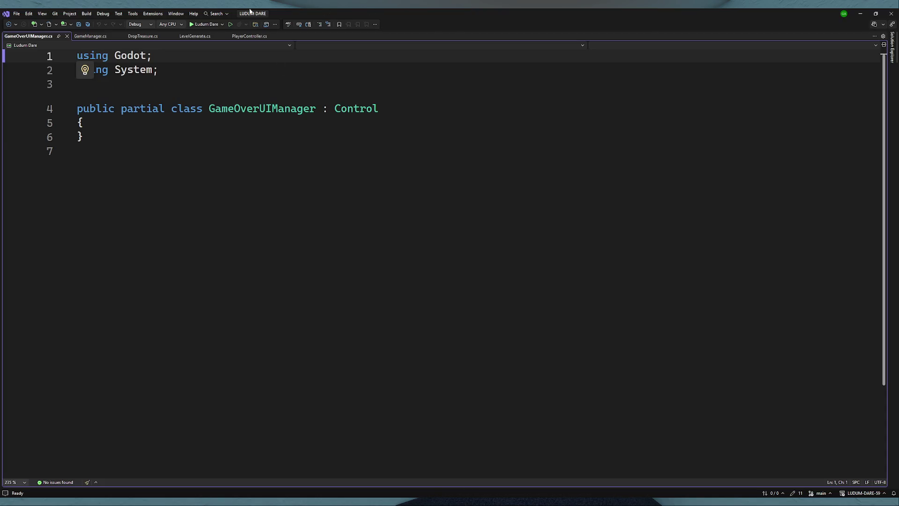
- Write an empty public void OnStart() method in the class and duplicate it below
left_click(206, 124)
key("Return")
type("pu")
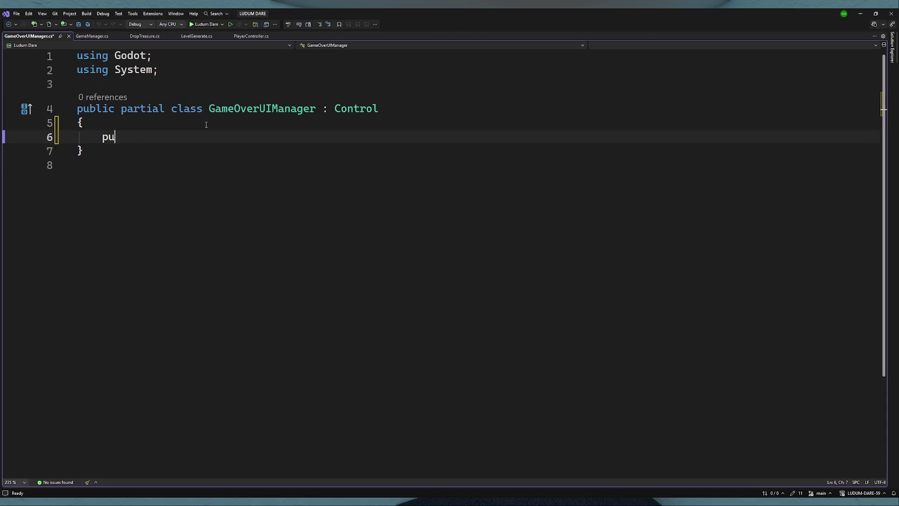
type("blic void ")
type("OnSt")
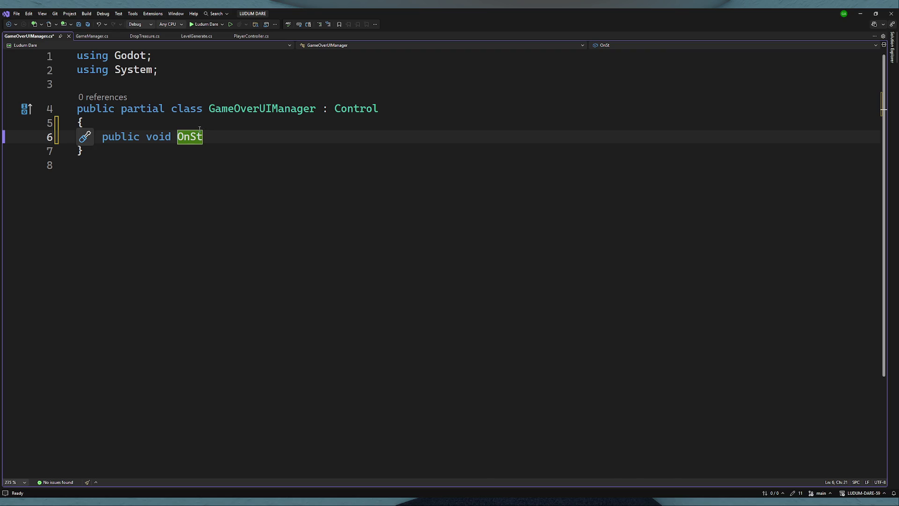
type("art(*")
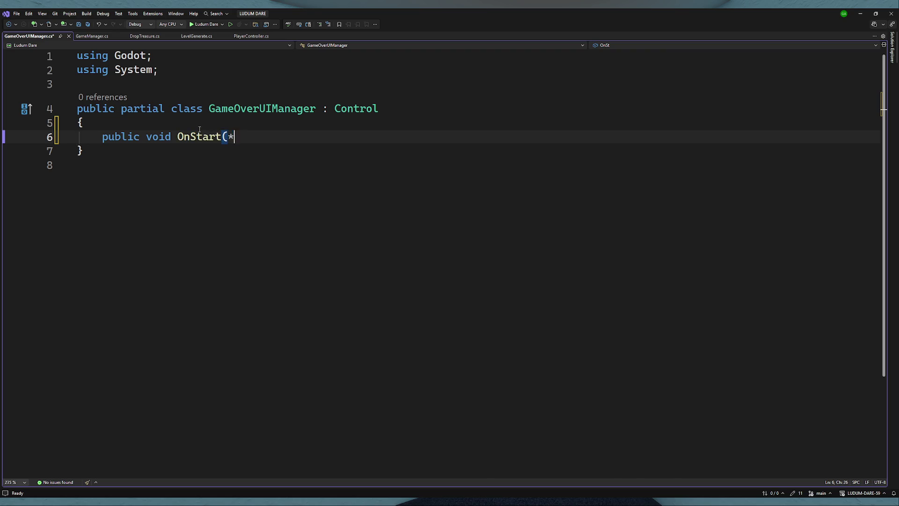
type(")")
key("Return")
type("{")
key("Return")
key("ctrl+s")
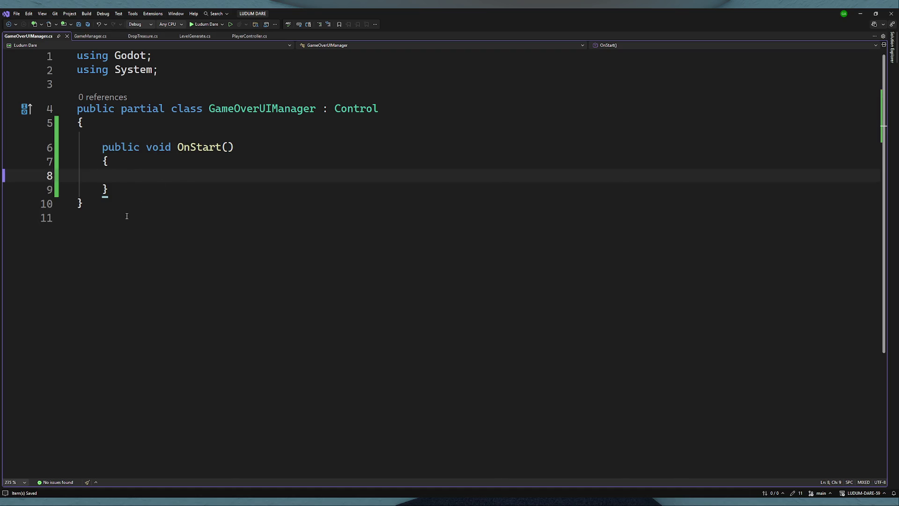
left_click(117, 186)
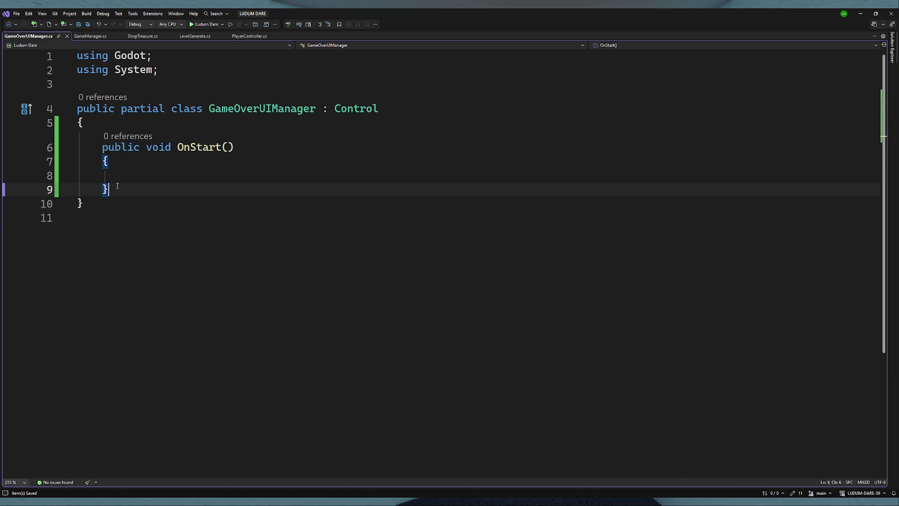
key("ctrl+v")
- Rename the two methods to OnMenuButtonPressed and OnQuitButtonPressed
left_click(221, 228)
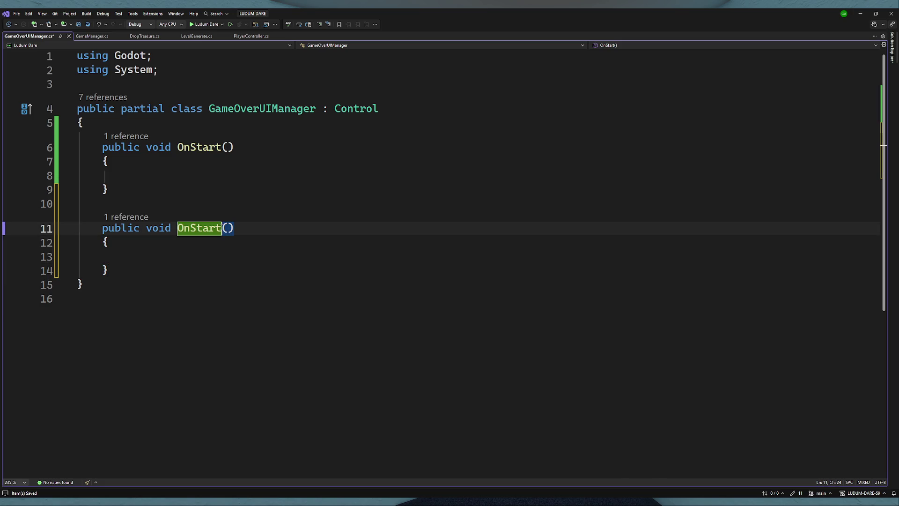
left_click(222, 148)
type("ButtonPressed")
left_click_drag(221, 148, 191, 149)
type("Menu")
double_click(199, 228)
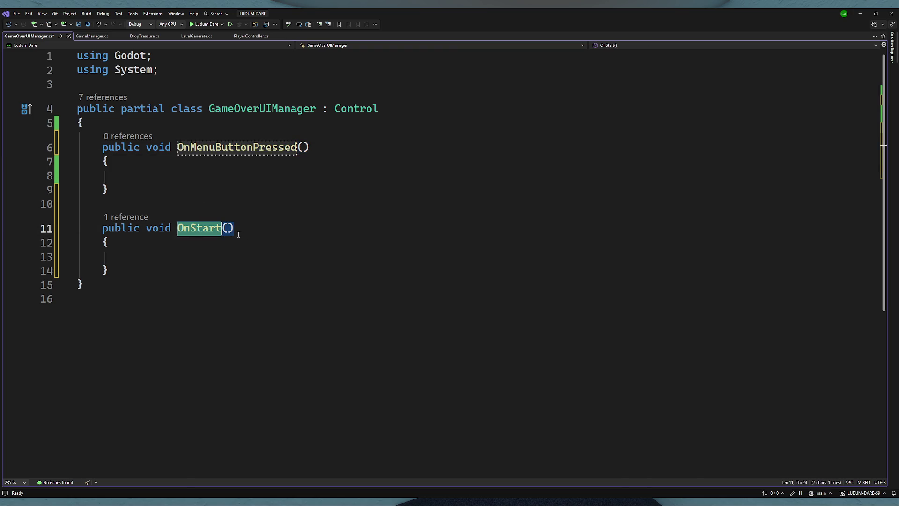
type("On")
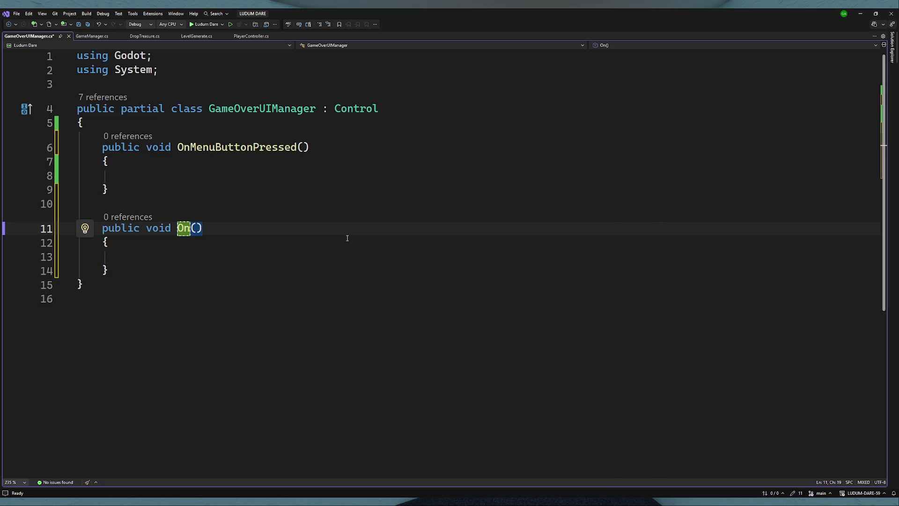
type("Quit")
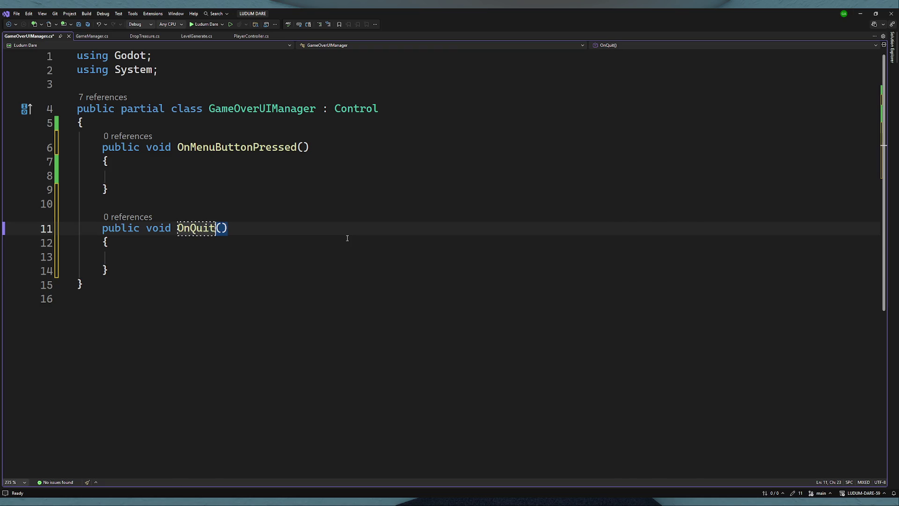
type("ButtonPressed")
- Save the rename and make OnQuitButtonPressed call GetTree().Quit(), then return to Godot
key("ctrl+s")
left_click(240, 254)
type("App")
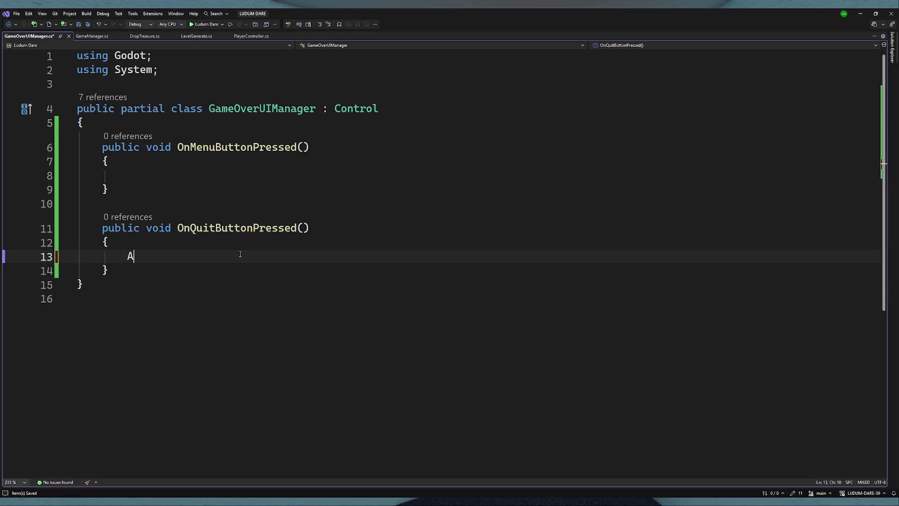
key("BackSpace")
key("BackSpace")
key("BackSpace")
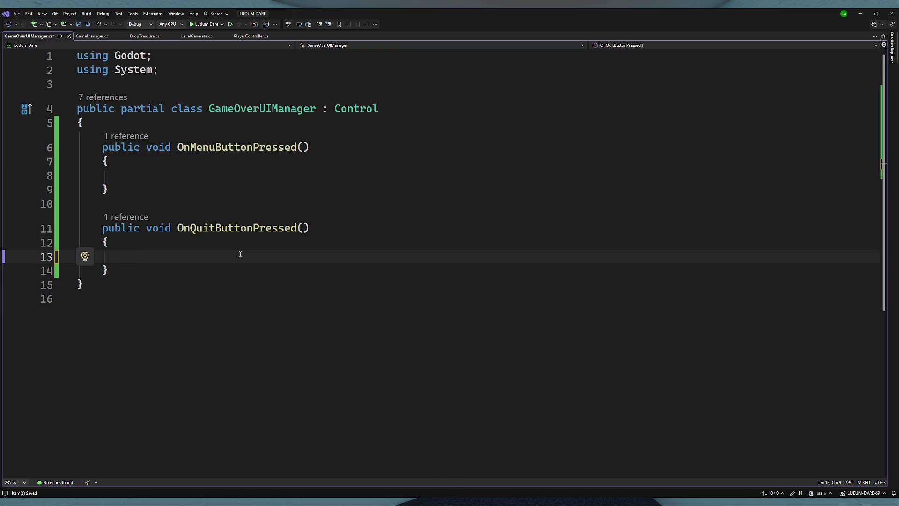
type("QGet")
type("Tree()")
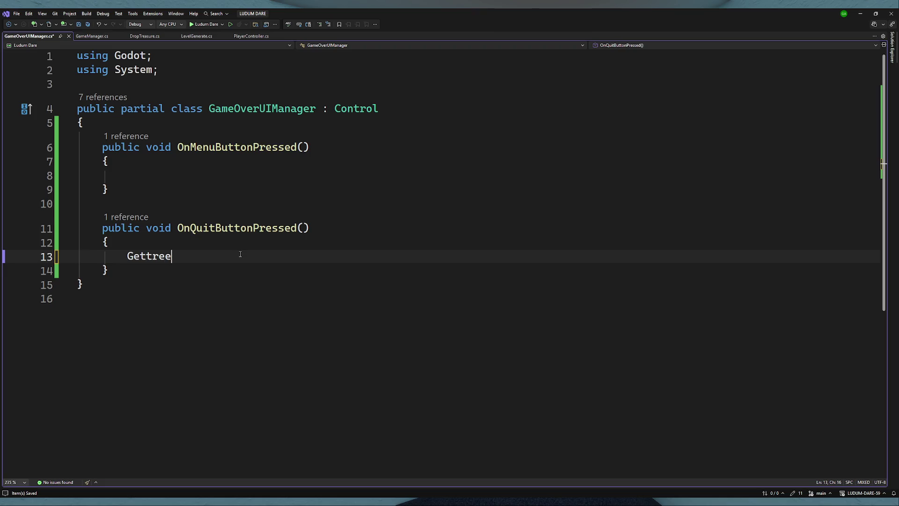
type(".qu")
type("();")
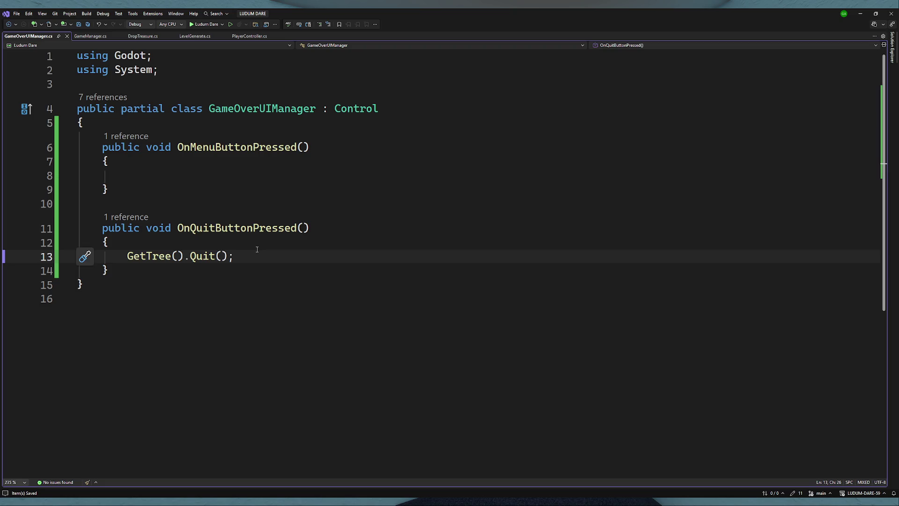
left_click(219, 187)
left_click(214, 171)
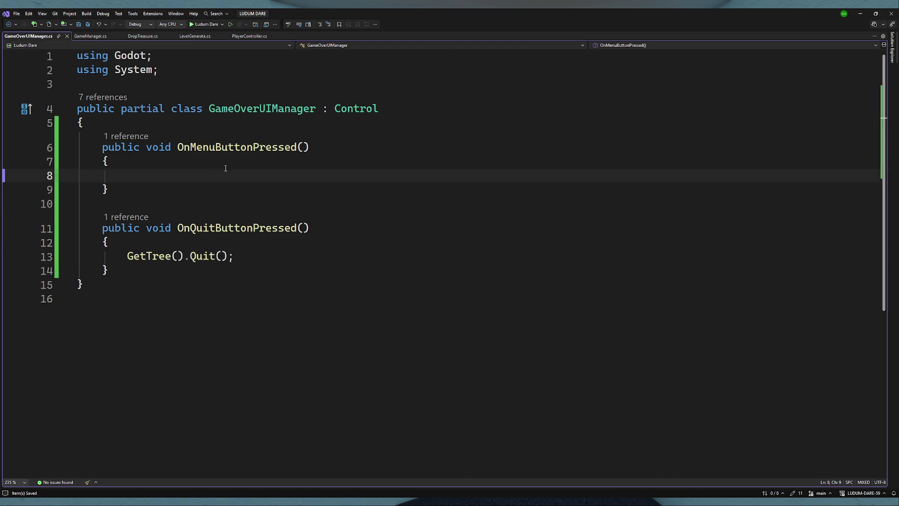
key("alt+Tab")
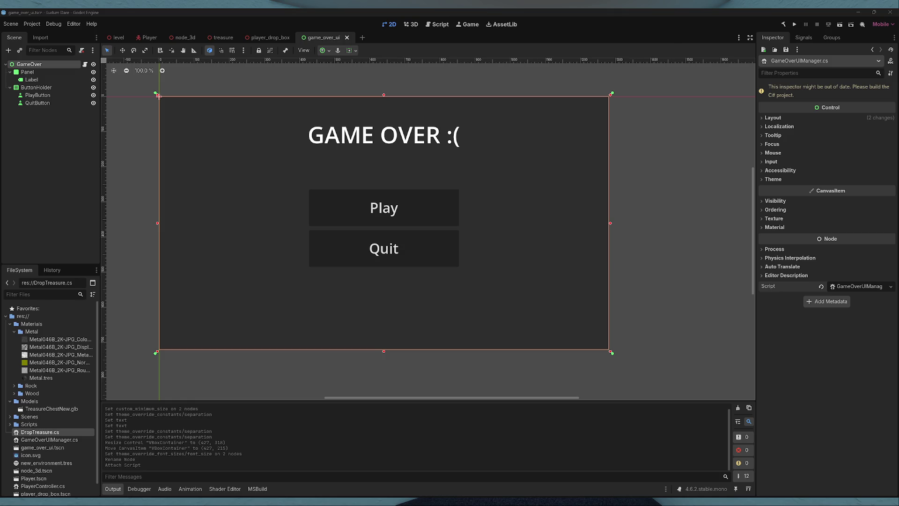
- Select QuitButton and try connecting its pressed signal, cancelling when no script methods appear
left_click(563, 12)
left_click(398, 208)
left_click(406, 246)
left_click(373, 224)
left_click(381, 227)
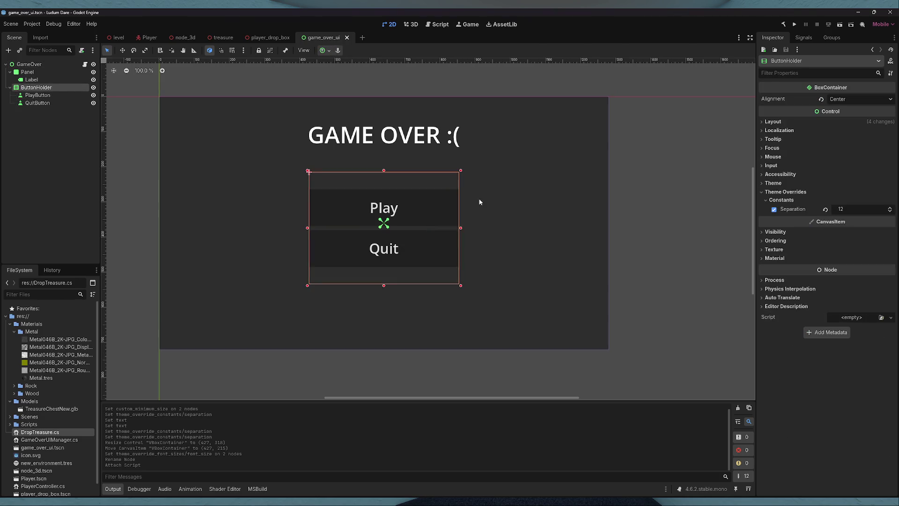
left_click(400, 242)
left_click(804, 37)
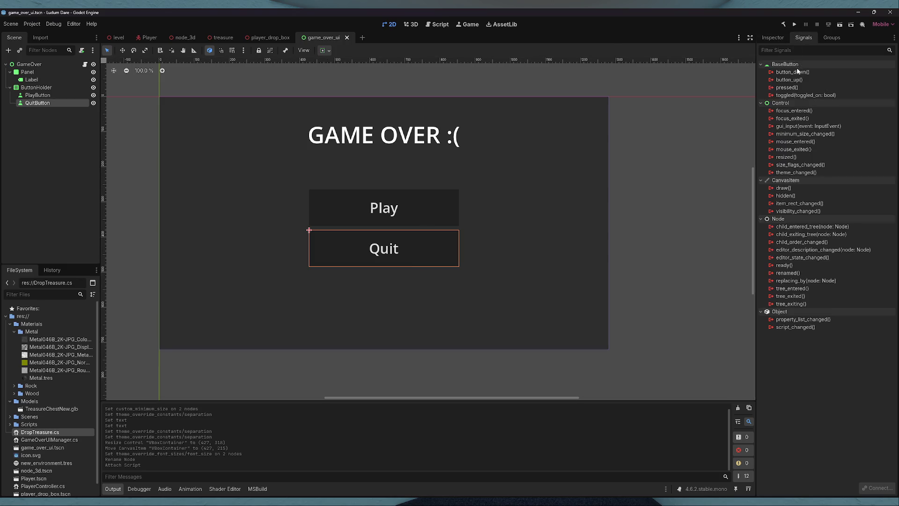
double_click(787, 88)
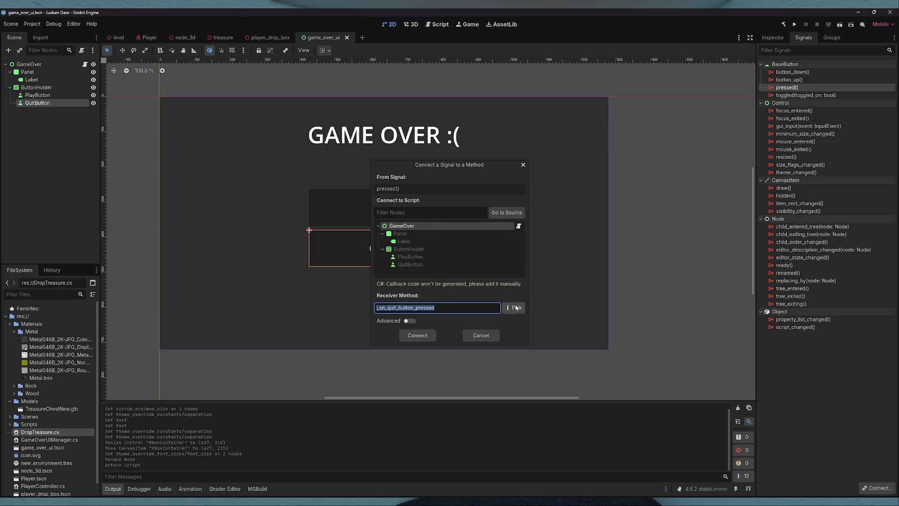
left_click(514, 308)
left_click(507, 325)
left_click(507, 325)
left_click(506, 338)
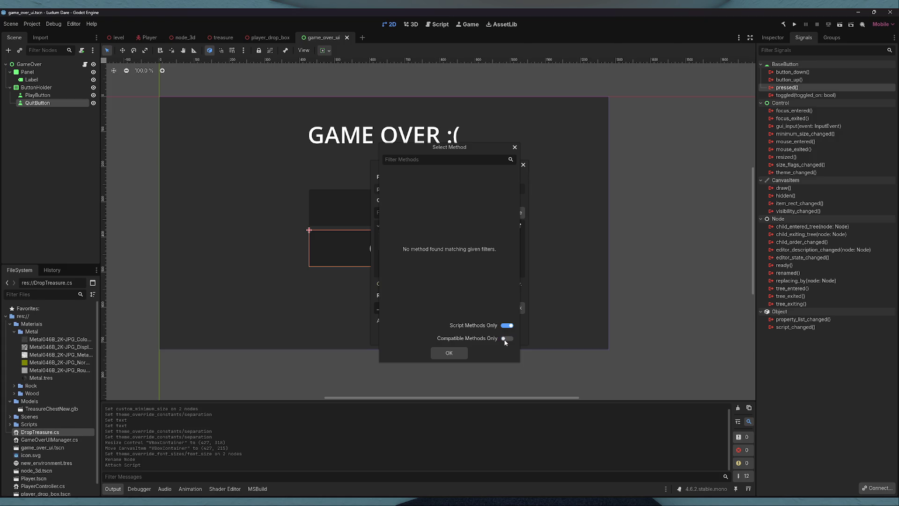
left_click(516, 148)
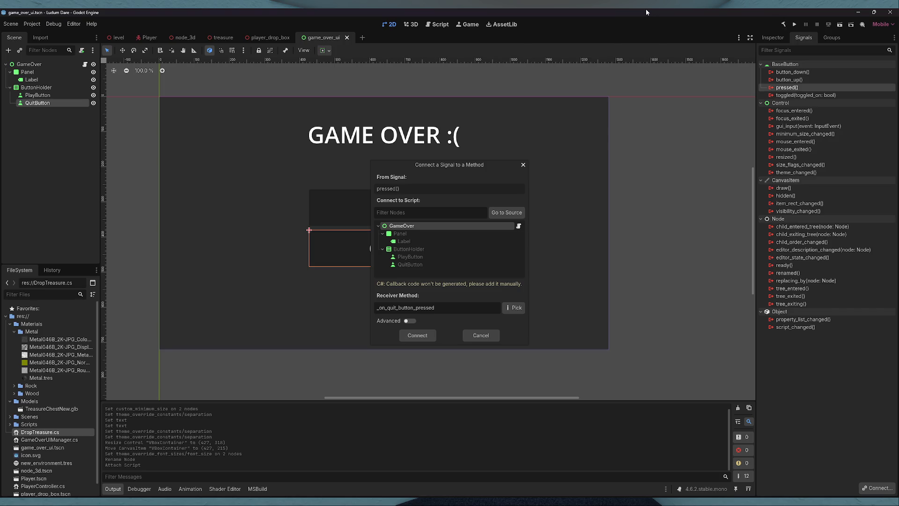
left_click(523, 165)
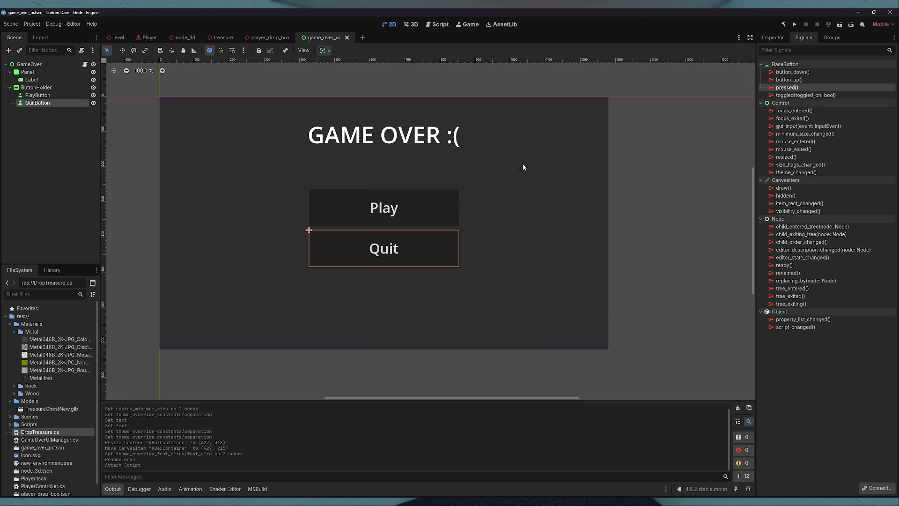
- Build the C# project and connect QuitButton's pressed signal to OnQuitButtonPressed
left_click(784, 24)
double_click(787, 87)
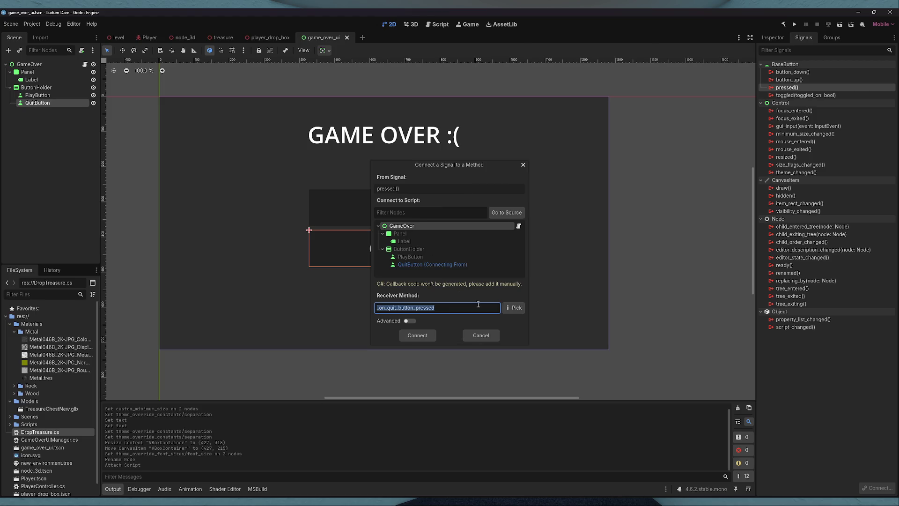
left_click(513, 307)
double_click(431, 189)
left_click(412, 330)
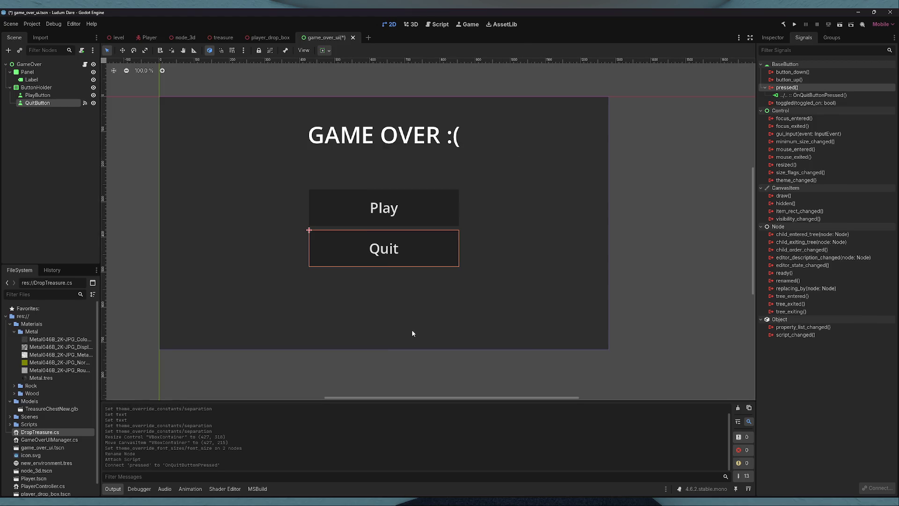
- Connect PlayButton's pressed signal to OnMenuButtonPressed
left_click(48, 96)
double_click(784, 88)
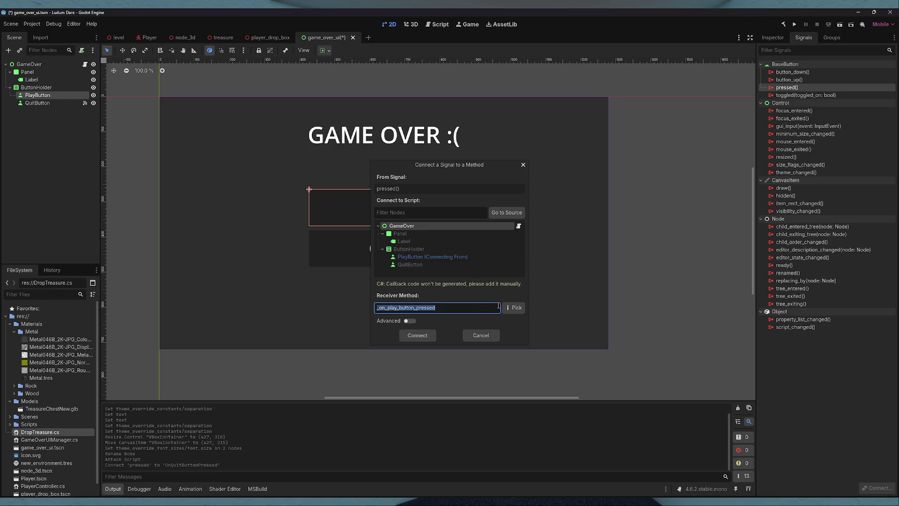
left_click(516, 308)
double_click(429, 182)
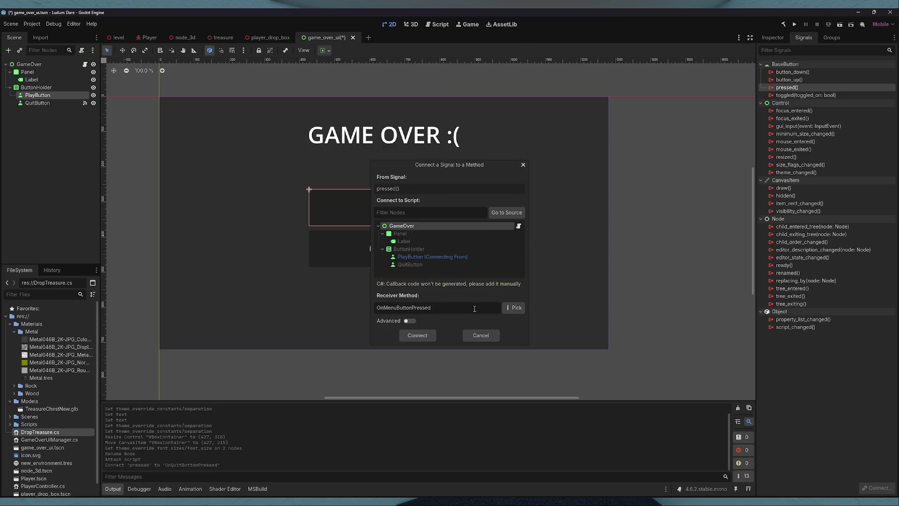
left_click(432, 335)
double_click(35, 95)
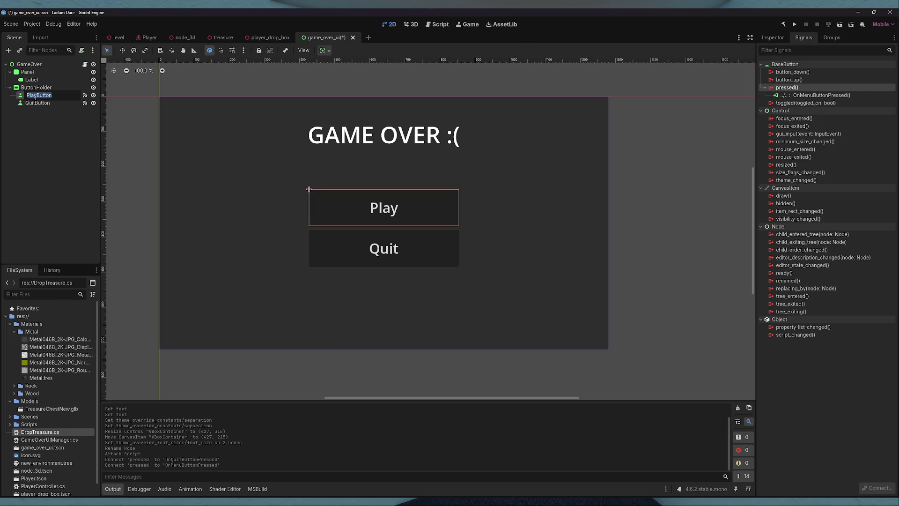
- Rename the PlayButton node to MenuButton
left_click_drag(38, 95, 21, 95)
type("menu")
key("Return")
key("BackSpace")
type("Menu")
key("Return")
- Set MenuButton's Text property to Menu and save the scene
left_click(48, 113)
left_click(39, 95)
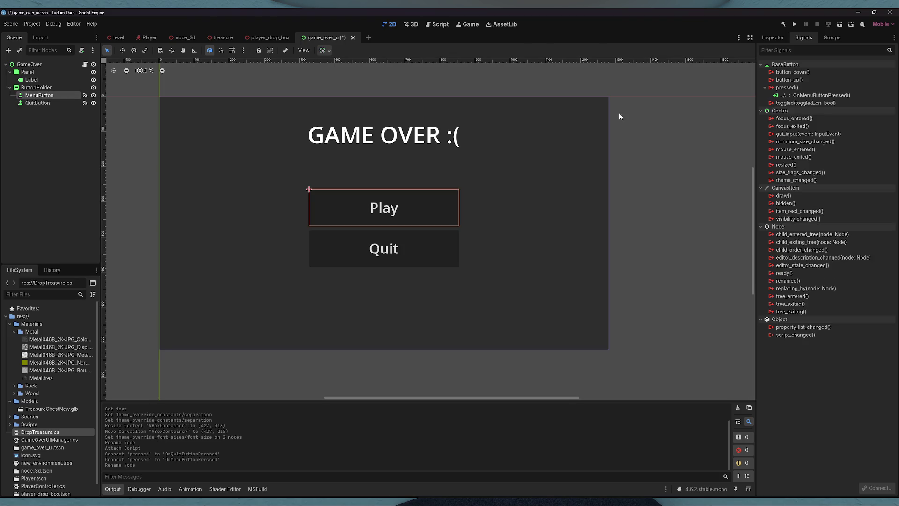
left_click(773, 38)
double_click(767, 110)
type("menu")
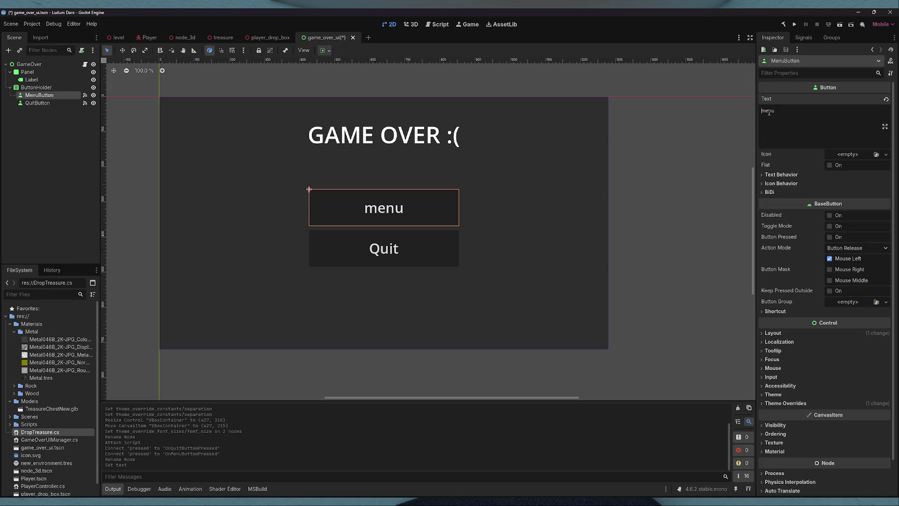
key("BackSpace")
type("M")
key("BackSpace")
key("BackSpace")
key("BackSpace")
key("BackSpace")
type("Menu")
key("ctrl+s")
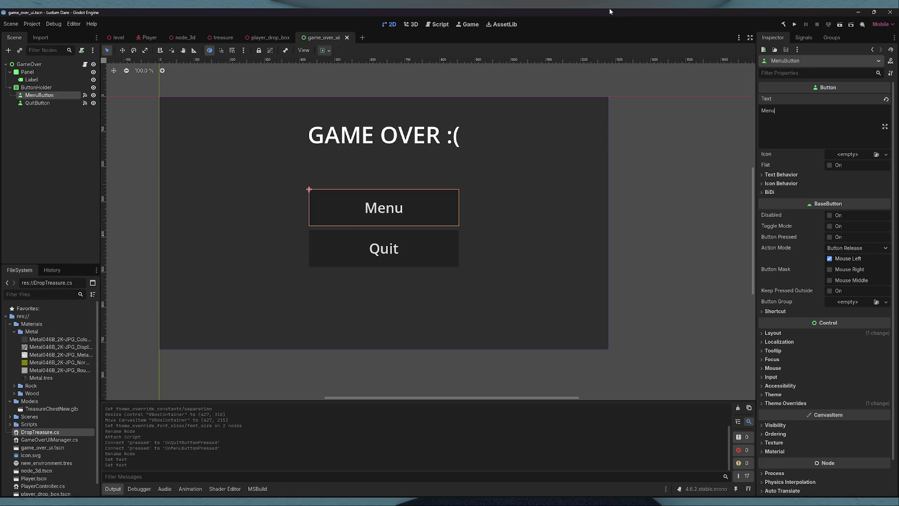
- Change MenuButton's label to Main Menu and save again
left_click(78, 127)
left_click(43, 103)
left_click(49, 97)
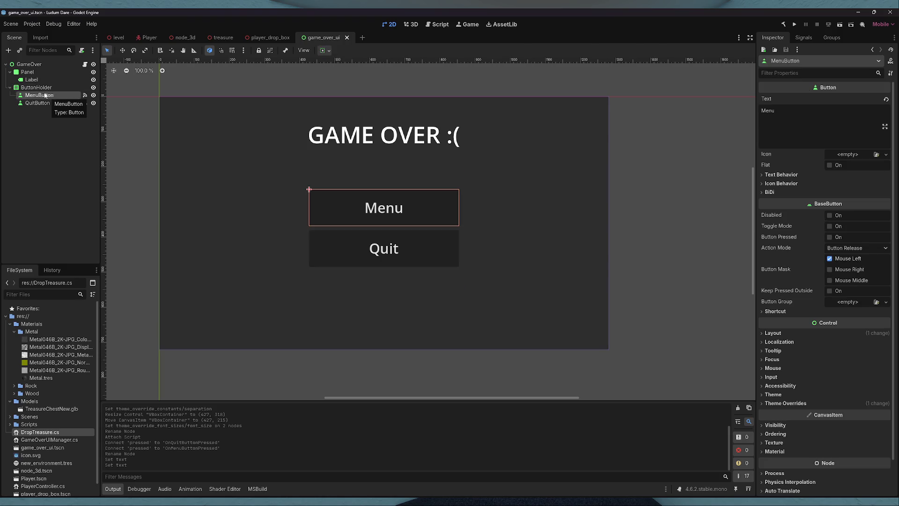
left_click(80, 149)
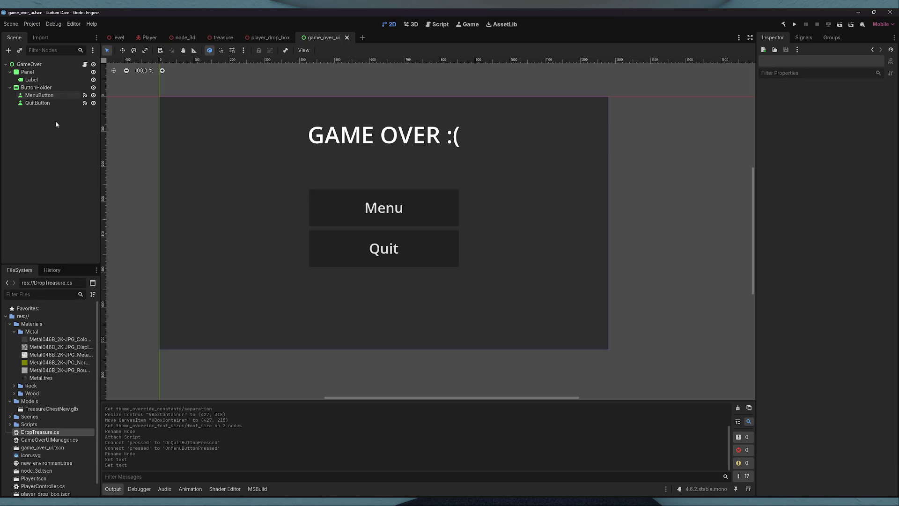
left_click(39, 95)
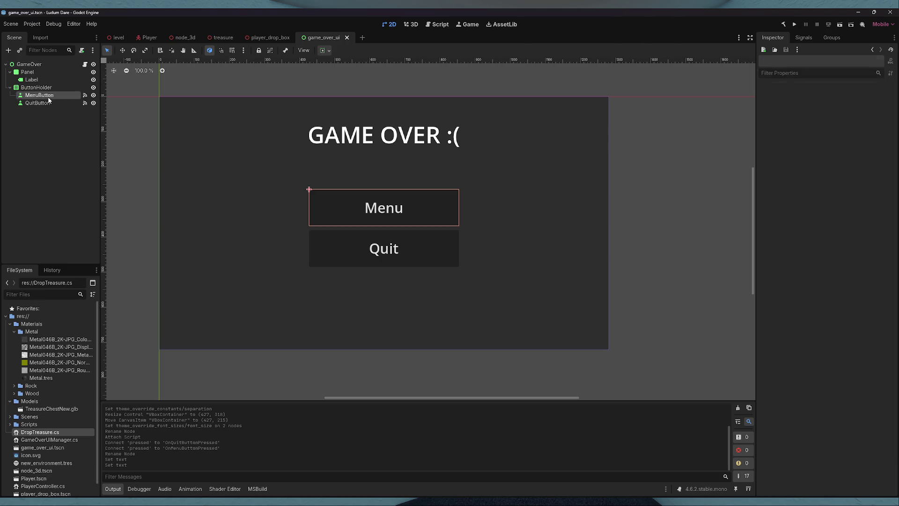
type("Main Menu")
key("ctrl+s")
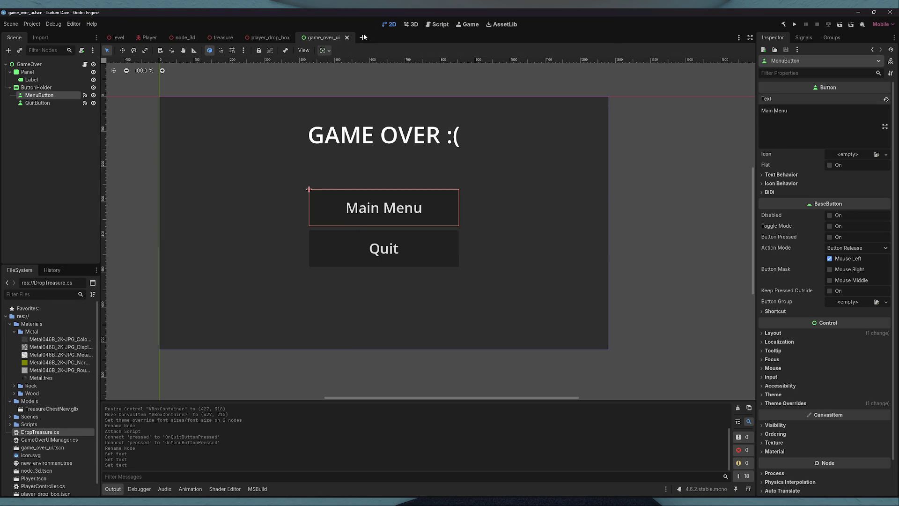
- Rename the GameOver root node to UIHolder
left_click(35, 65)
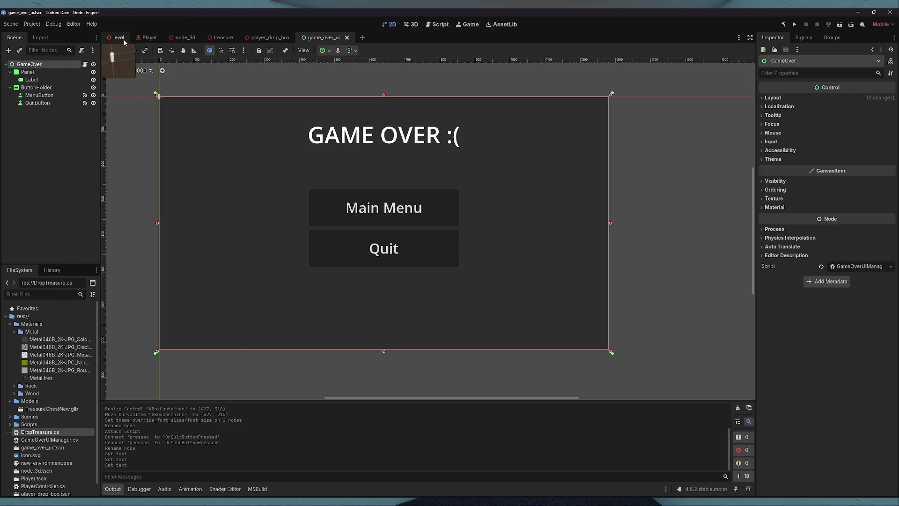
left_click(119, 37)
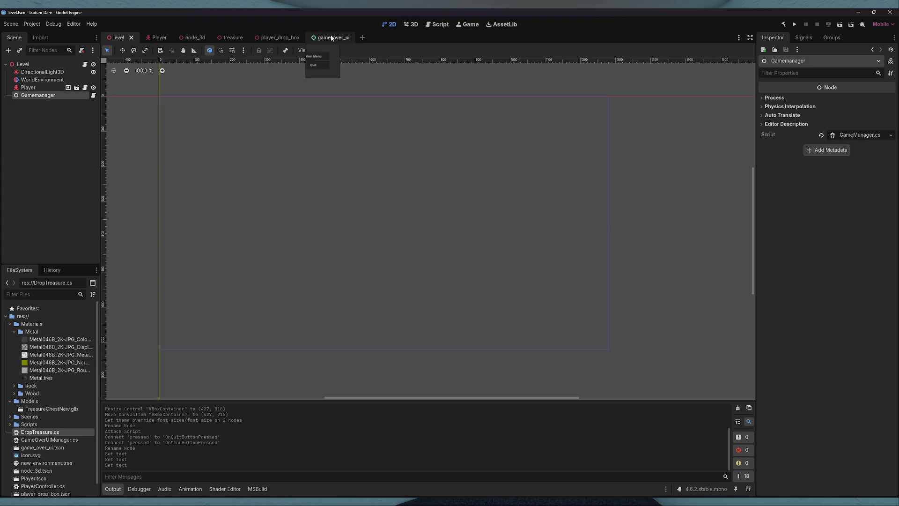
left_click(330, 38)
double_click(42, 66)
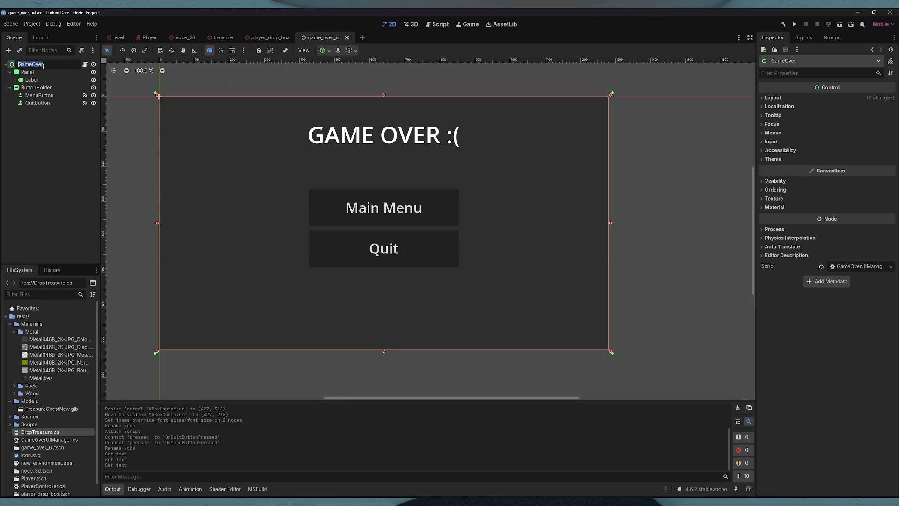
type("UI")
type("Holder")
left_click(56, 142)
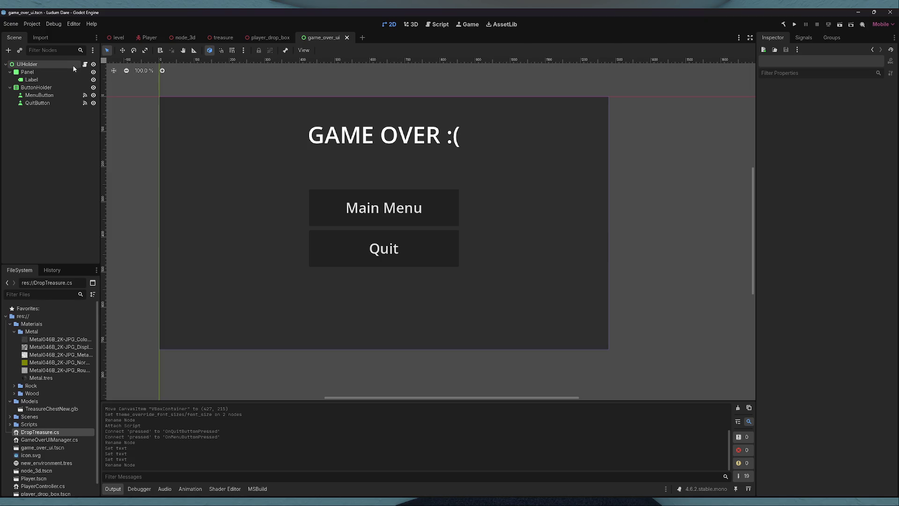
right_click(39, 66)
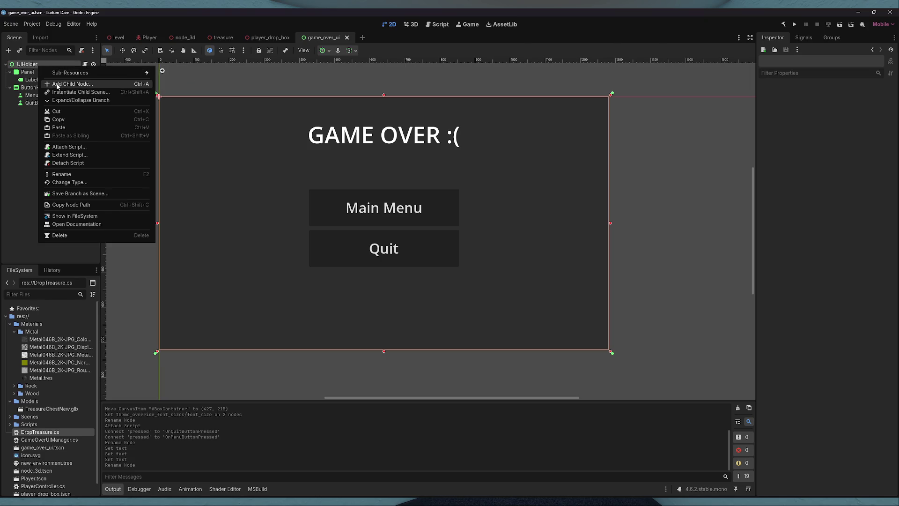
- Open GameOverUIManager.cs and copy its OnMenuButtonPressed and OnQuitButtonPressed methods
left_click(79, 64)
left_click(85, 64)
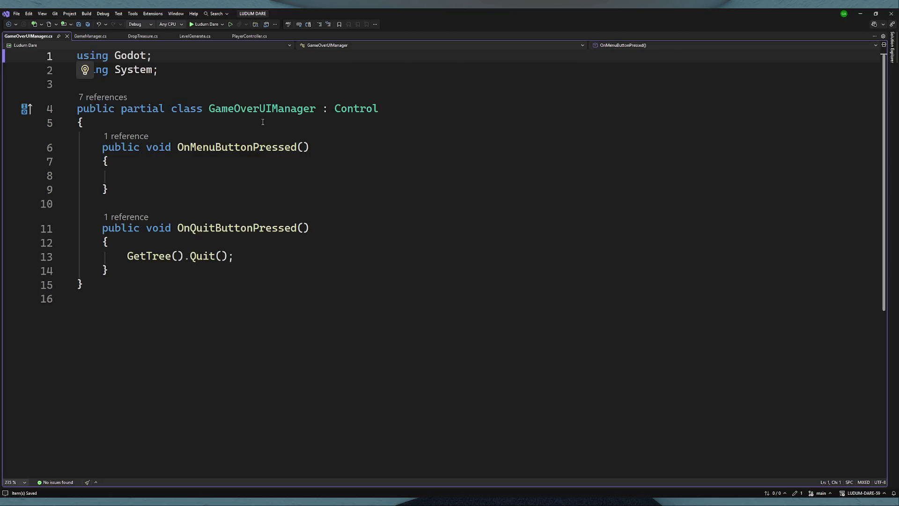
left_click(861, 13)
mouse_move(108, 270)
left_mouse_down()
mouse_move(126, 147)
mouse_move(101, 147)
left_mouse_up()
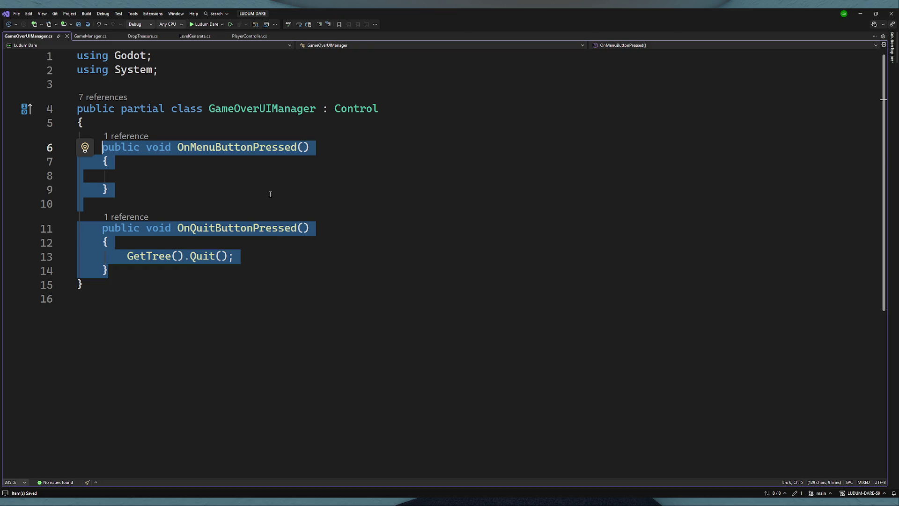
left_click(860, 14)
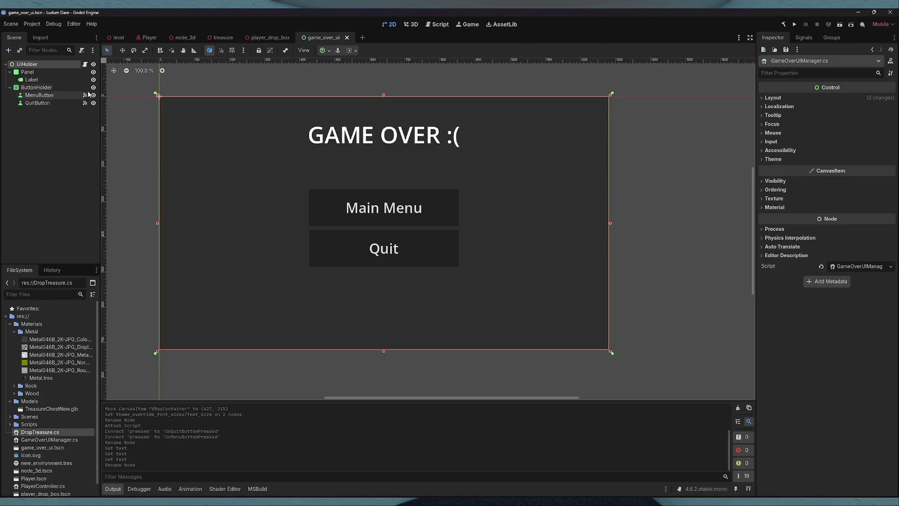
- Clear UIHolder's script and attach a new C# script named UIManger.cs
left_click(890, 266)
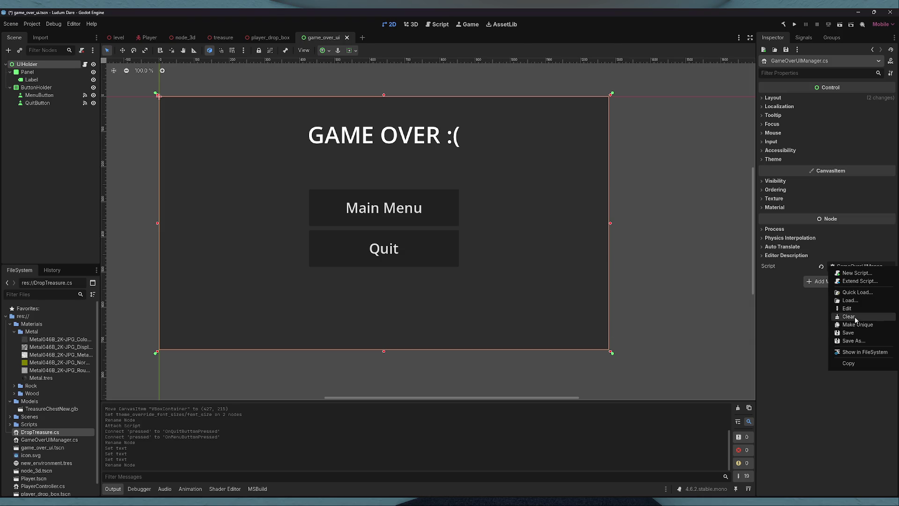
left_click(855, 316)
left_click(842, 267)
left_click(859, 278)
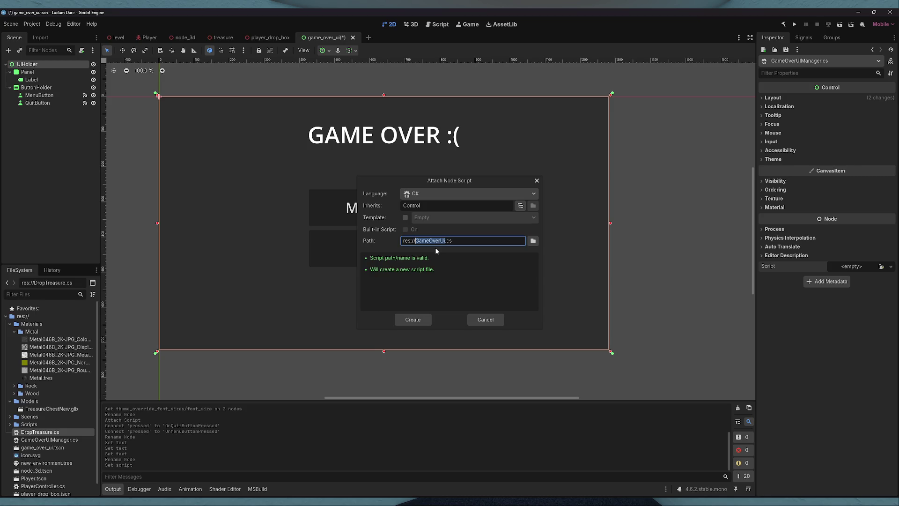
type("UIMang")
type("e")
type("r")
left_click(412, 319)
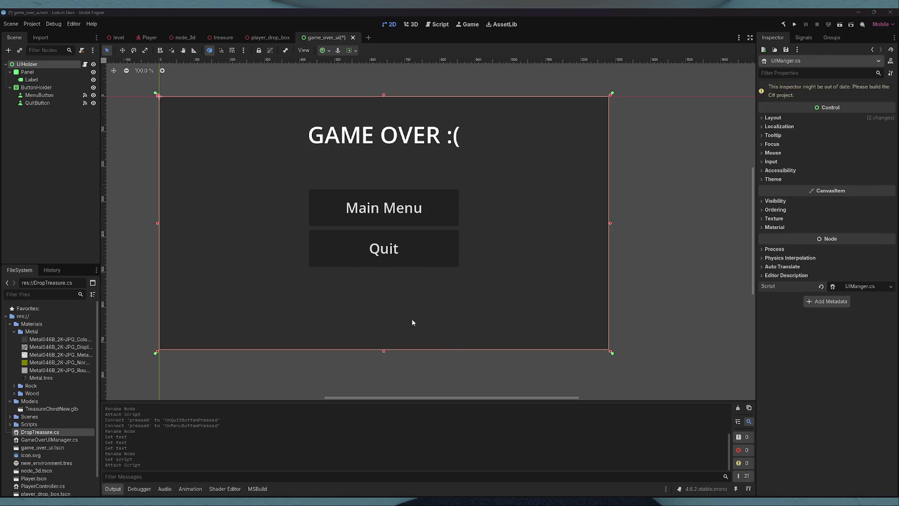
- Paste the two button methods into the UIManger class body
left_click(176, 126)
type("\\")
key("Return")
key("BackSpace")
key("BackSpace")
type("public void OnMenuButtonPressed()     {      }      public void OnQuitButtonPressed()     {         GetTree().Quit();     }")
left_click(90, 147)
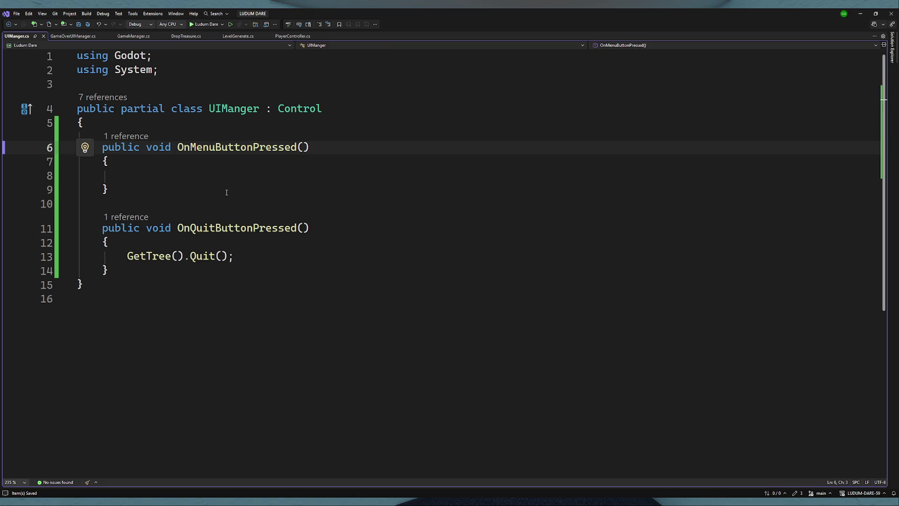
- Select the GetTree().Quit() line, then return to Godot's node signal list
left_click_drag(233, 256, 110, 242)
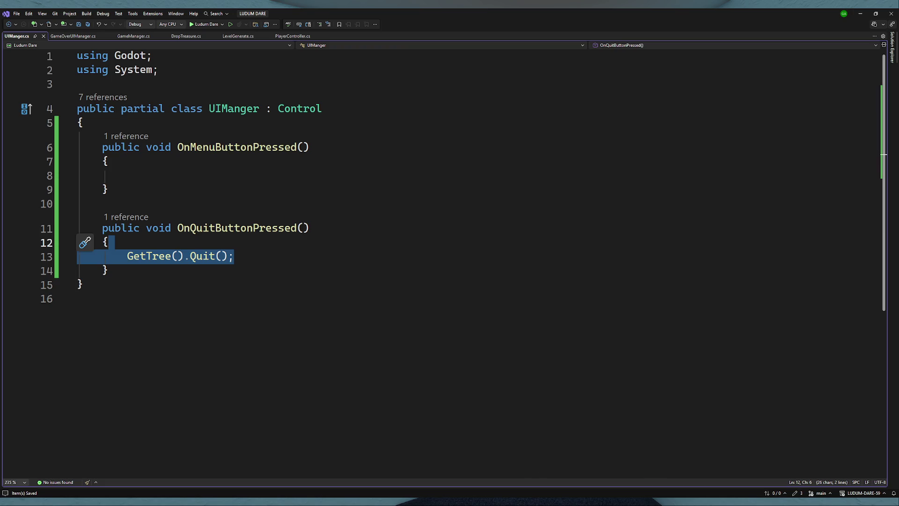
key("alt+Tab")
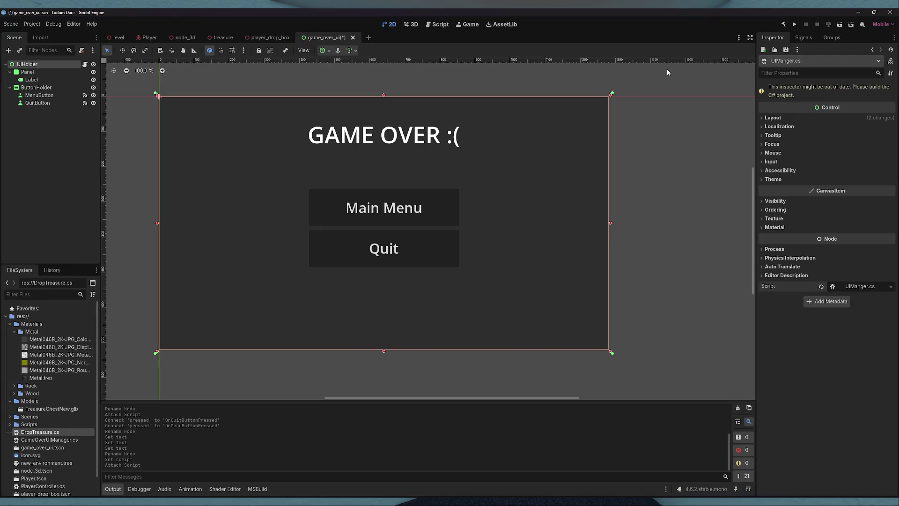
left_click(812, 36)
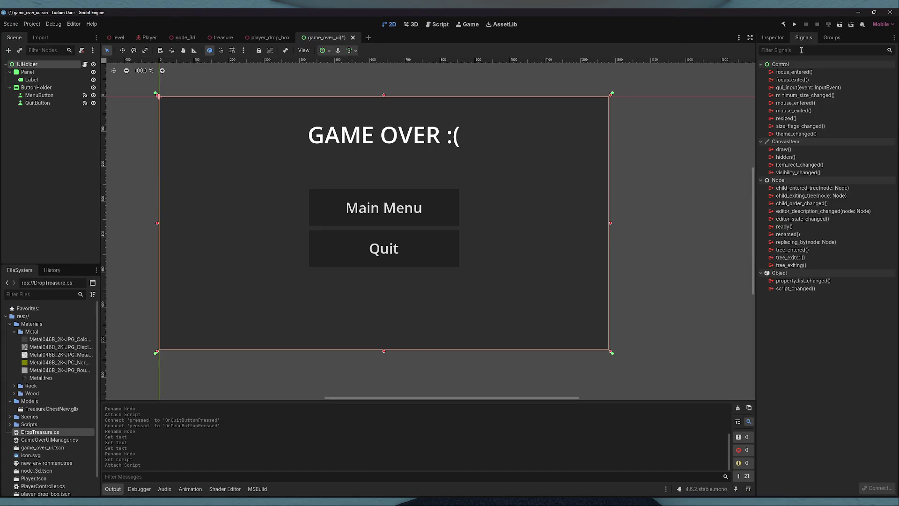
- Rebuild, re-point QuitButton's pressed connection to OnQuitButtonPressed, and save the scene
left_click(784, 23)
left_click(37, 103)
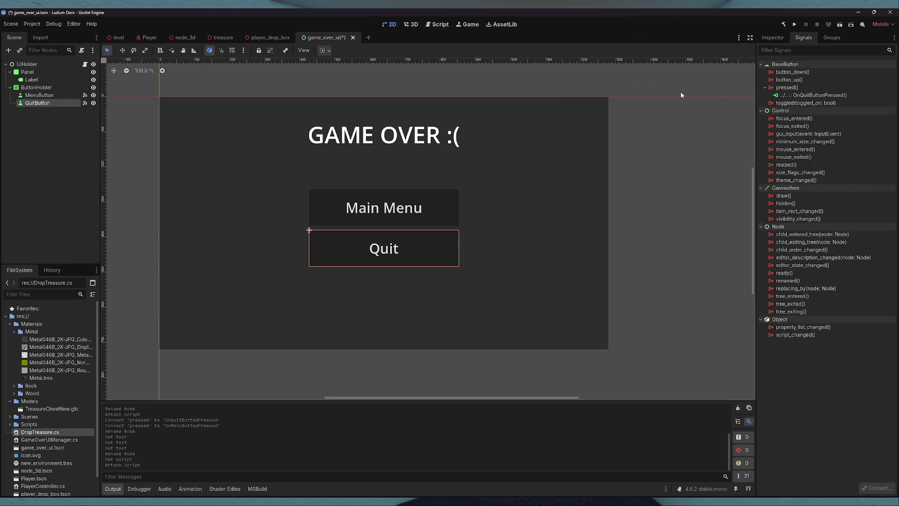
left_click(791, 95)
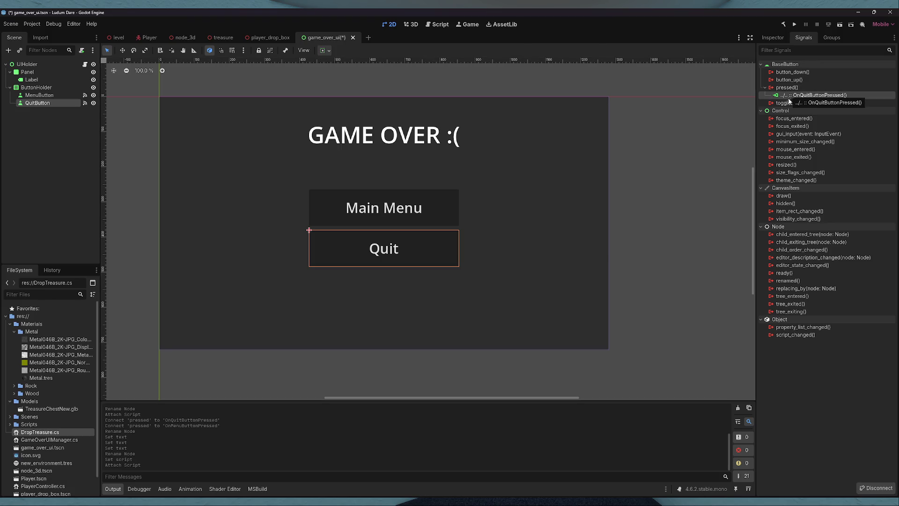
right_click(820, 95)
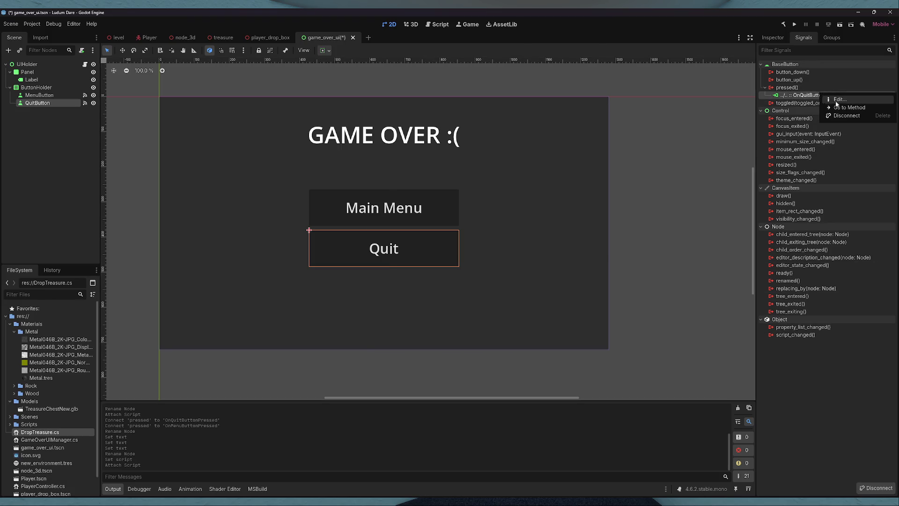
left_click(840, 99)
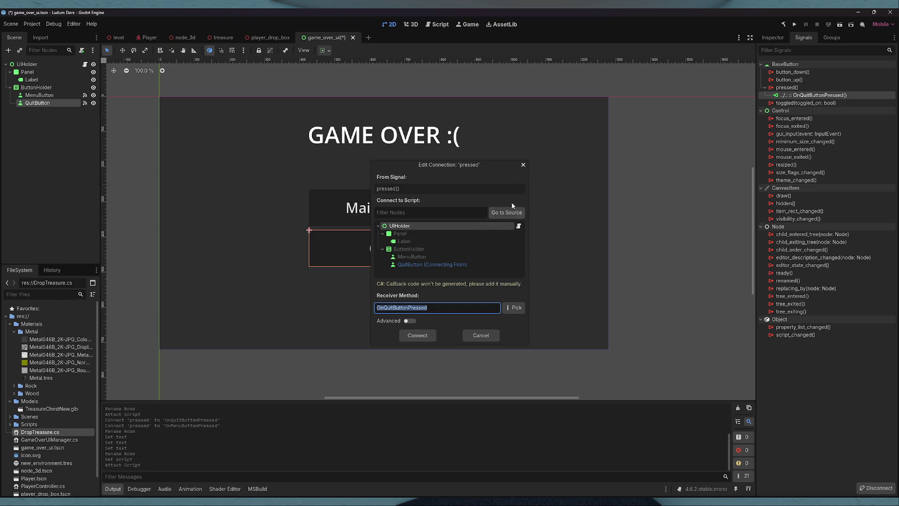
left_click(508, 310)
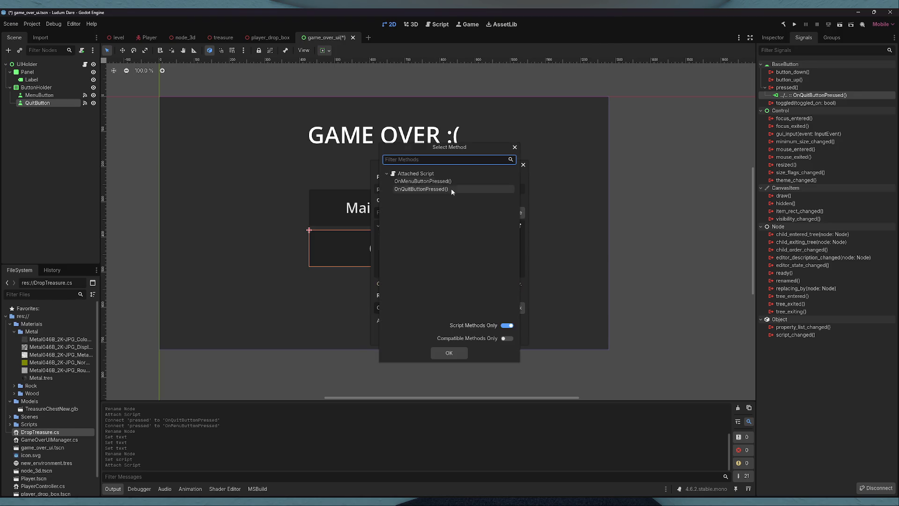
double_click(433, 188)
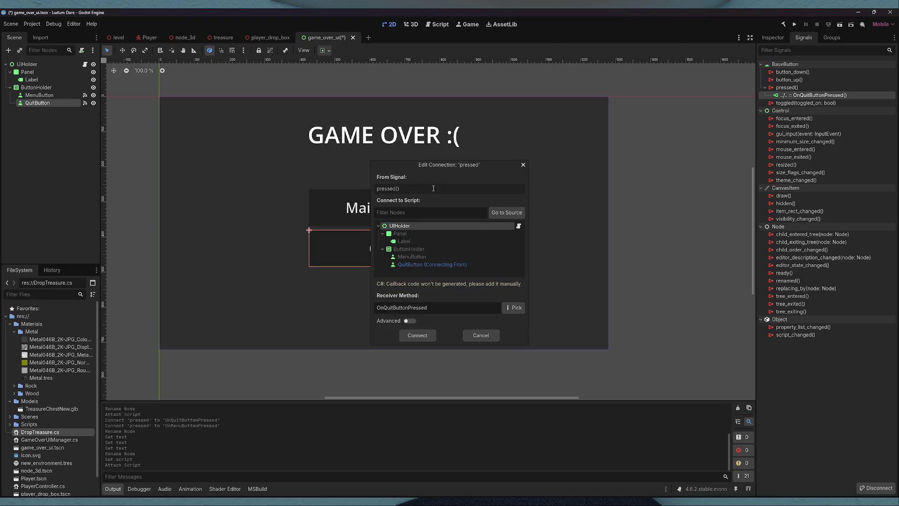
left_click(424, 335)
key("ctrl+s")
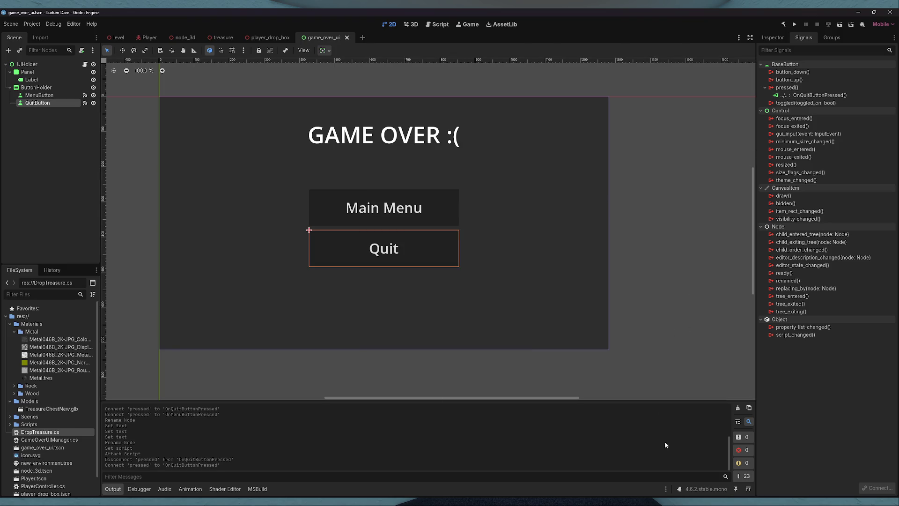
- Go back to UIManger.cs and place the caret after the class's opening brace
key("alt+Tab")
left_click(234, 256)
left_click(217, 176)
left_click(173, 124)
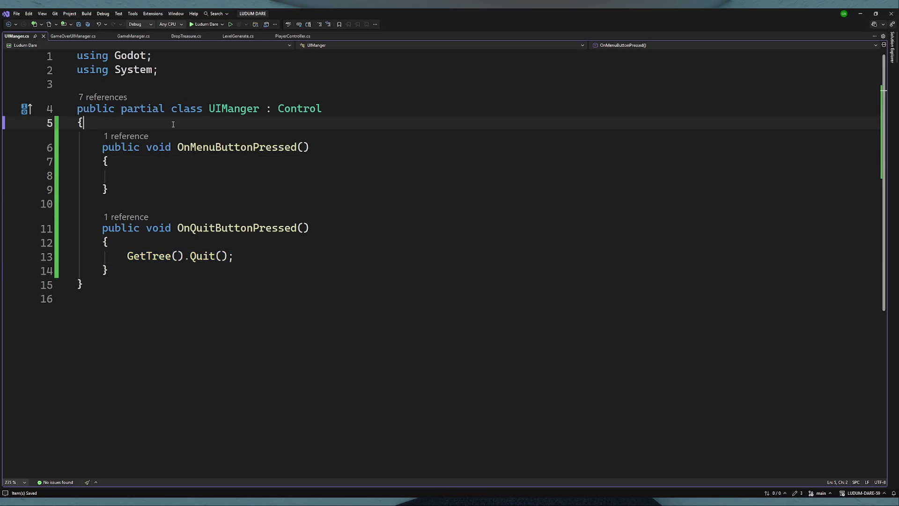
- Add an [Export] attribute line below UIManger's class brace and delete the unused using System line
key("Return")
key("Return")
key("Up")
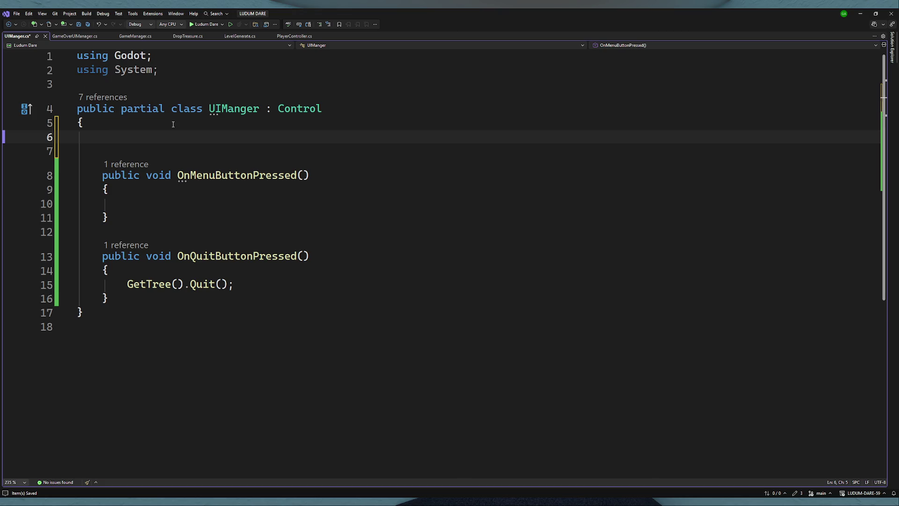
type("pub")
type("lic")
key("BackSpace")
key("BackSpace")
key("BackSpace")
type("[ex")
type("por")
type("t")
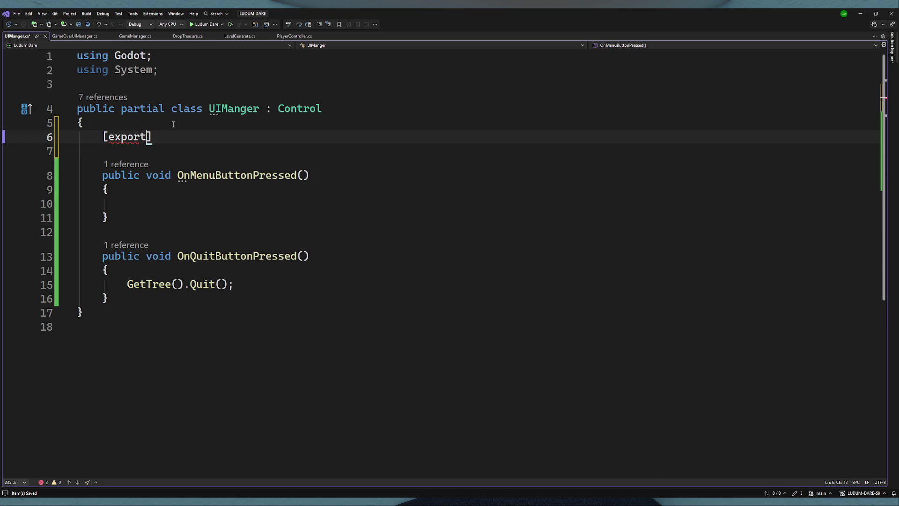
left_click_drag(114, 136, 109, 137)
type("E")
left_click(164, 141)
left_click_drag(159, 70, 77, 70)
key("BackSpace")
key("BackSpace")
- Complete the exported field as private PackedScene mainMenu; under the Export attribute
left_click(181, 116)
left_click(190, 123)
type("pub")
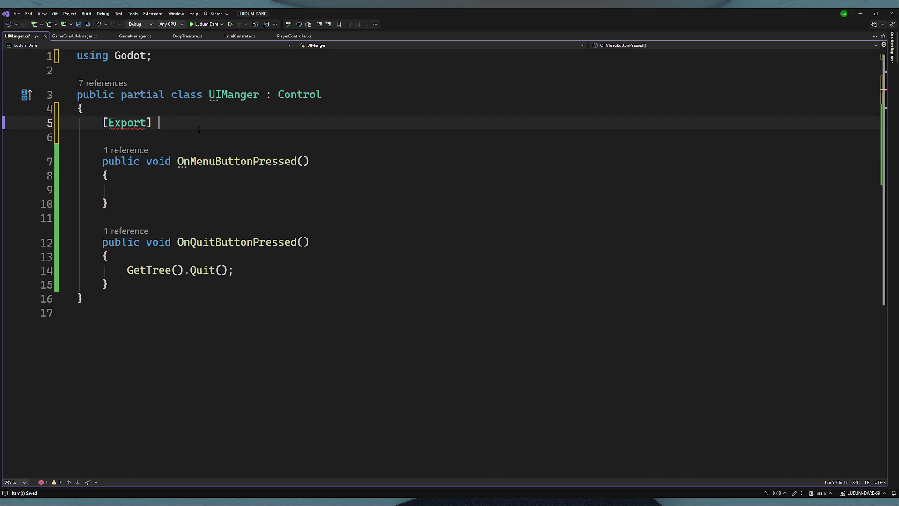
type("lic")
double_click(177, 123)
type("private")
left_click(164, 175)
left_click(219, 125)
key("BackSpace")
key("BackSpace")
type("ackedScene ")
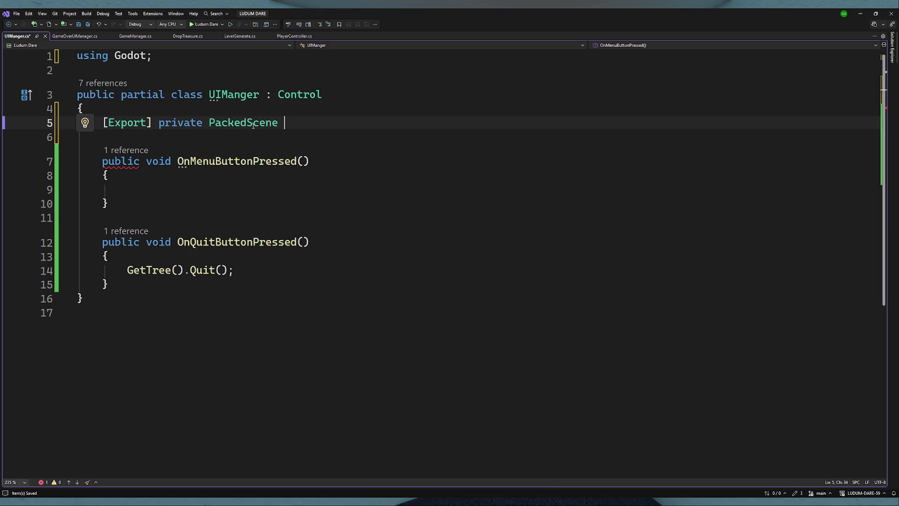
type("mainMenu;")
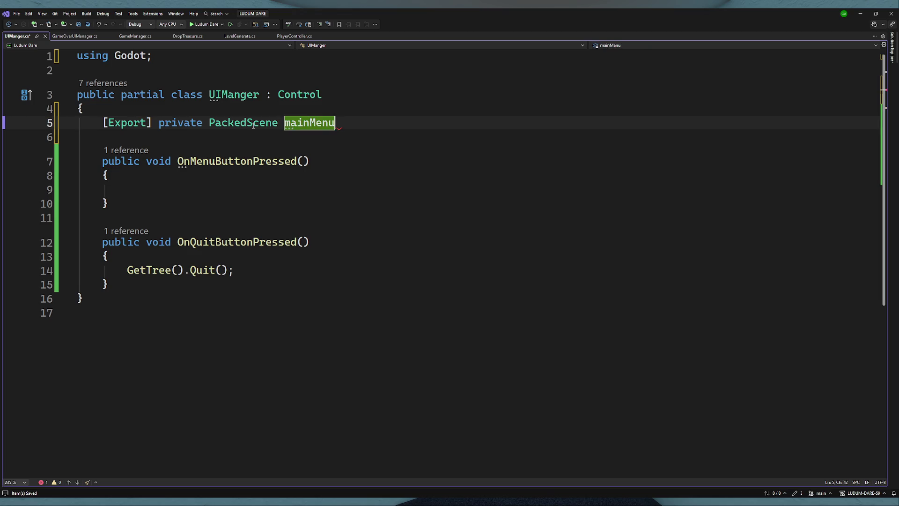
left_click(185, 191)
- Make OnMenuButtonPressed call GetTree().ChangeSceneToPacked(mainMenu), save the script and return to Godot
type("GetTree().")
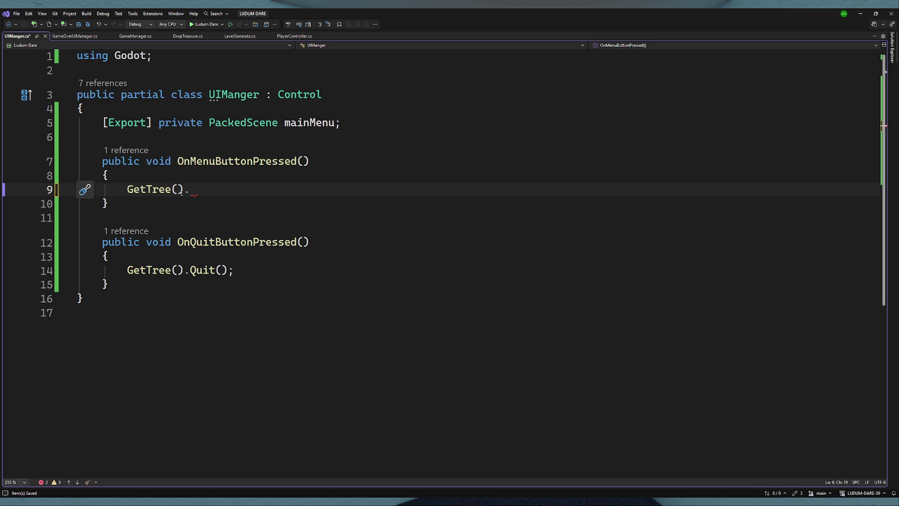
type("ch")
key("Tab")
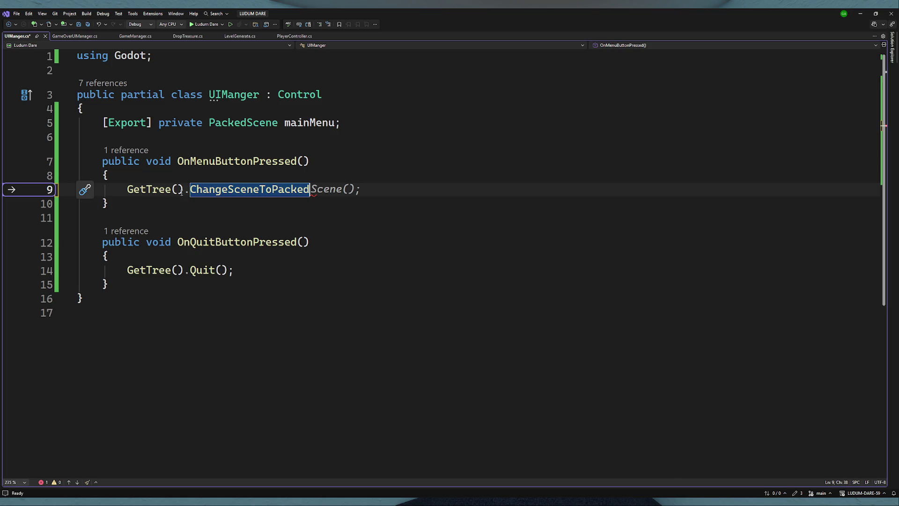
left_click_drag(341, 190, 310, 191)
key("BackSpace")
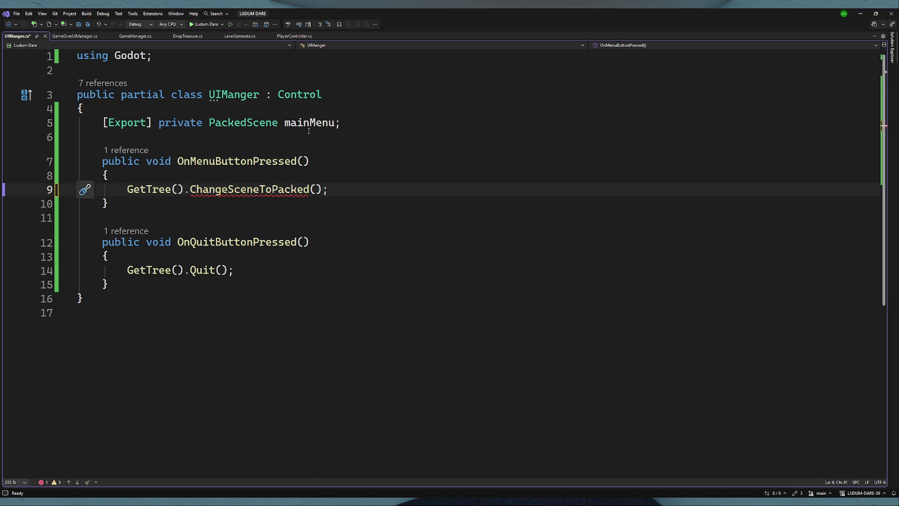
double_click(295, 123)
key("ctrl+c")
left_click(313, 190)
key("ctrl+v")
key("ctrl+s")
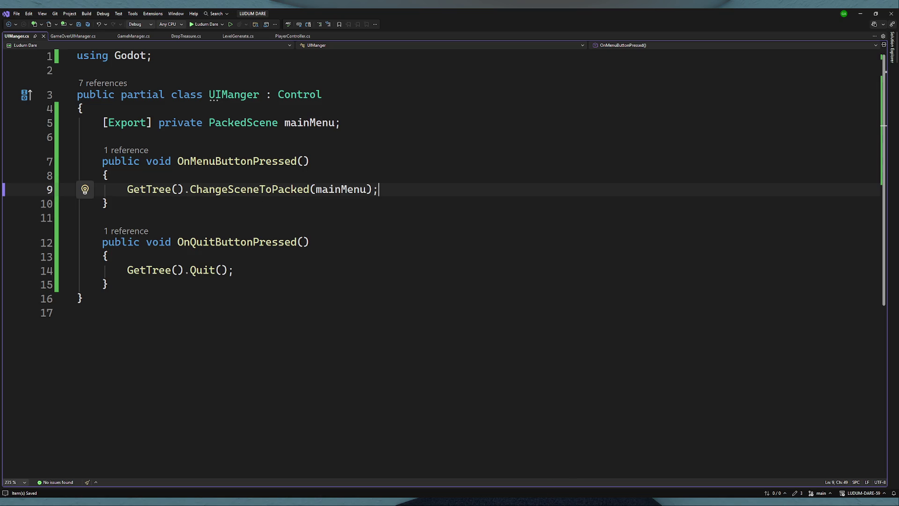
key("alt+Tab")
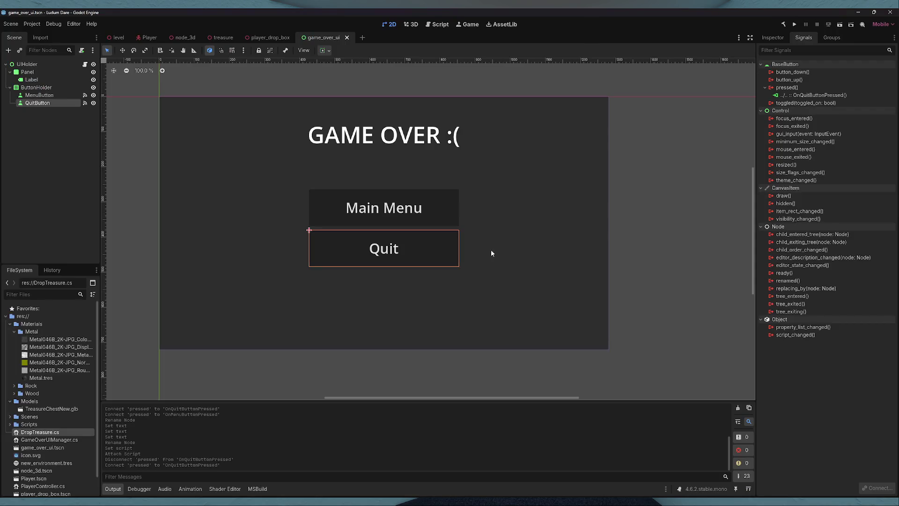
- Create a User Interface scene with its root renamed MainMenu, saved as main_menu.tscn
left_click(362, 37)
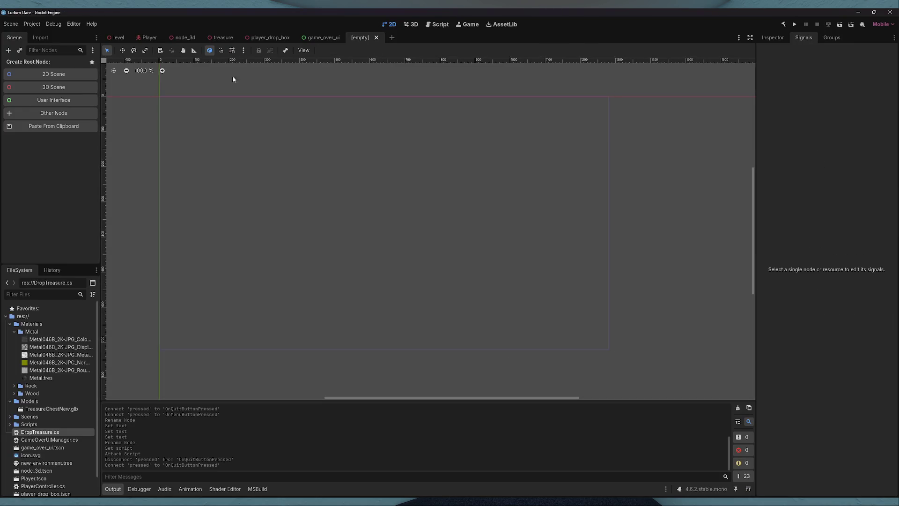
left_click(74, 114)
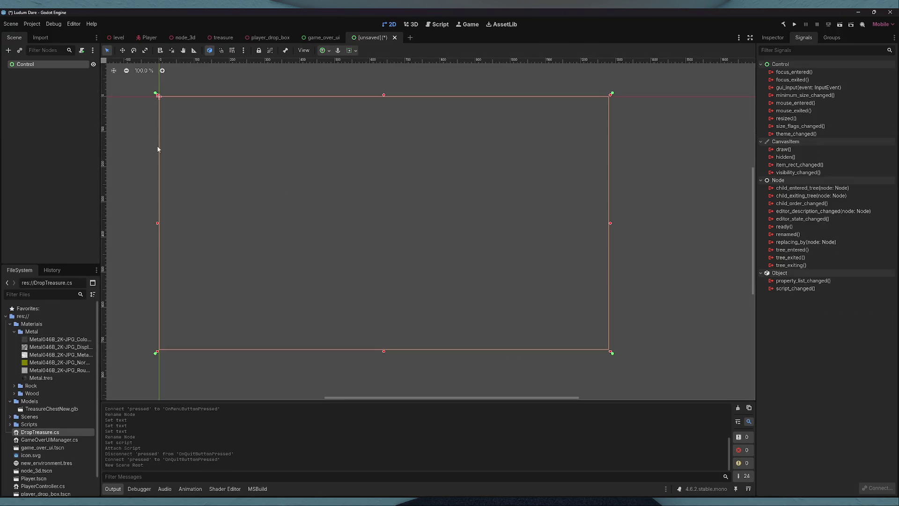
double_click(37, 66)
type("MainMenu")
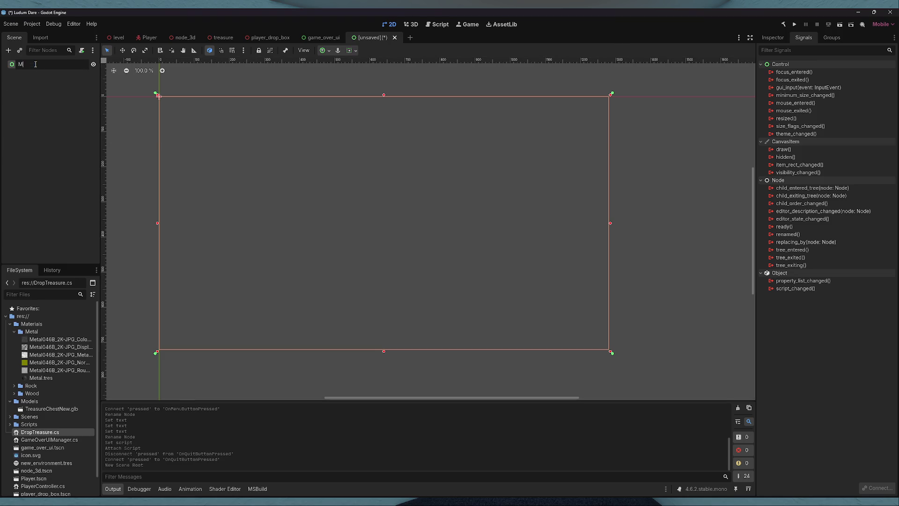
left_click(52, 104)
left_click(49, 65)
key("ctrl+s")
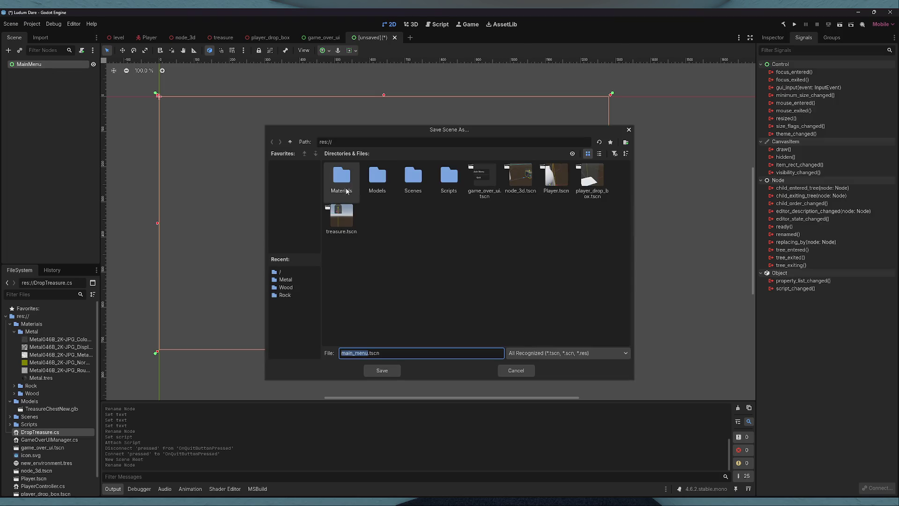
left_click(383, 371)
- Bring up the Create New Node dialog for MainMenu and close it without adding anything
scroll(74, 391, "down", 2)
scroll(74, 390, "up", 2)
right_click(40, 65)
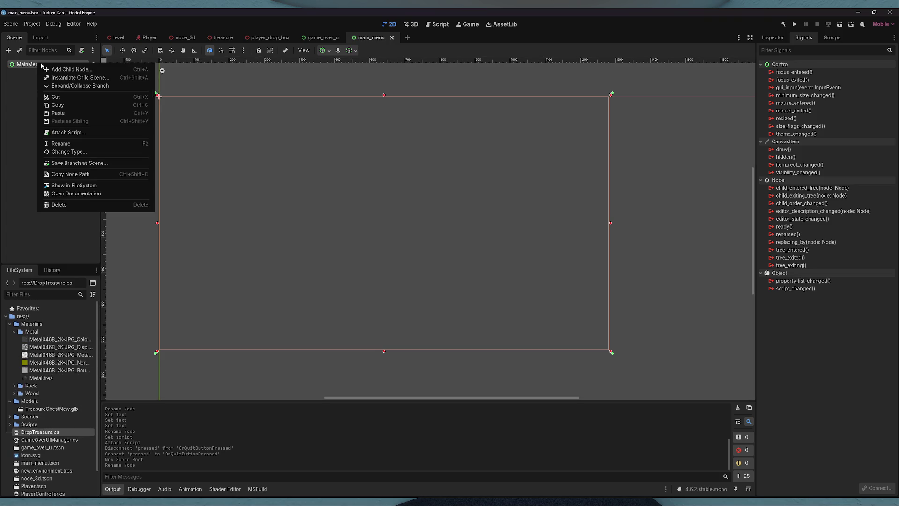
left_click(74, 71)
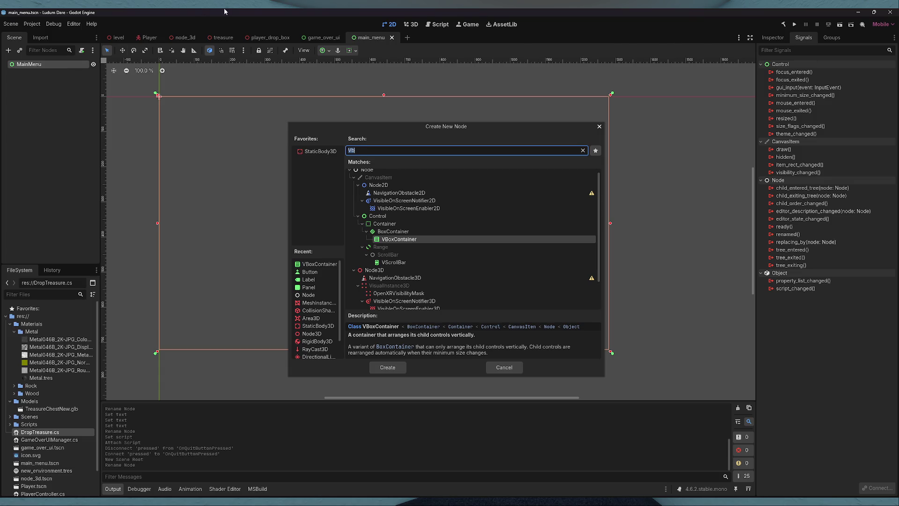
left_click(599, 126)
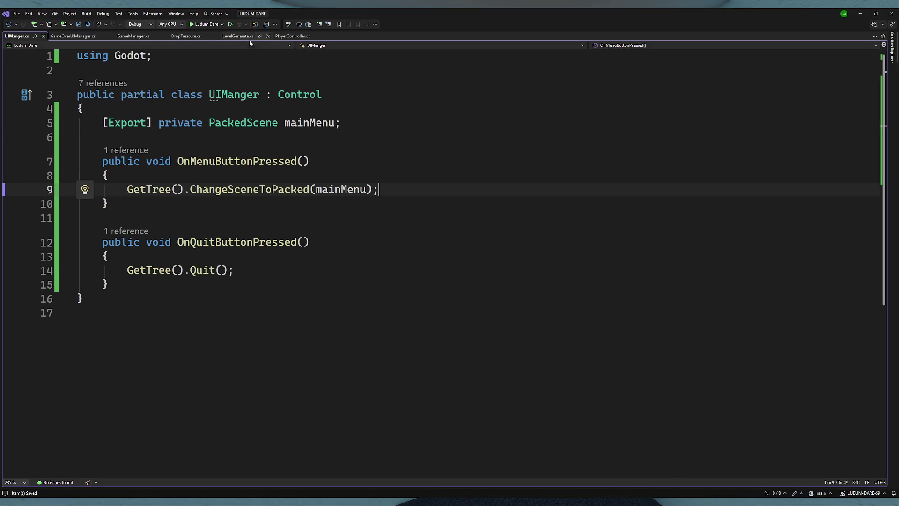
- Review the treasure-naming line in LevelGenerate.cs, then close Visual Studio to return to Godot
scroll(329, 236, "up", 7)
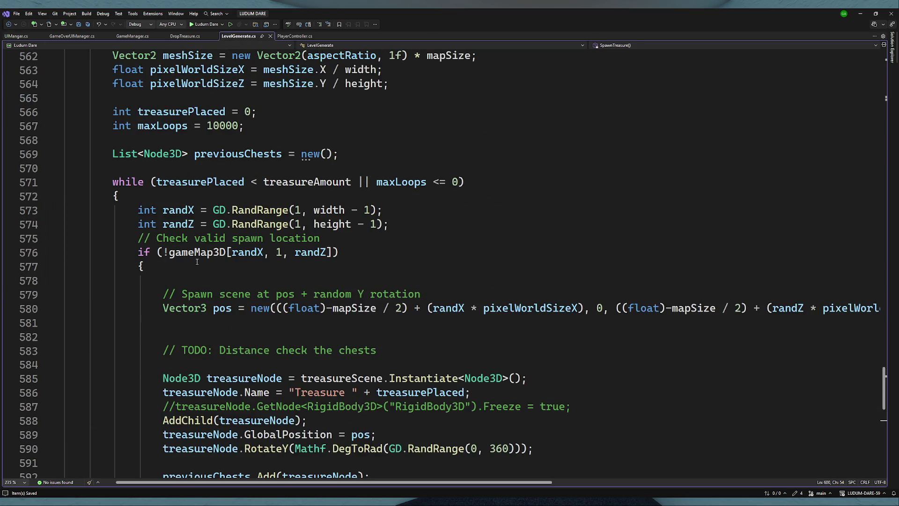
scroll(367, 270, "down", 4)
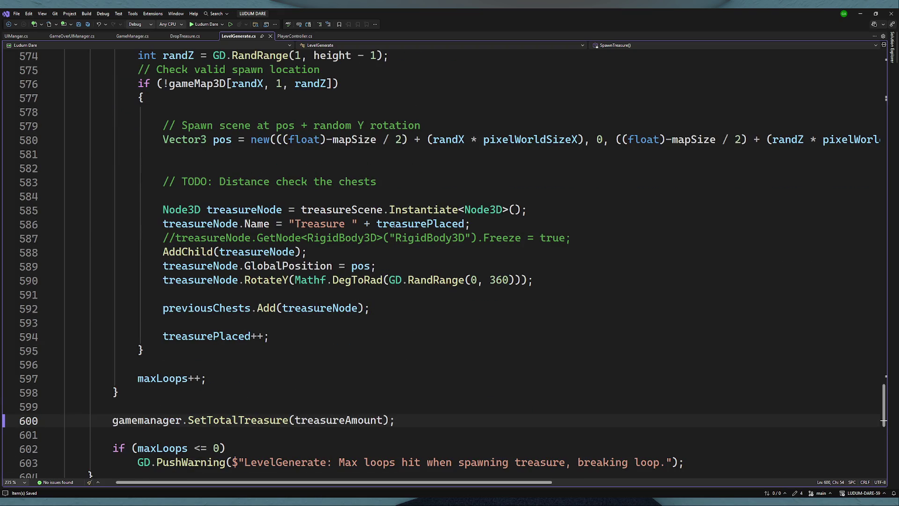
left_click(473, 225)
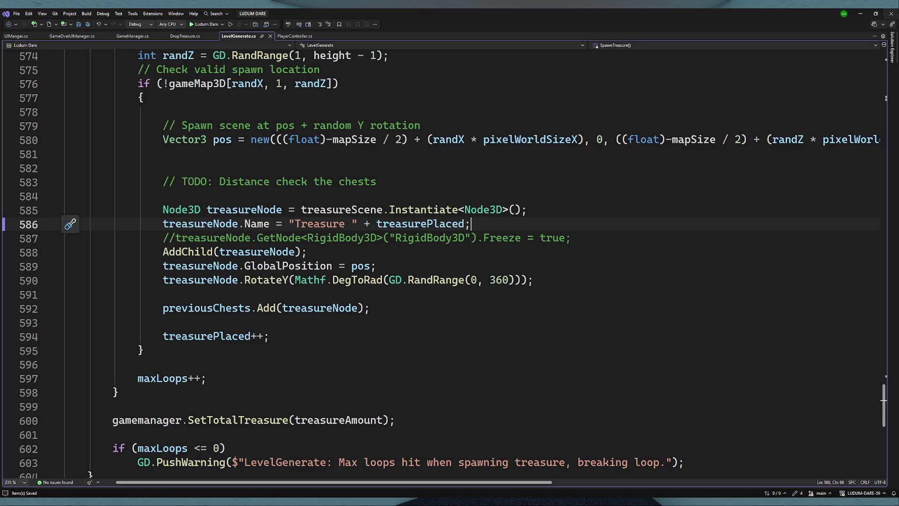
left_click(891, 13)
left_click(38, 74)
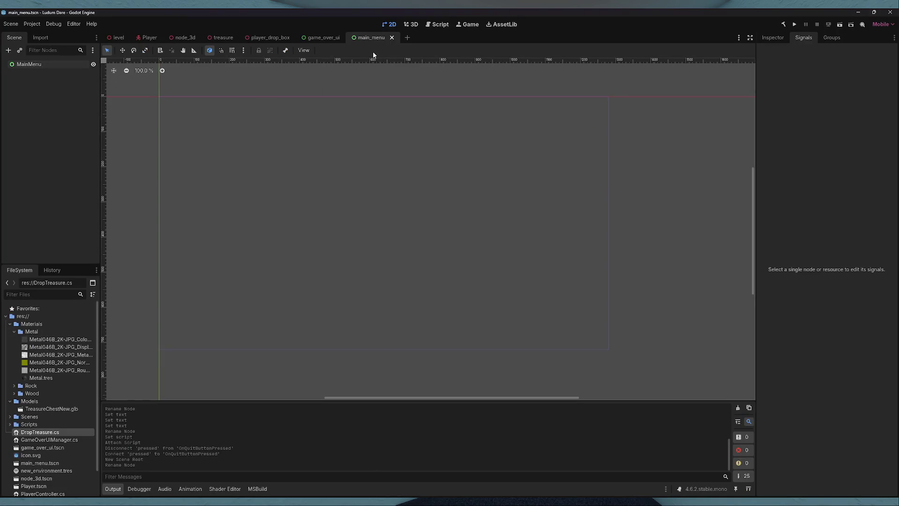
- Start a new scene with a 3D root, then discard it without saving
left_click(408, 38)
left_click(28, 88)
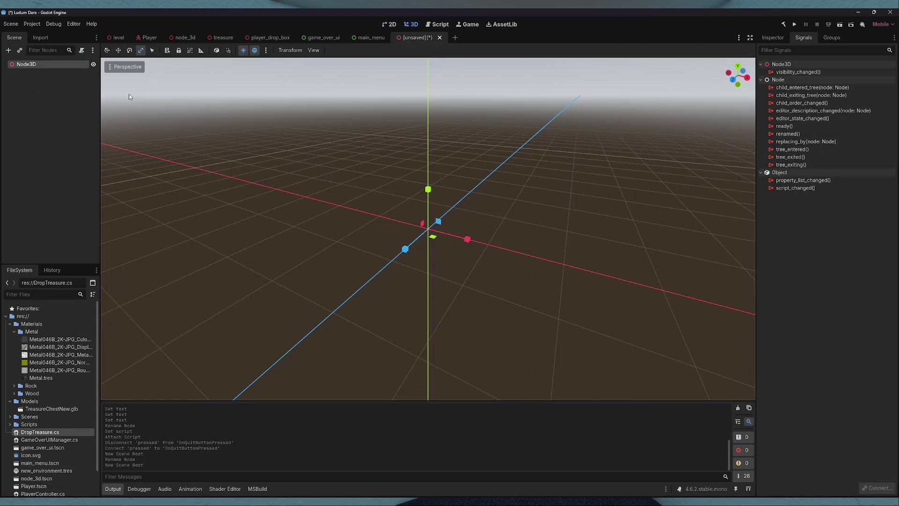
left_click(440, 37)
left_click(492, 271)
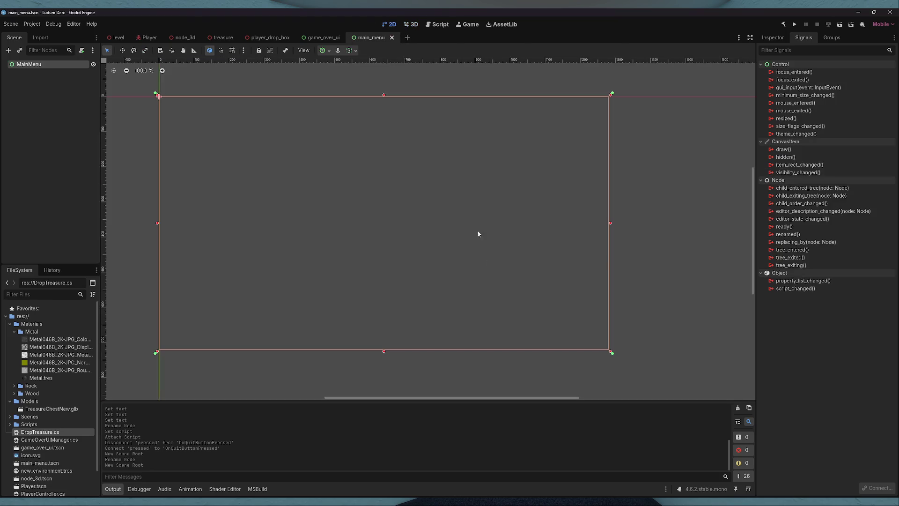
- Add a Node3D child under MainMenu, make it the scene root, and save
right_click(36, 65)
left_click(60, 73)
type("node3d")
key("Return")
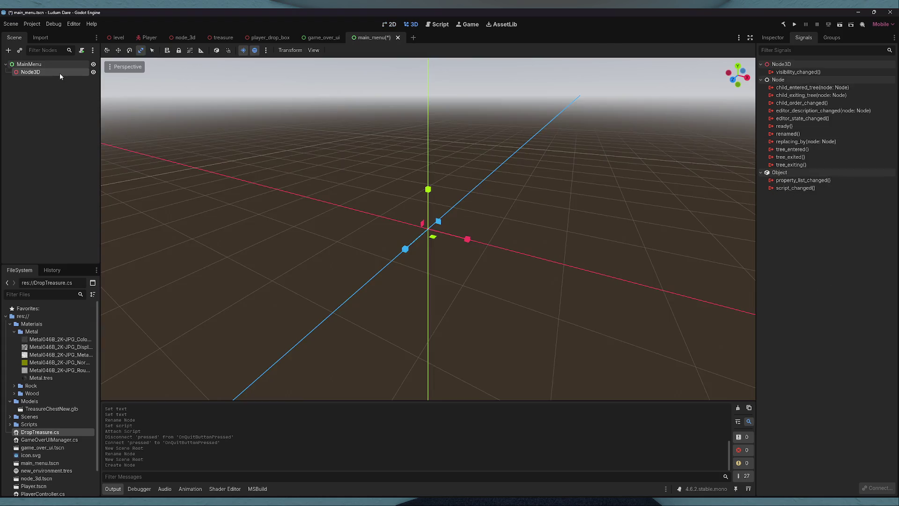
right_click(60, 73)
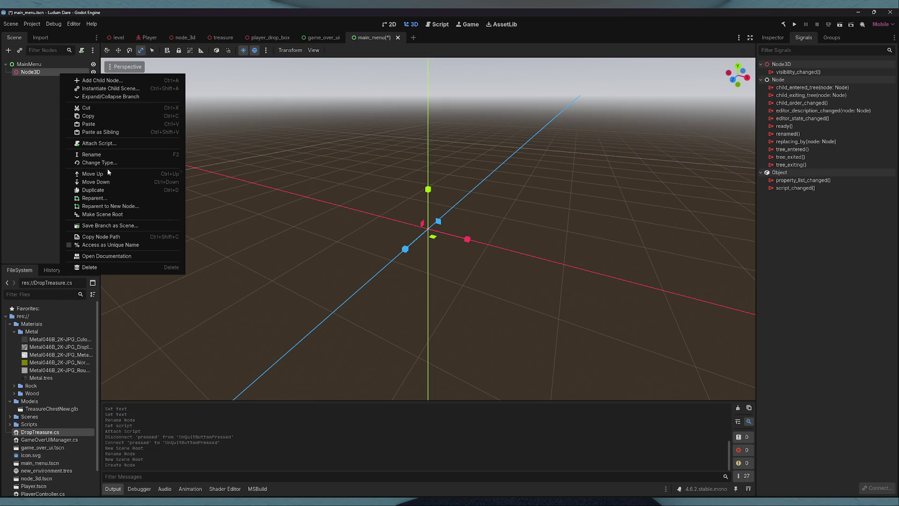
left_click(119, 214)
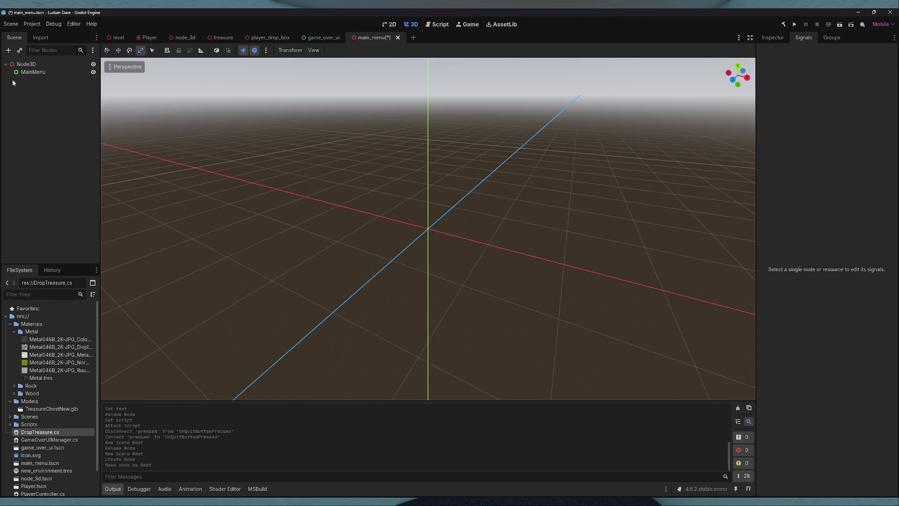
key("ctrl+z")
key("ctrl+z")
key("ctrl+z")
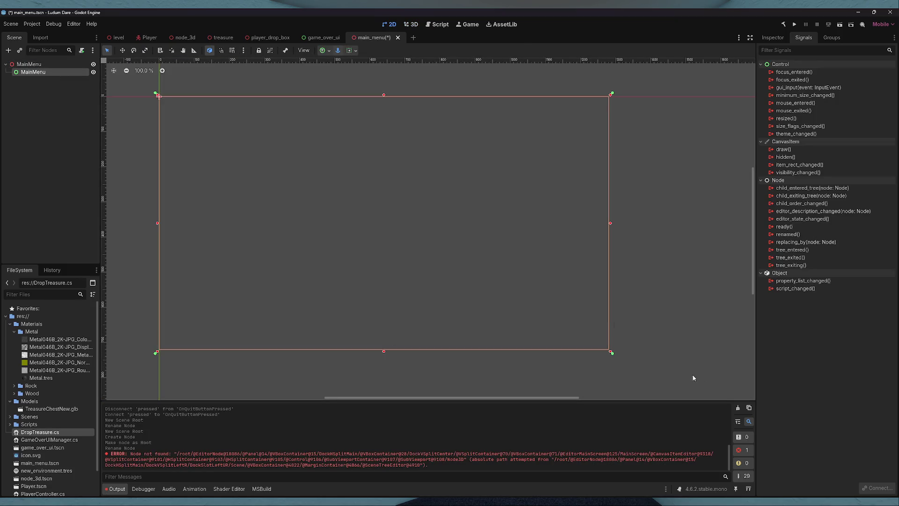
left_click(738, 408)
key("ctrl+s")
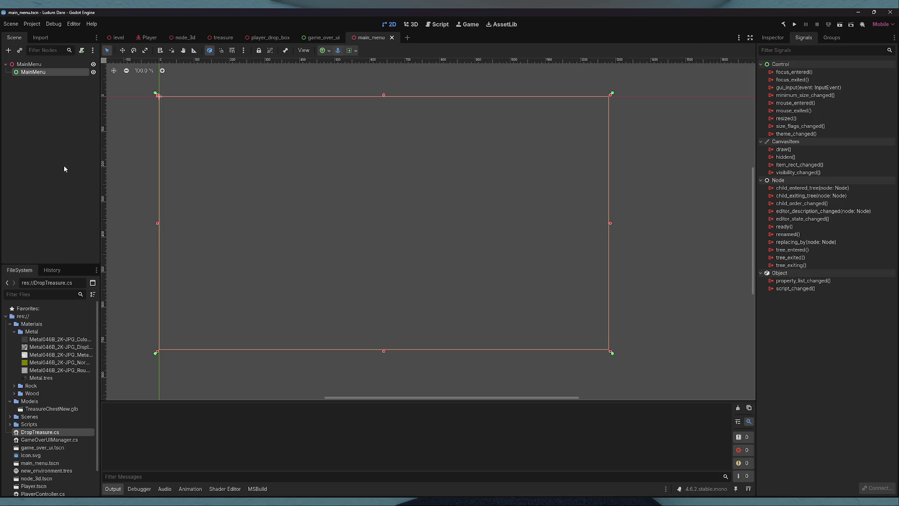
- Rename the child node to UI and the root to MainMenuScene, then save the scene
double_click(59, 73)
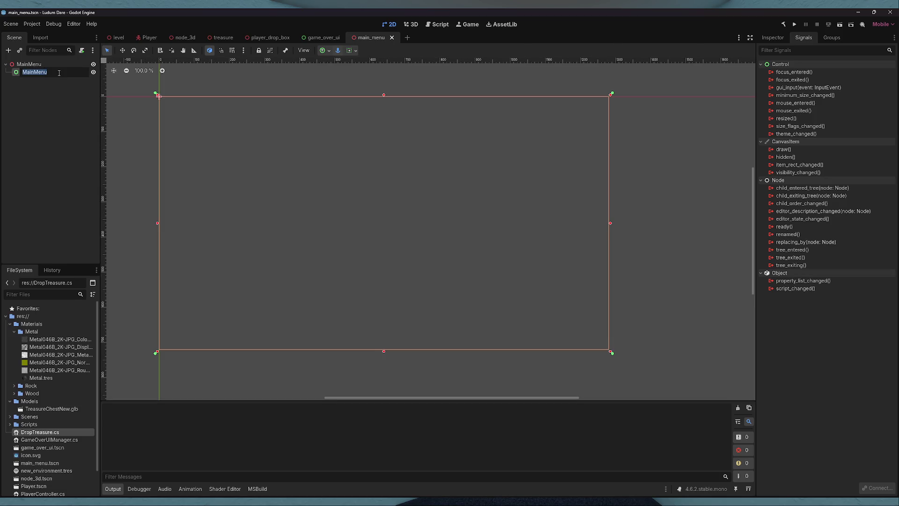
type("MainMenu")
key("BackSpace")
key("BackSpace")
key("BackSpace")
key("BackSpace")
key("BackSpace")
double_click(50, 65)
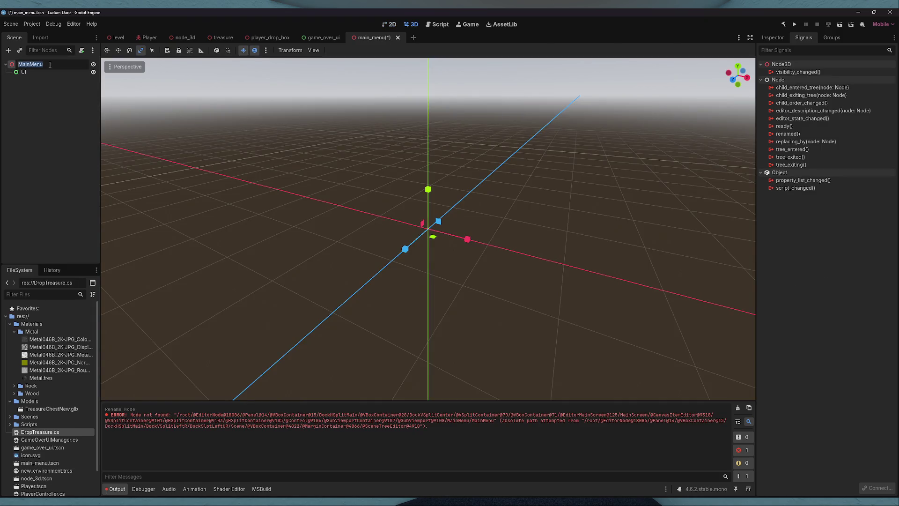
key("End")
type("Scen")
key("Return")
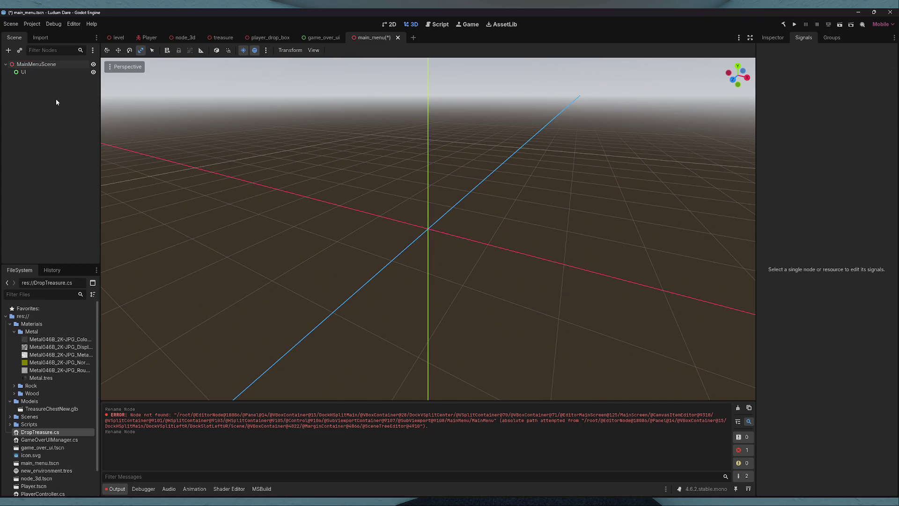
key("ctrl+s")
left_click(29, 72)
left_click(738, 408)
- Try adding a child node under UI, cancel, and switch to the 3D view
left_click(46, 83)
left_click(30, 73)
right_click(30, 73)
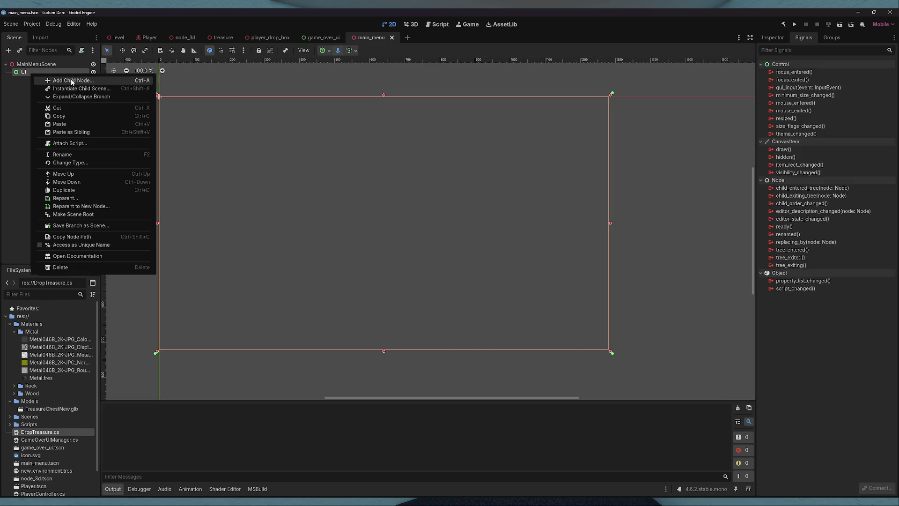
left_click(71, 81)
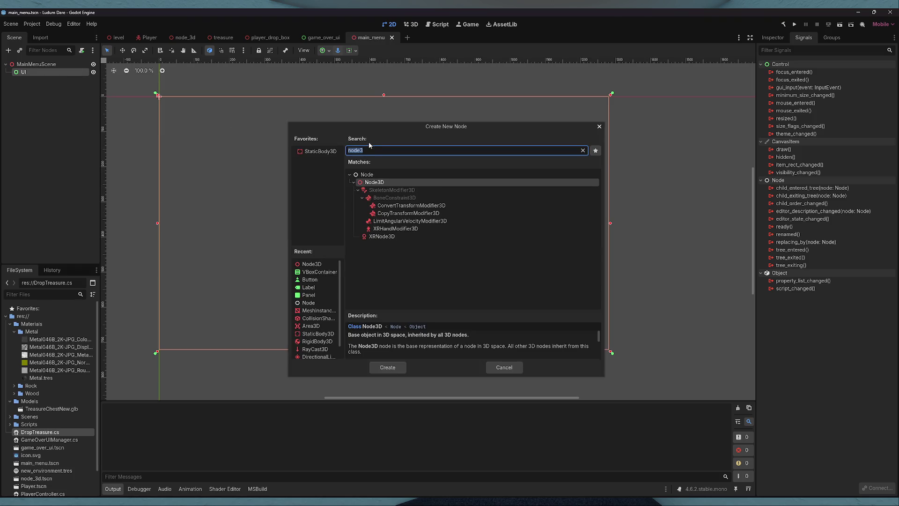
left_click(600, 126)
left_click(412, 24)
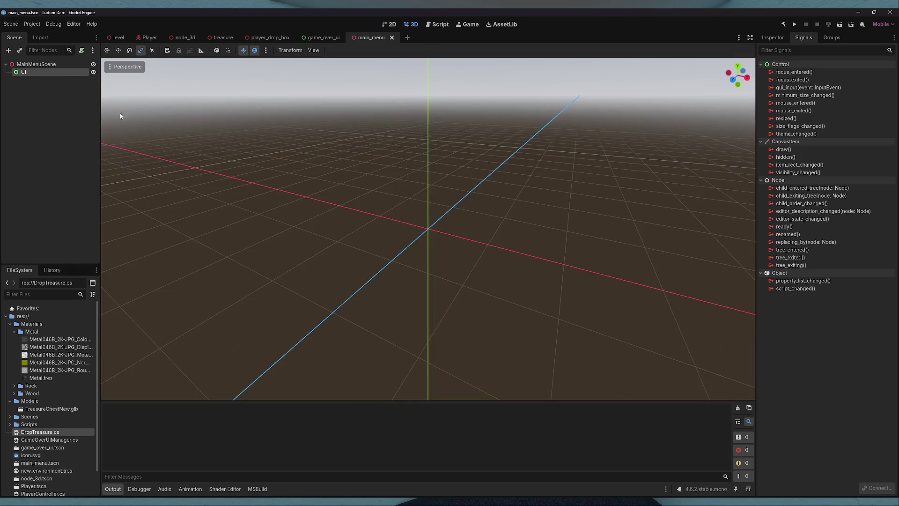
- Search node types under MainMenuScene, cancel, and bring up the game_over_ui scene
right_click(36, 61)
left_click(66, 69)
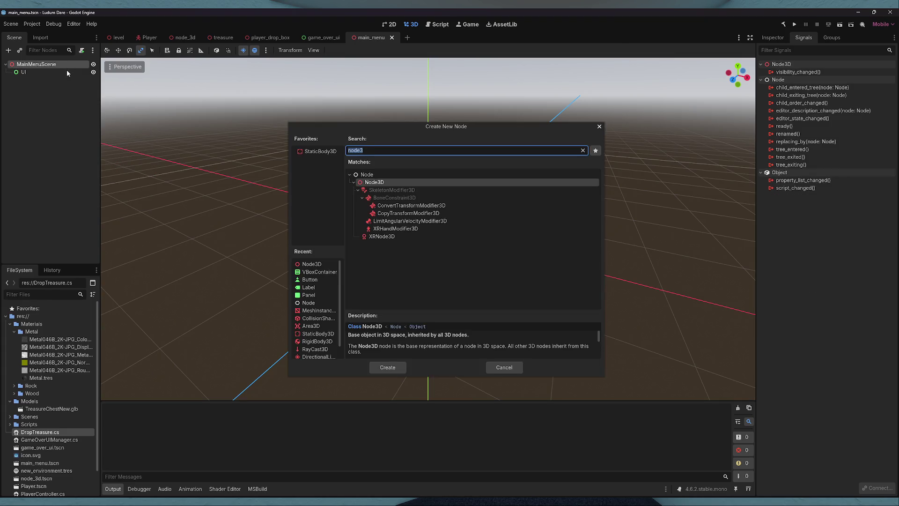
type("me")
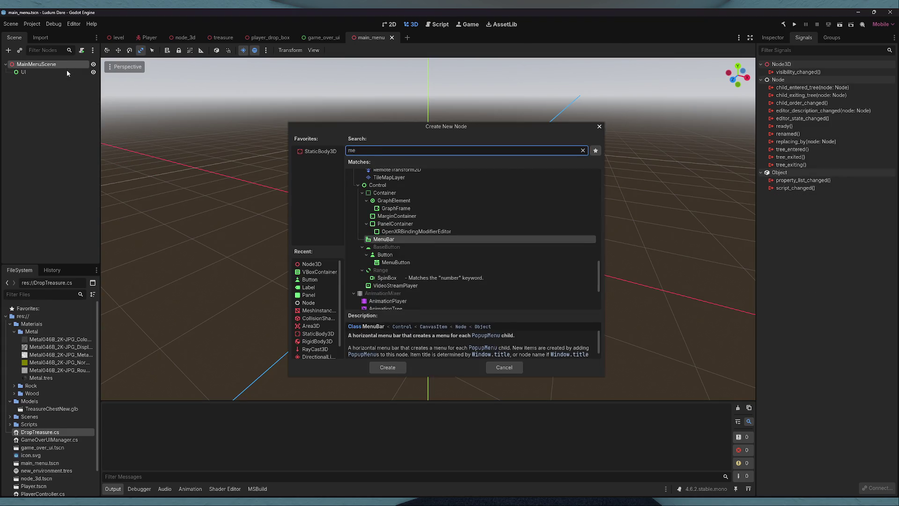
key("BackSpace")
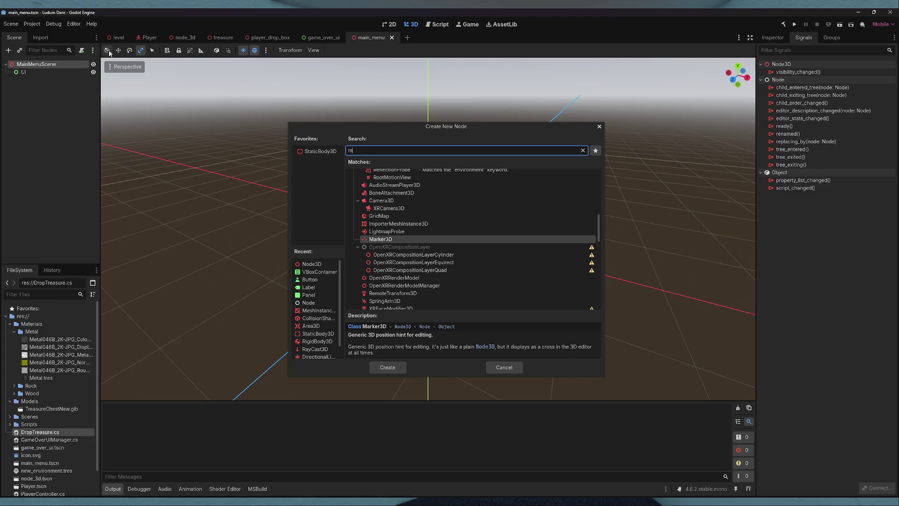
left_click(599, 127)
left_click(323, 38)
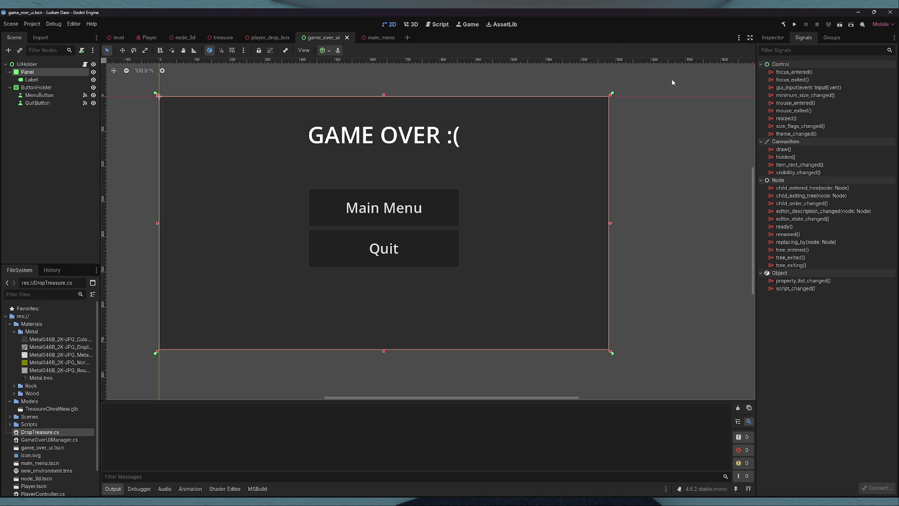
left_click(55, 134)
left_click(41, 95)
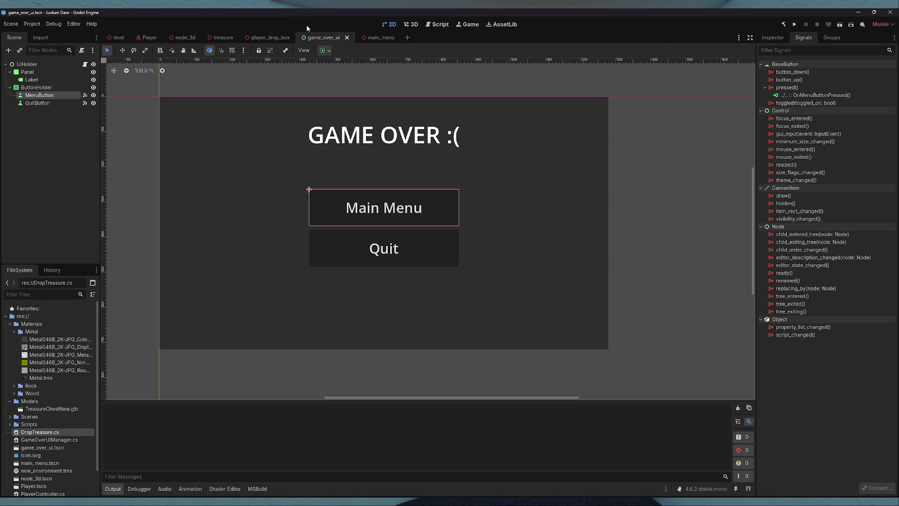
left_click(47, 88)
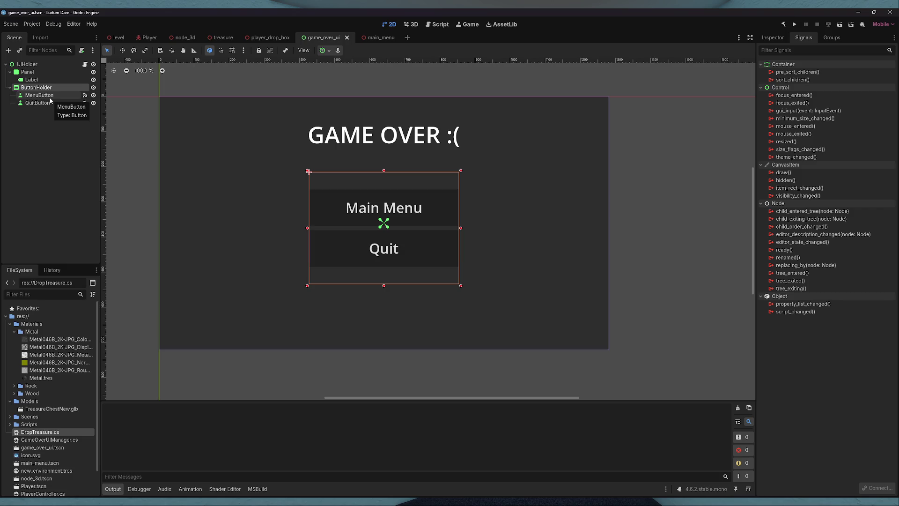
- Inspect the MenuButton, QuitButton and ButtonHolder nodes' signals, then return to the main_menu scene
left_click(46, 96)
left_click(40, 103)
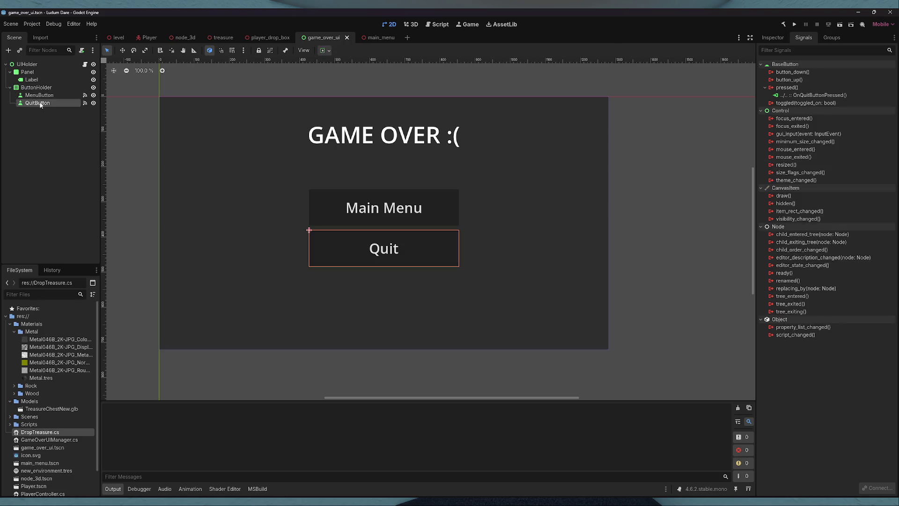
left_click(36, 95)
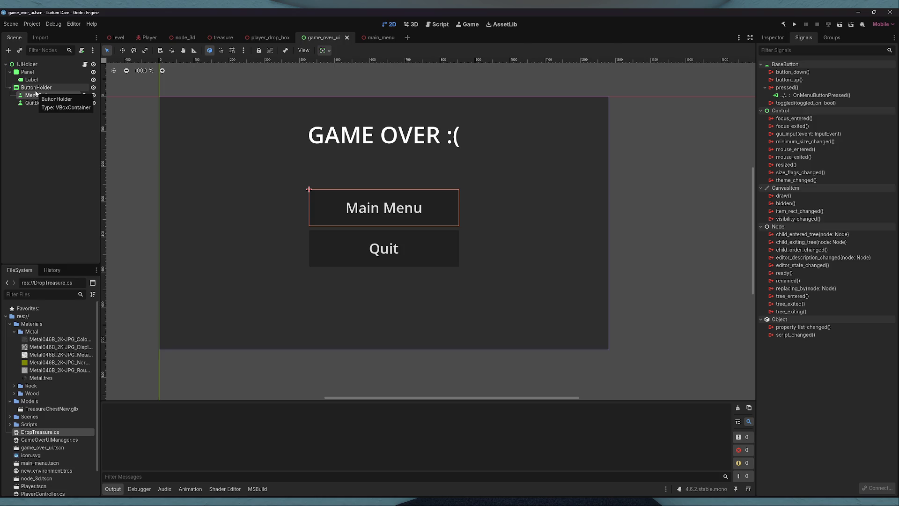
left_click(35, 91)
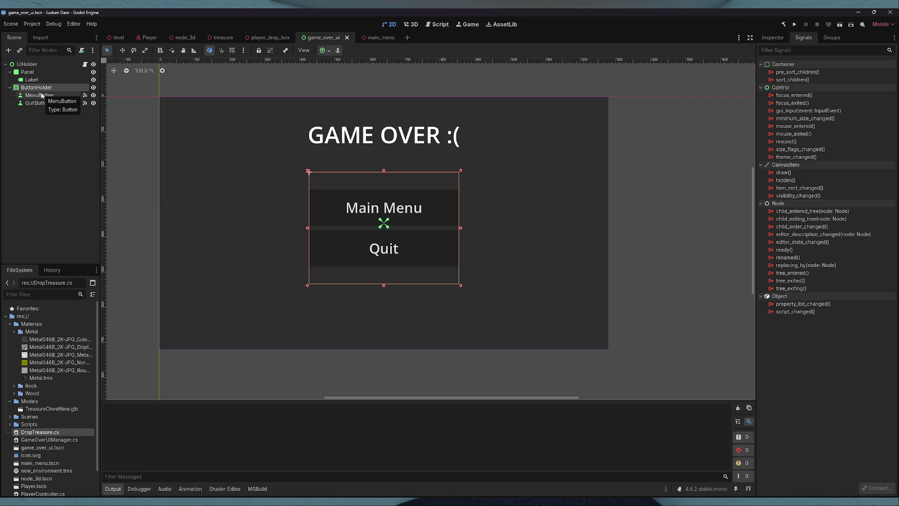
left_click(40, 95)
key("ctrl+z")
left_click(39, 95)
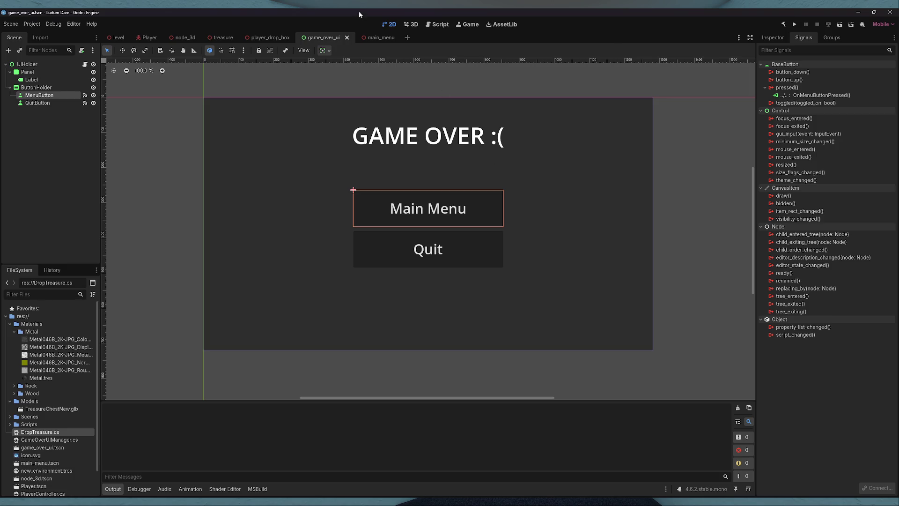
left_click(379, 38)
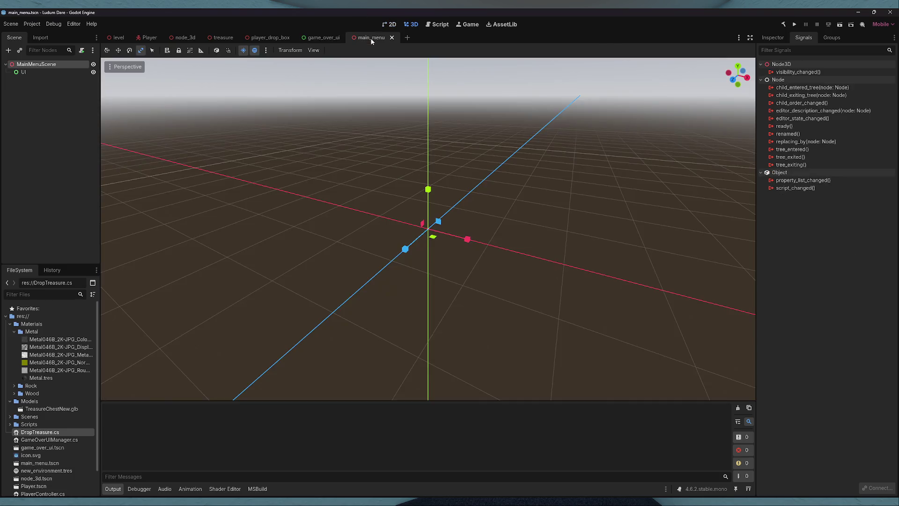
- Add a MeshInstance3D child under MainMenuScene, starring MeshInstance3D as a favourite type
right_click(39, 68)
left_click(53, 72)
type("m")
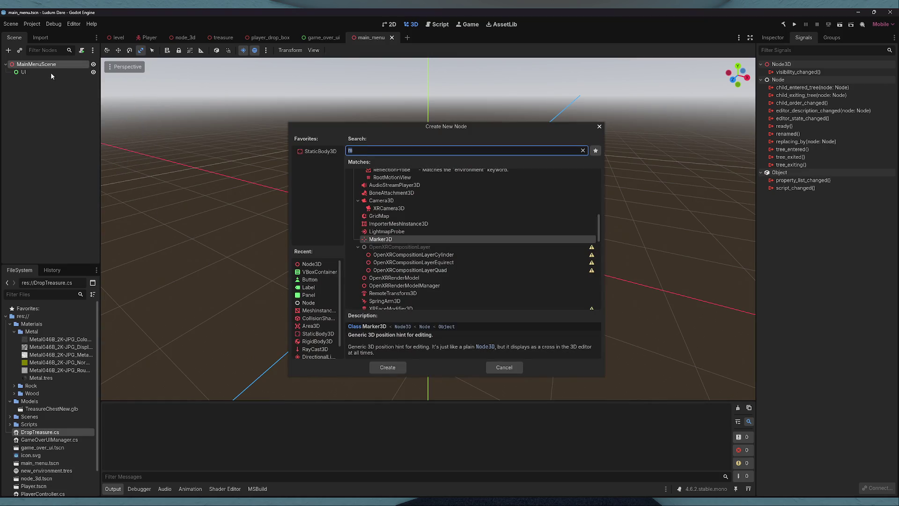
type("e")
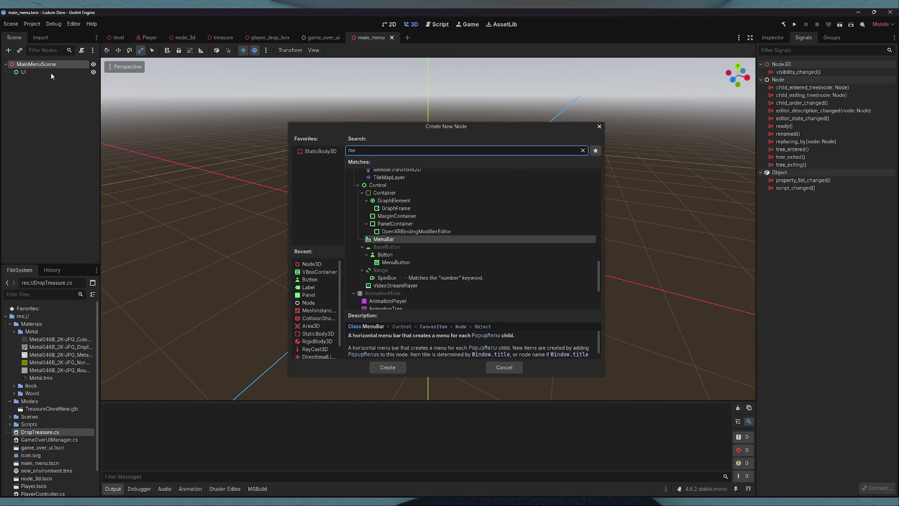
type("sh")
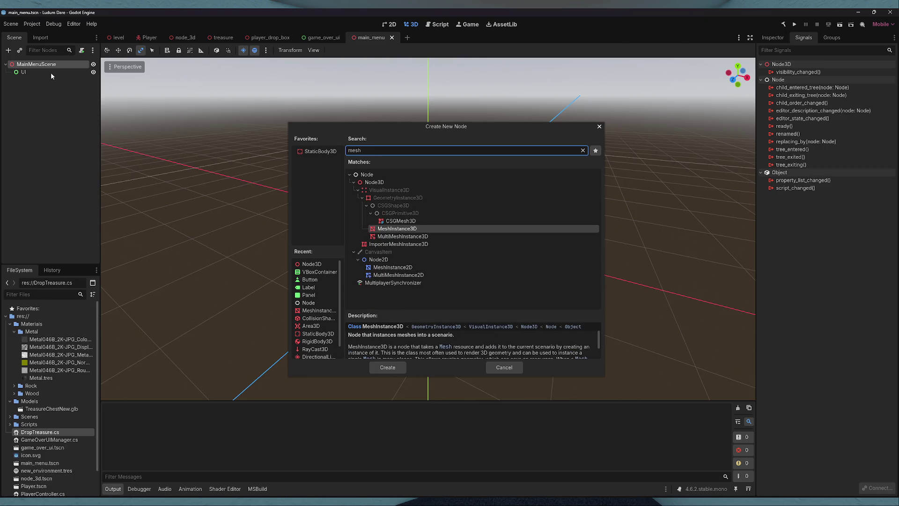
left_click(405, 230)
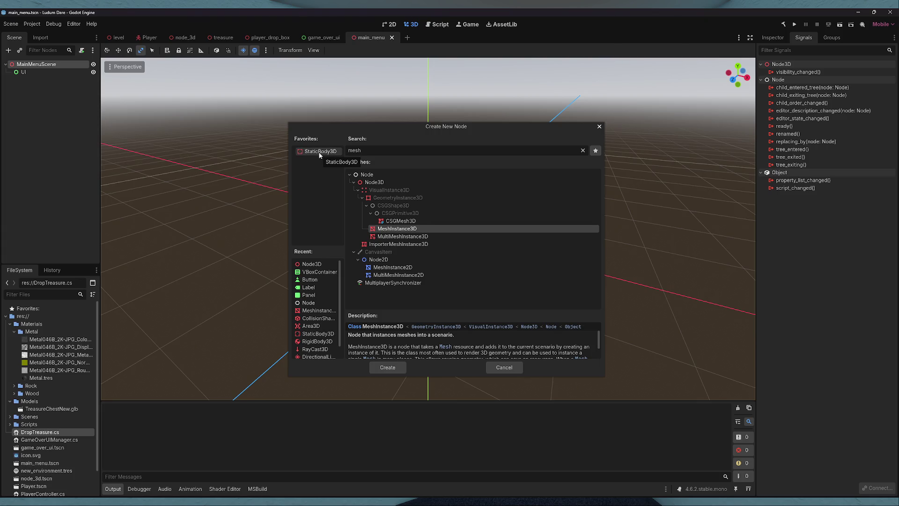
left_click(596, 151)
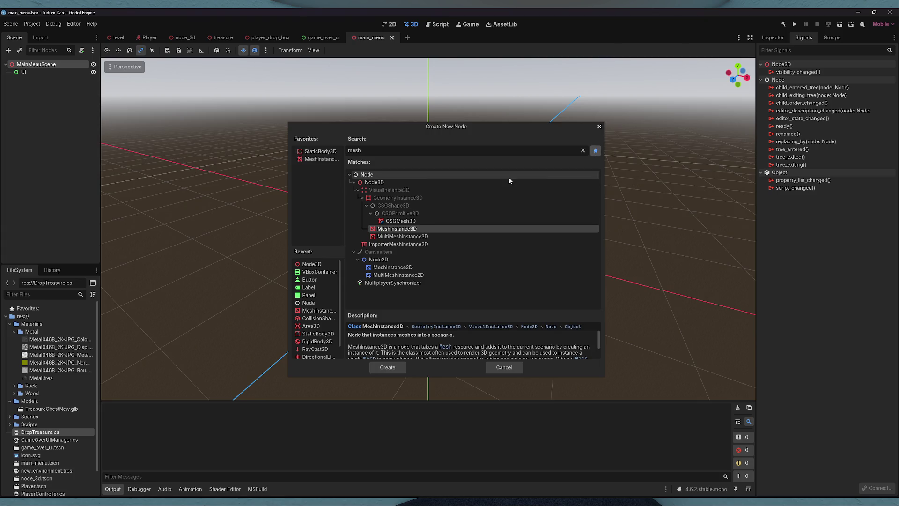
left_click(323, 160)
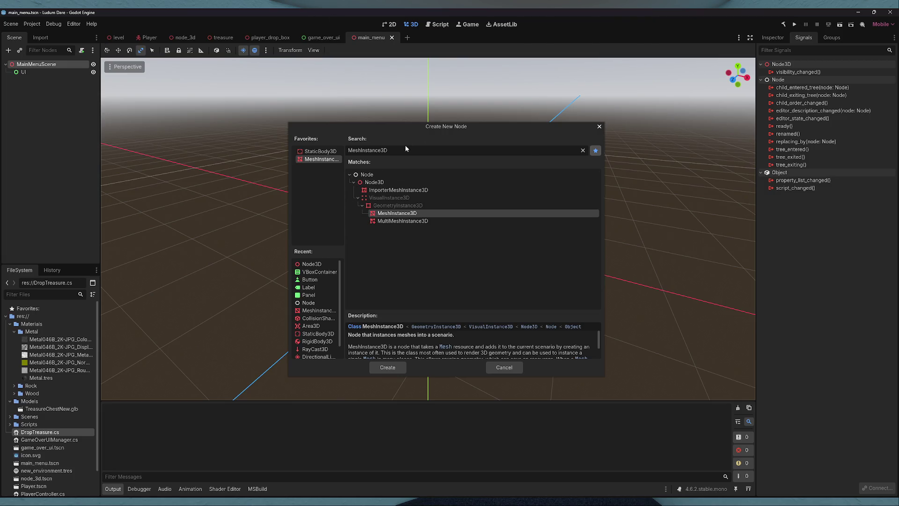
left_click_drag(359, 126, 282, 112)
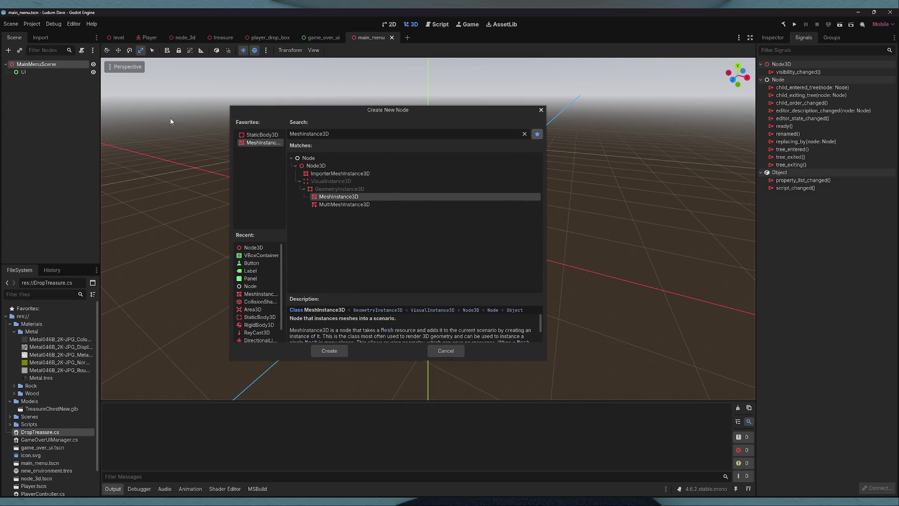
key("Return")
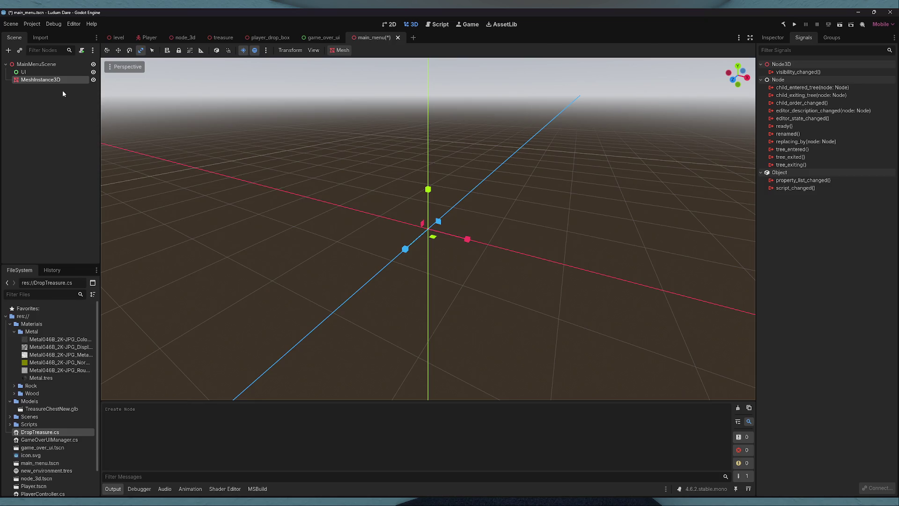
- Give the MeshInstance3D a PlaneMesh scaled about nine times on X and Z, with a new StandardMaterial3D
left_click(773, 38)
left_click(846, 99)
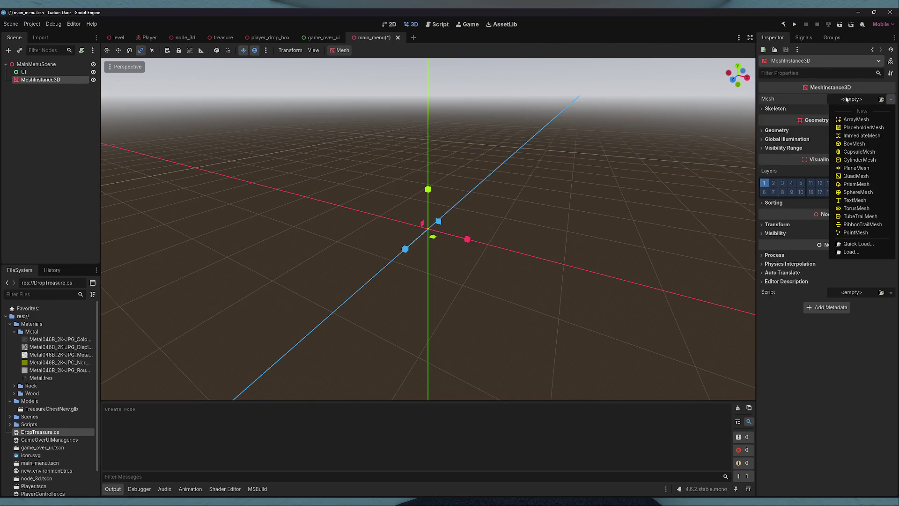
left_click(856, 168)
mouse_move(435, 246)
left_mouse_down()
mouse_move(438, 271)
mouse_move(492, 365)
left_mouse_up()
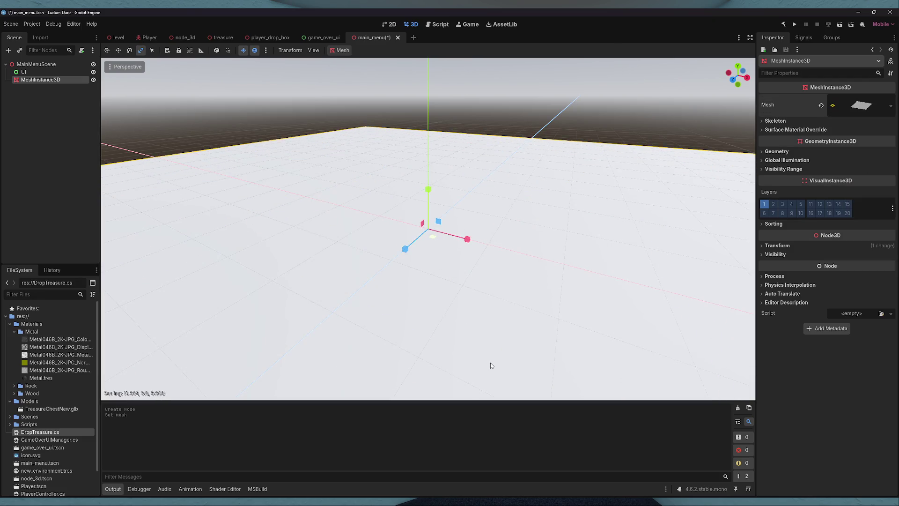
left_click(865, 107)
left_click(846, 254)
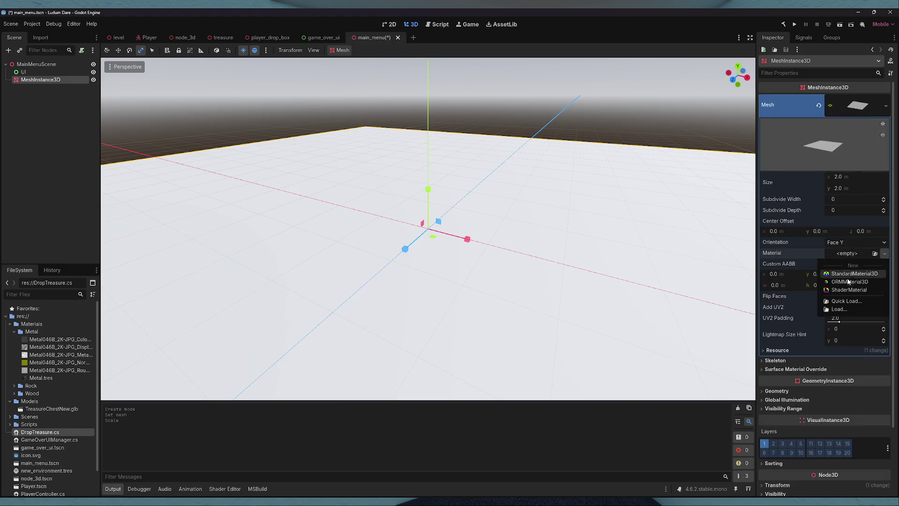
left_click(837, 276)
left_click(857, 260)
scroll(774, 248, "down", 3)
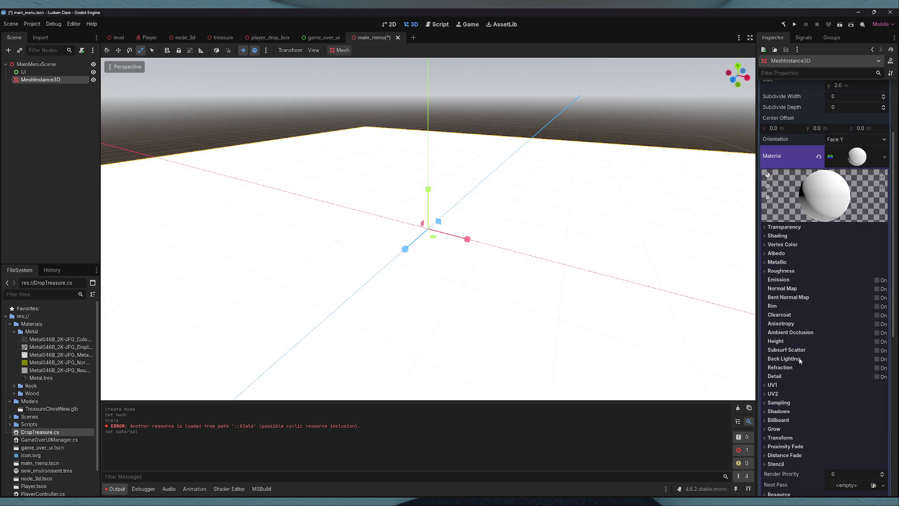
- Set the plane material's Albedo Color to dark green
left_click(776, 256)
left_click(857, 263)
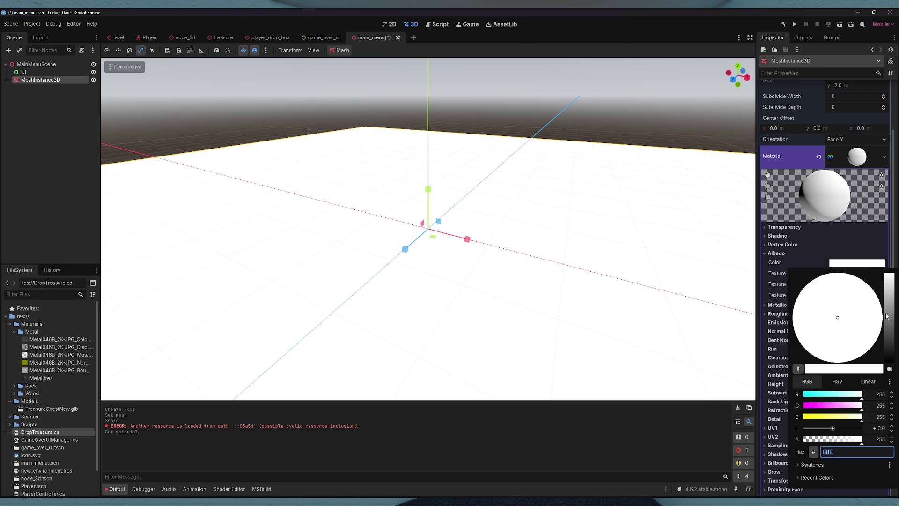
mouse_move(829, 395)
left_mouse_down()
mouse_move(804, 395)
mouse_move(804, 416)
mouse_move(818, 409)
left_mouse_up()
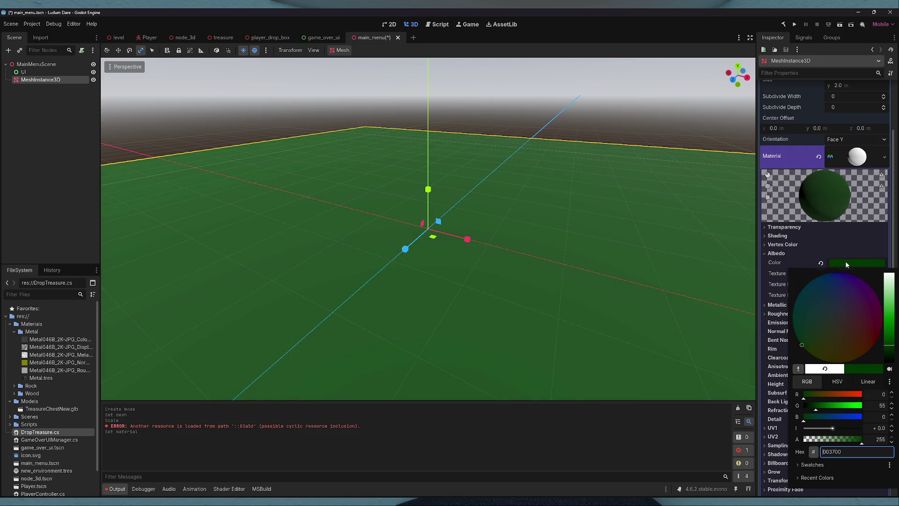
left_click(847, 274)
- Add an albedo NoiseTexture2D using FastNoiseLite with Perlin noise at frequency about 0.0027
left_click(848, 277)
left_click(820, 428)
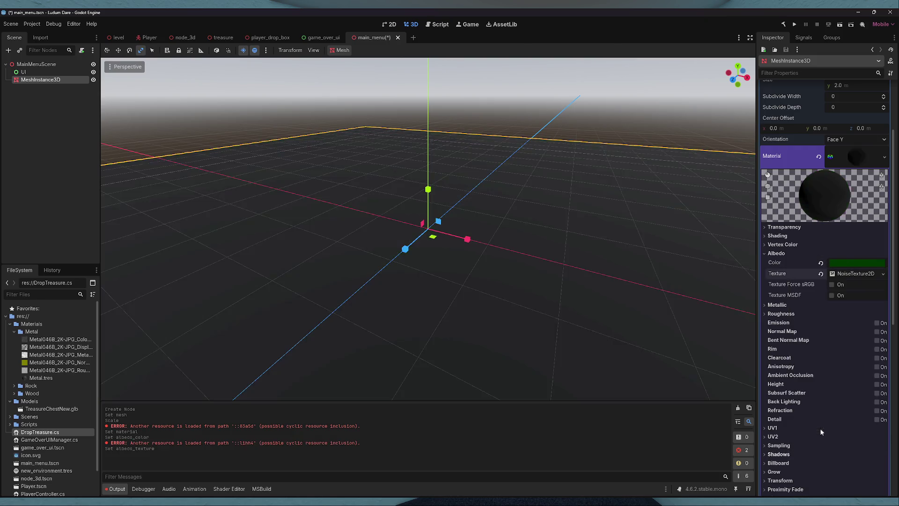
left_click(856, 273)
left_click(882, 318)
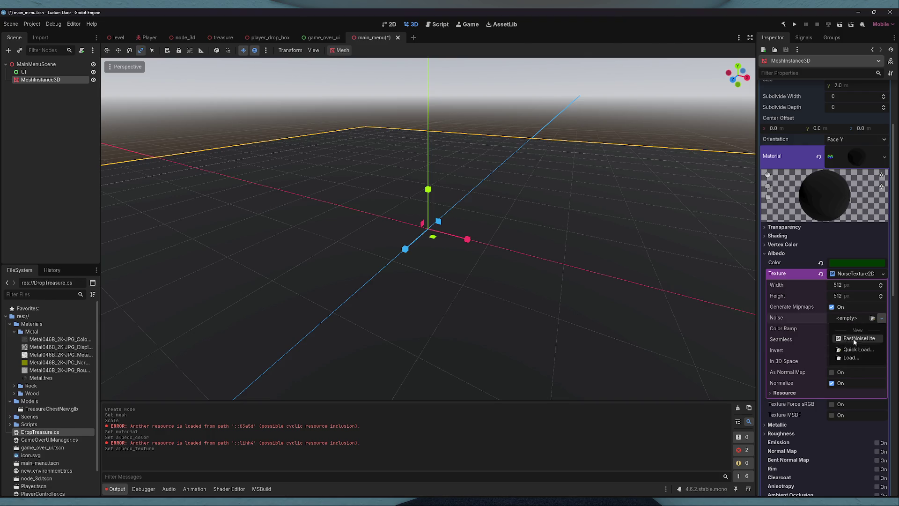
left_click(855, 339)
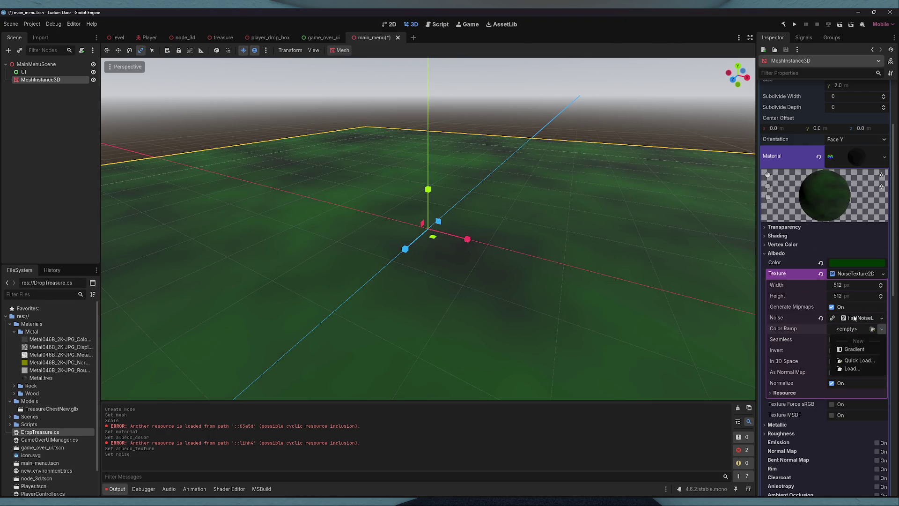
left_click(857, 318)
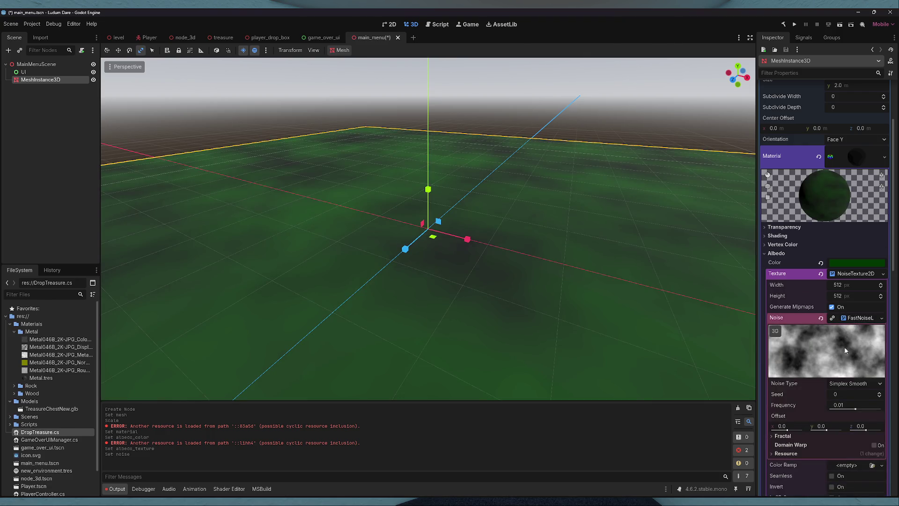
left_click(853, 385)
left_click(855, 420)
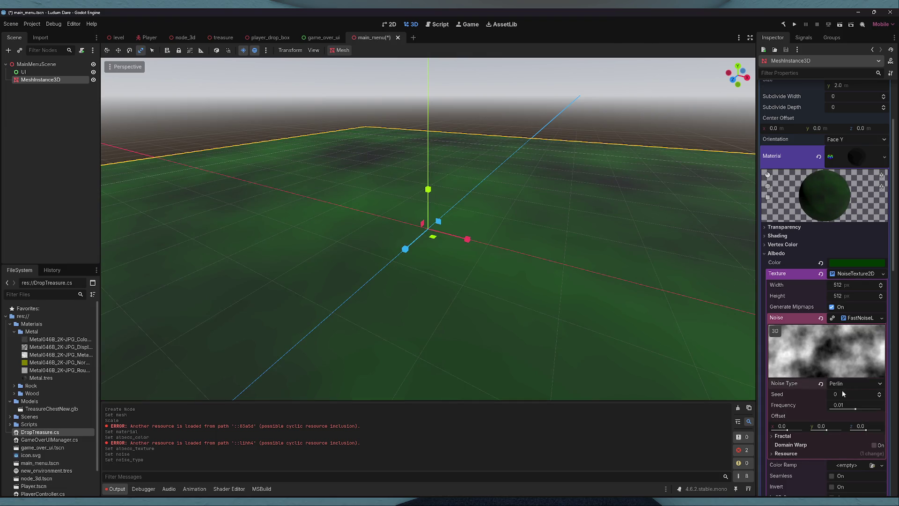
mouse_move(853, 408)
left_mouse_down()
mouse_move(872, 408)
mouse_move(847, 410)
left_mouse_up()
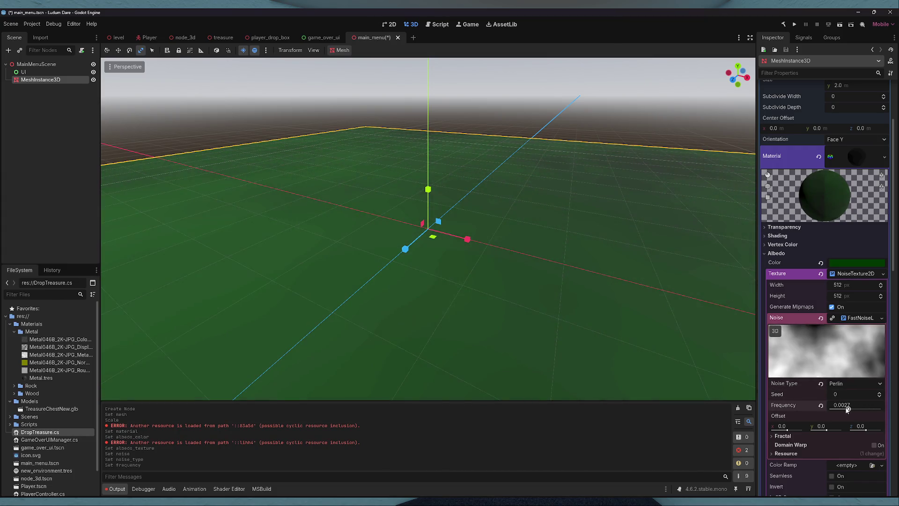
- Save the scene, inspect the textured ground, and collapse the mesh and material settings
left_click(631, 111)
key("ctrl+s")
mouse_move(504, 204)
left_mouse_down()
mouse_move(504, 187)
mouse_move(504, 220)
mouse_move(488, 188)
mouse_move(497, 206)
mouse_move(468, 197)
mouse_move(505, 215)
mouse_move(487, 201)
mouse_move(496, 192)
mouse_move(502, 216)
mouse_move(483, 207)
mouse_move(480, 221)
left_mouse_up()
key("ctrl+s")
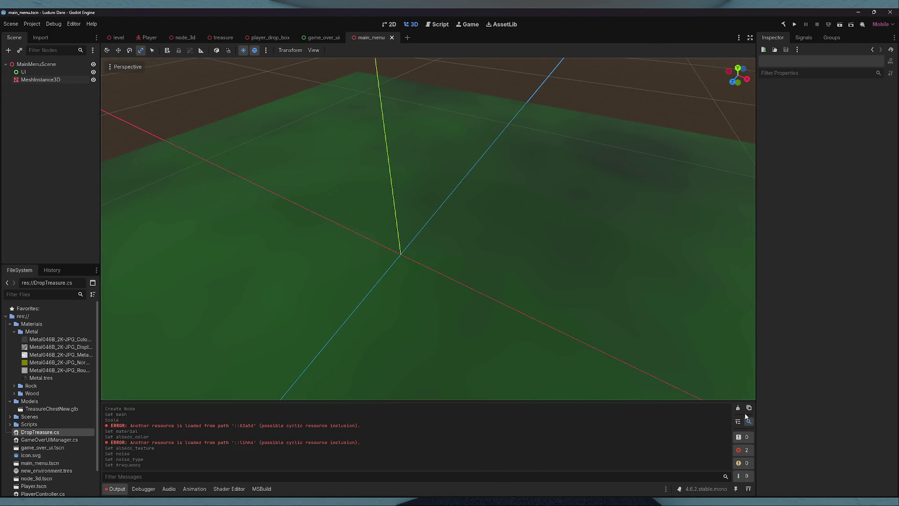
left_click(738, 409)
left_click(40, 80)
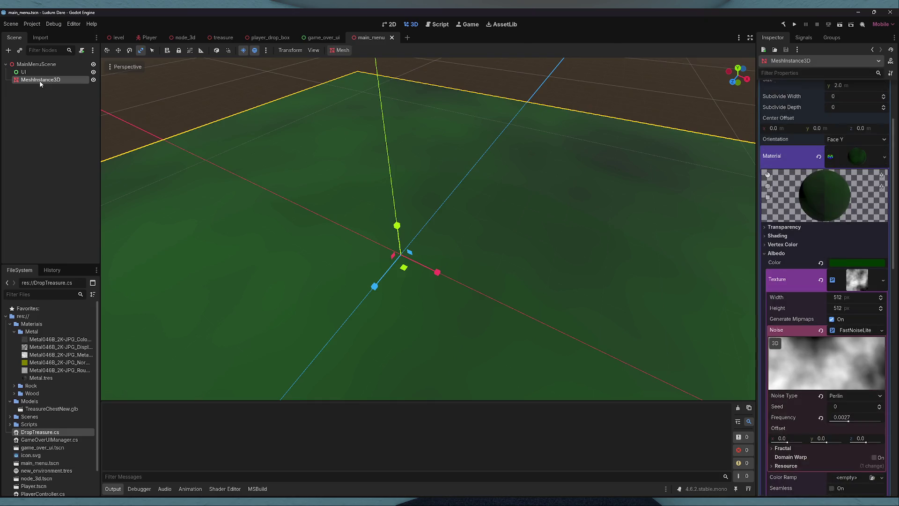
left_click(858, 105)
left_click(858, 263)
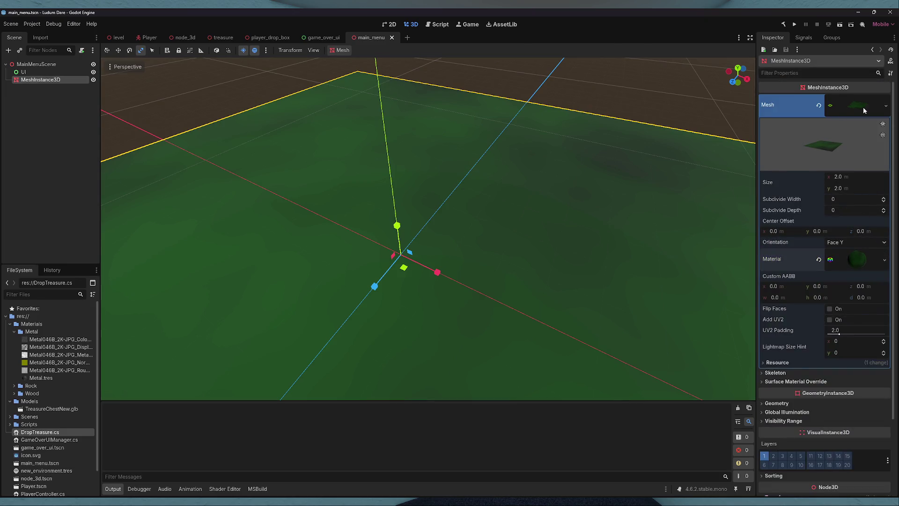
left_click(864, 106)
left_click(589, 77)
double_click(31, 81)
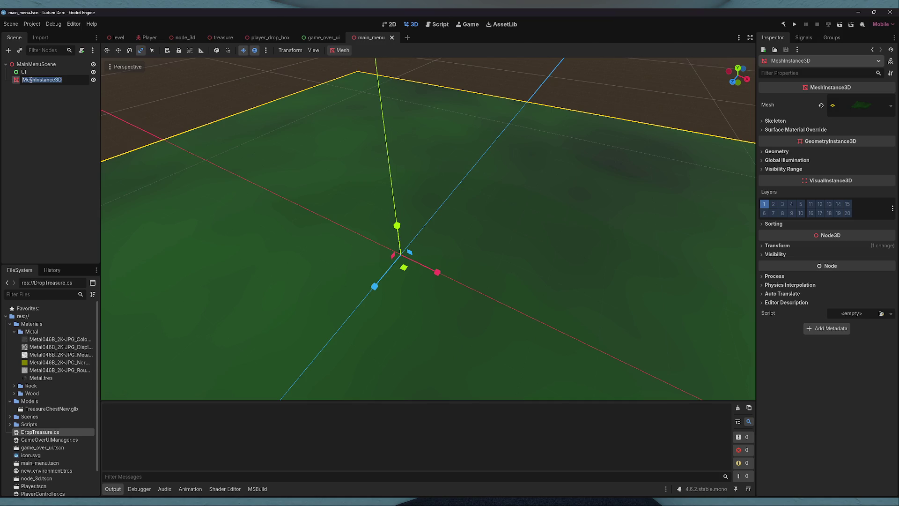
- Name the plane Ground and add a Camera3D child under the MainMenuScene root
type("Gra")
type("ound")
left_click(41, 64)
right_click(41, 65)
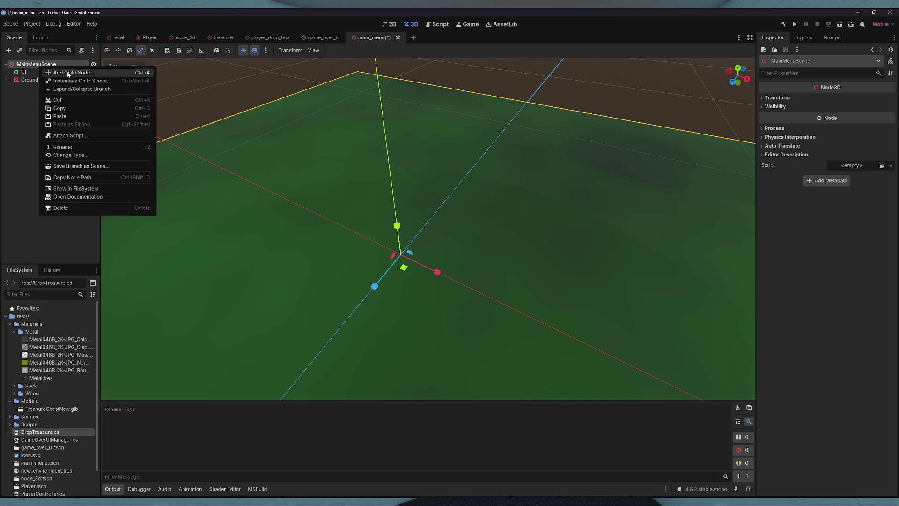
left_click(66, 71)
type("Ca,er")
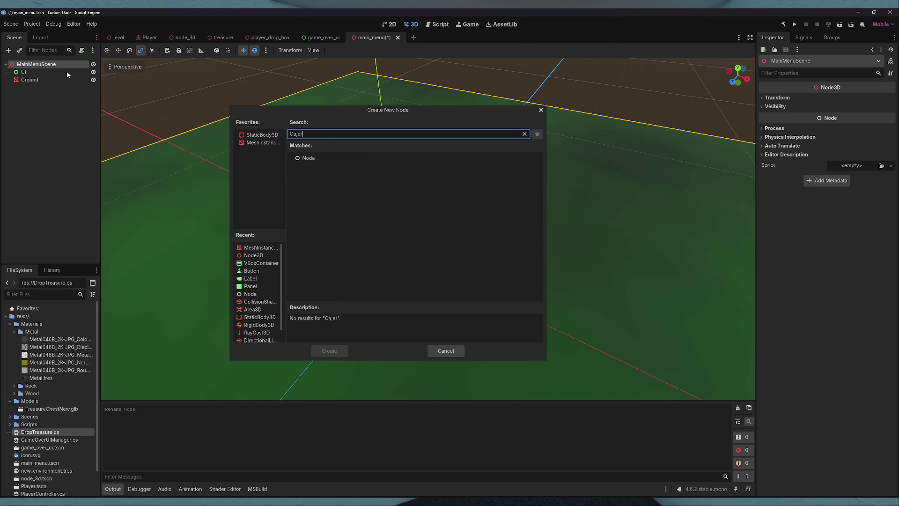
key("BackSpace")
key("BackSpace")
key("BackSpace")
type("mera")
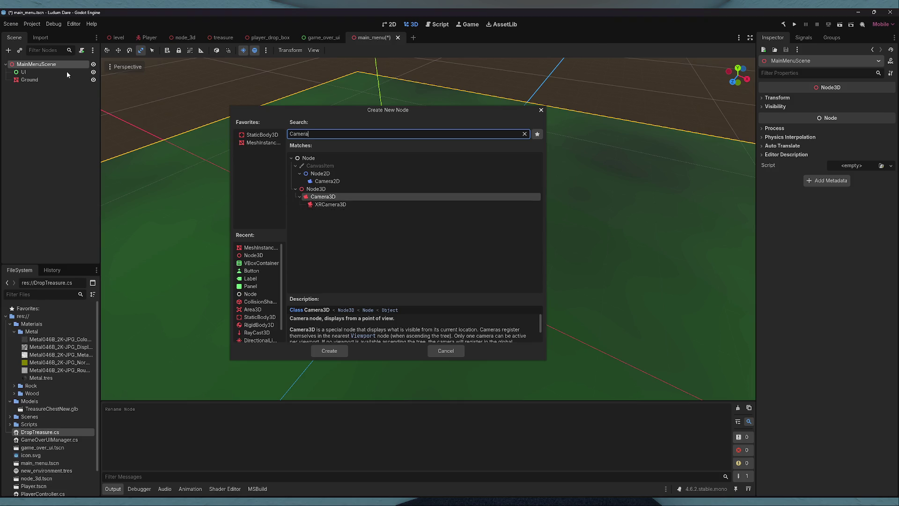
key("Return")
- Raise the camera above the ground, move it back along Z, and save
key("w")
left_click_drag(398, 228, 395, 144)
key("f")
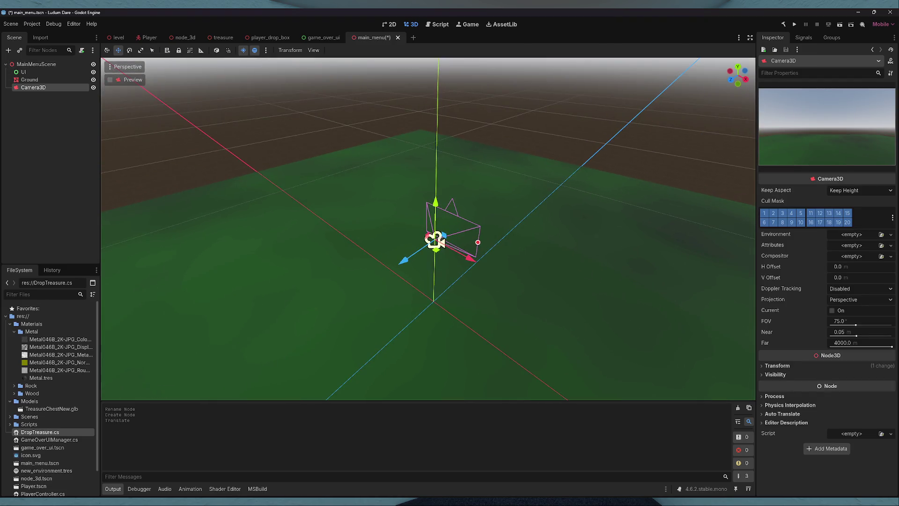
left_click_drag(476, 227, 344, 263)
key("ctrl+s")
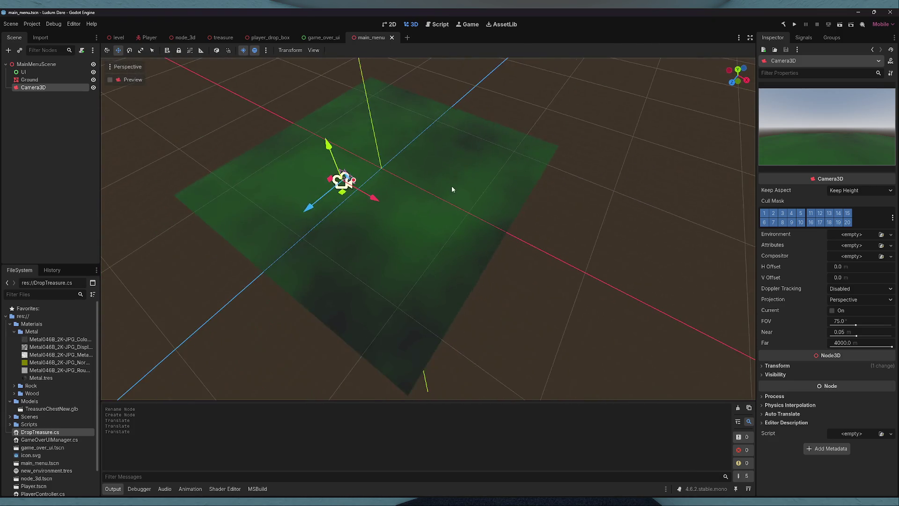
- Duplicate Ground as Ground2 and set it behind, tilted upward
left_click(445, 187)
key("ctrl+d")
key("e")
left_click_drag(420, 203, 462, 95)
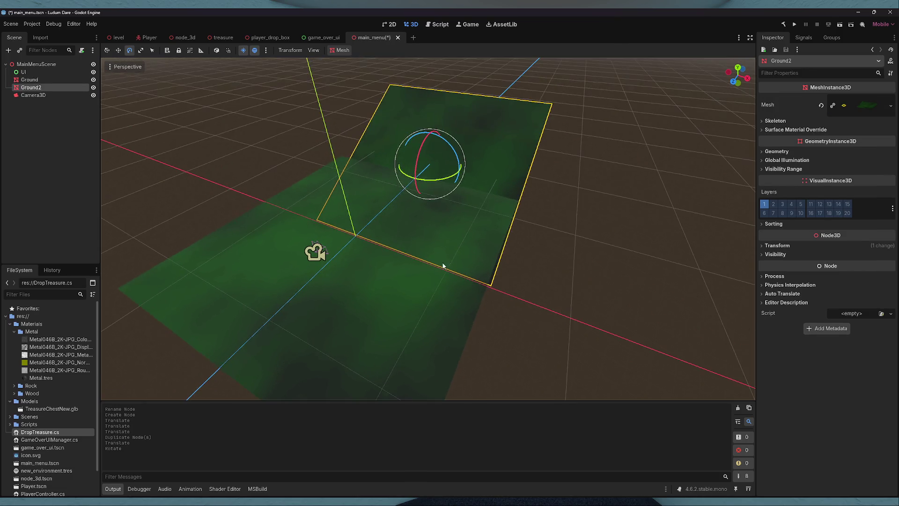
- Enable Simplex domain warp and Seamless on Ground2's noise texture
left_click(787, 105)
left_click(787, 259)
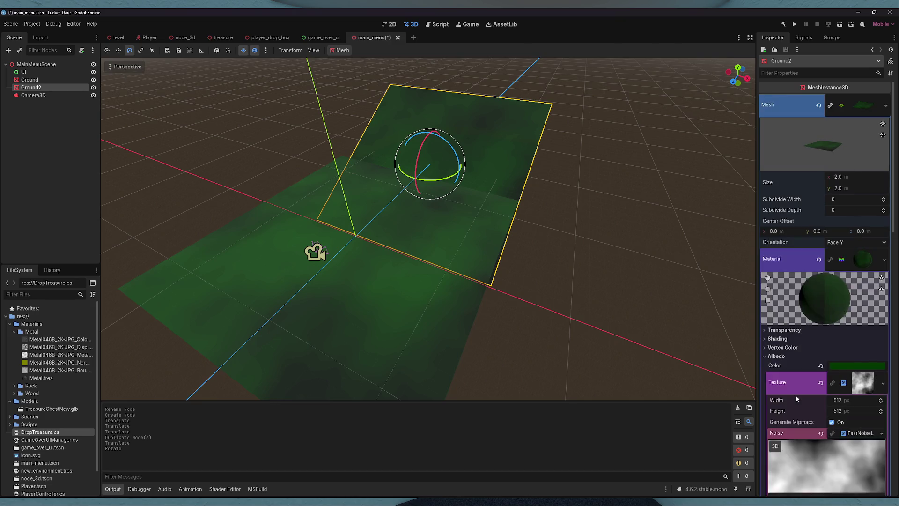
scroll(797, 398, "down", 4)
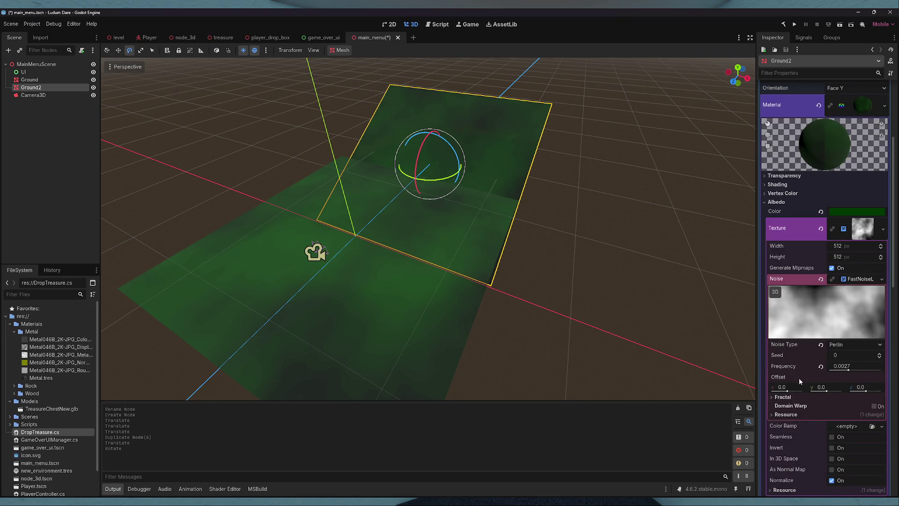
left_click(794, 399)
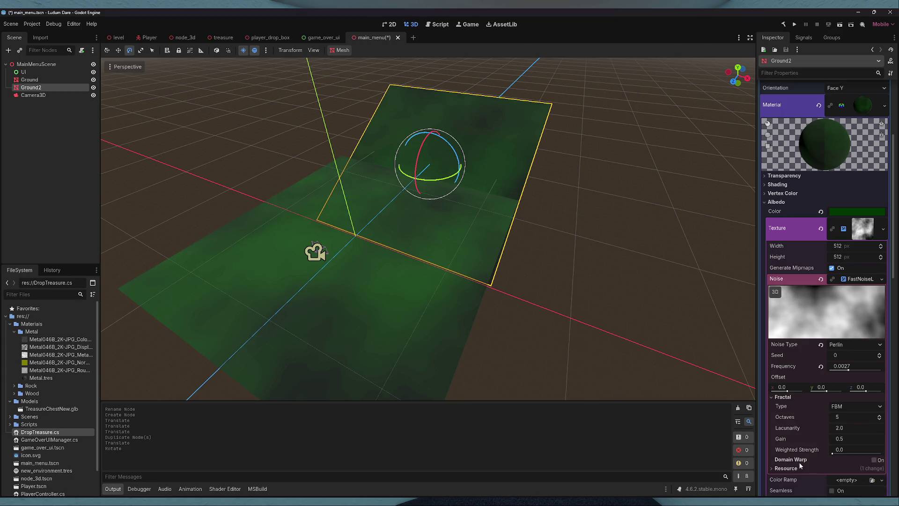
scroll(799, 462, "down", 1)
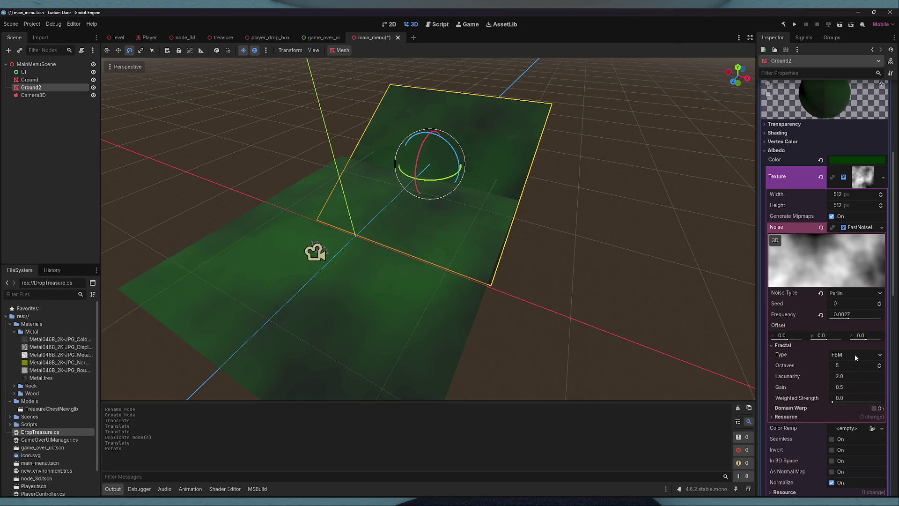
left_click(874, 408)
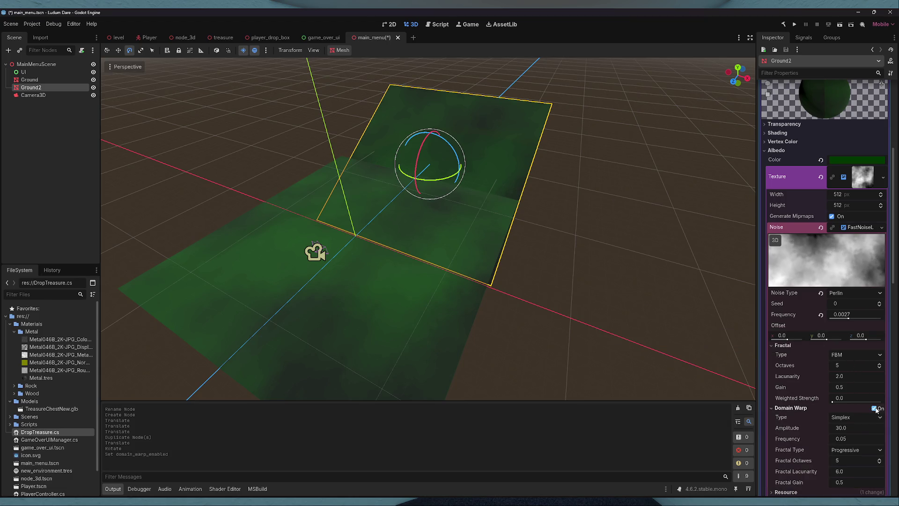
scroll(849, 407, "down", 2)
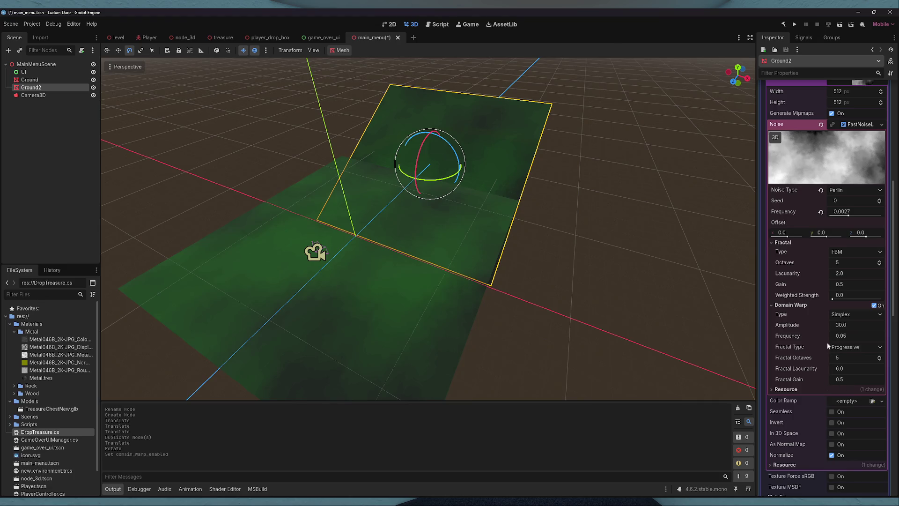
left_click(865, 315)
left_click(865, 317)
left_click(843, 305)
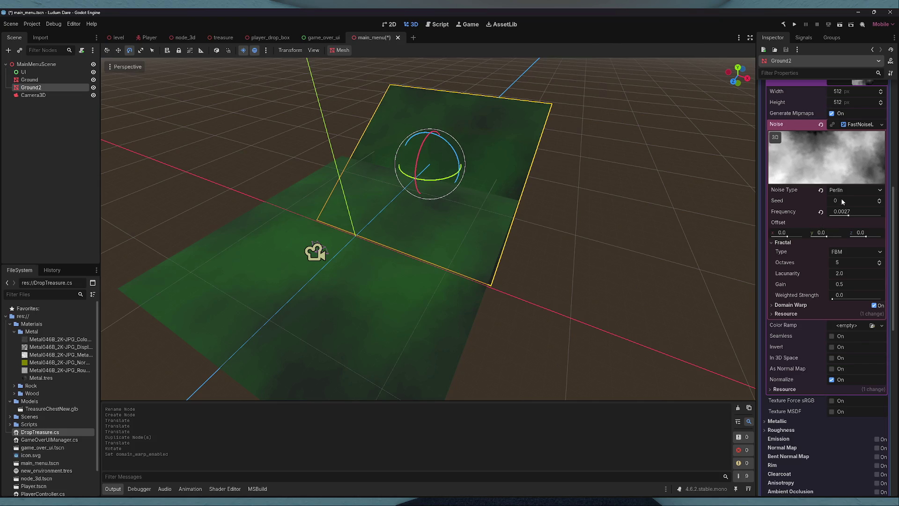
left_click(832, 336)
- Raise Ground2 and push it back behind the first ground
left_click(493, 147)
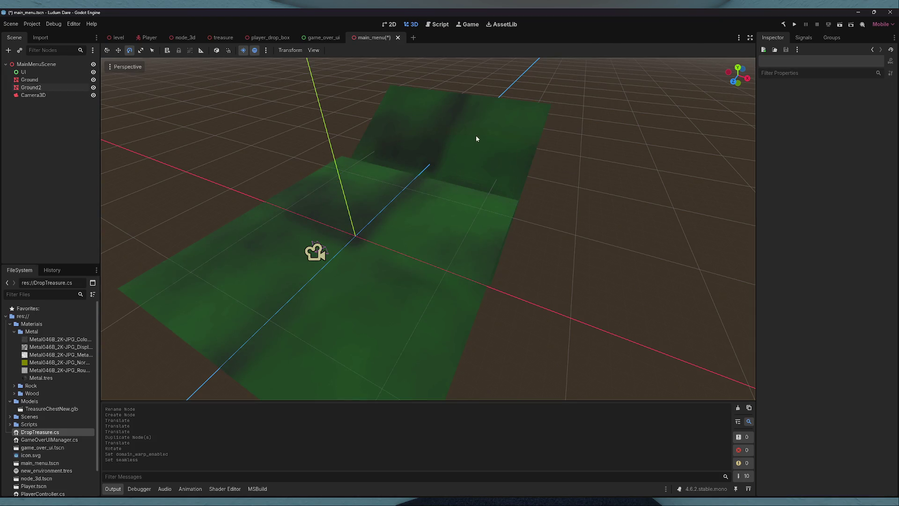
key("w")
left_click(458, 136)
left_click_drag(433, 140, 433, 68)
mouse_move(410, 131)
left_mouse_down()
mouse_move(458, 112)
mouse_move(441, 123)
left_mouse_up()
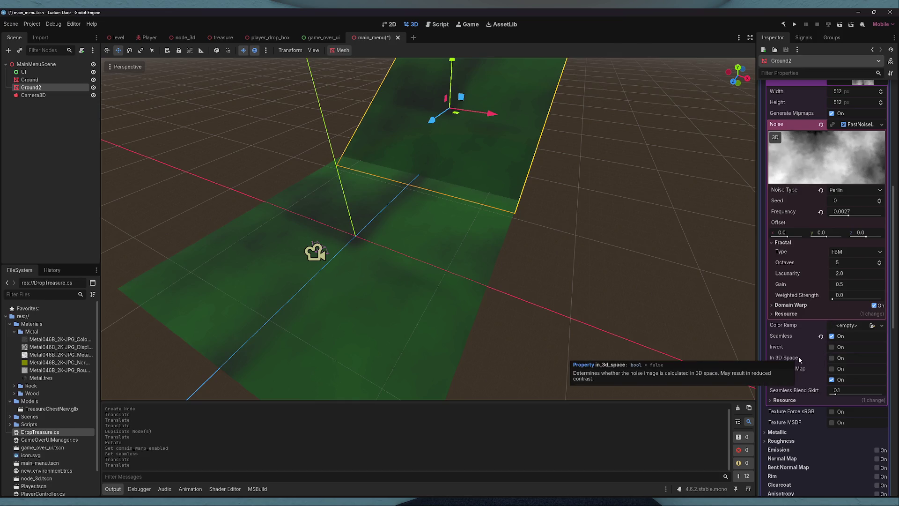
- Try 3D-space noise and turn it back off, then duplicate Ground2 as Ground3
left_click(833, 358)
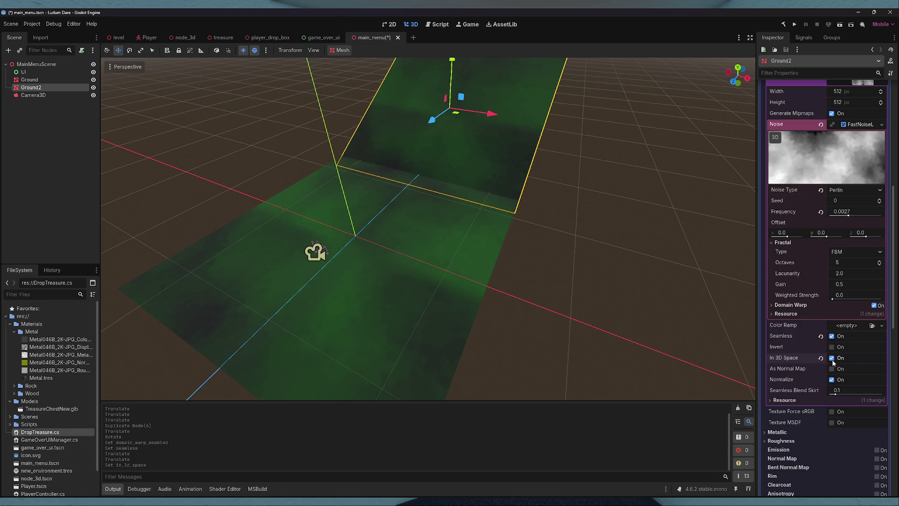
left_click(832, 359)
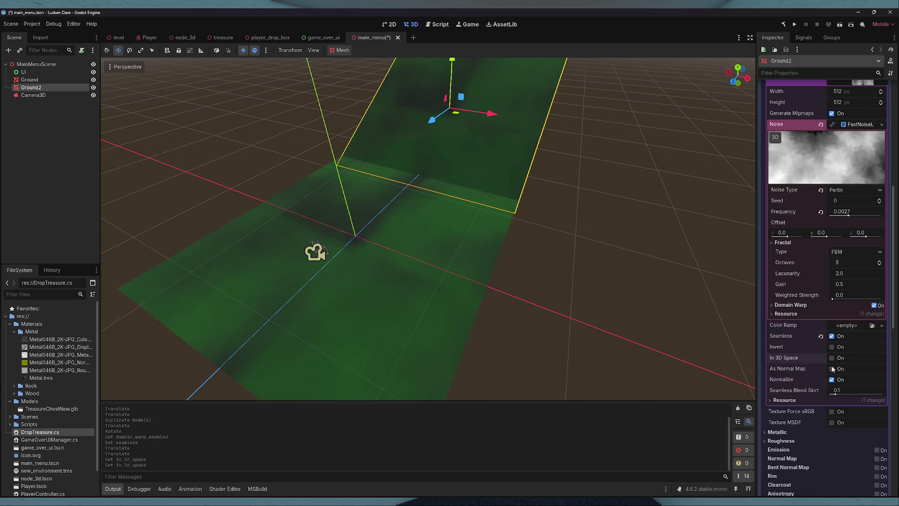
left_click(589, 208)
left_click(520, 185)
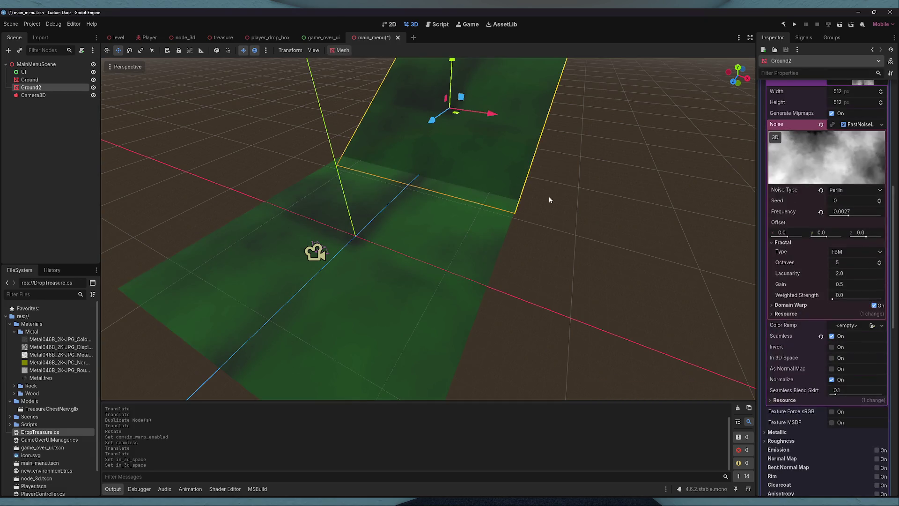
key("f")
key("ctrl+d")
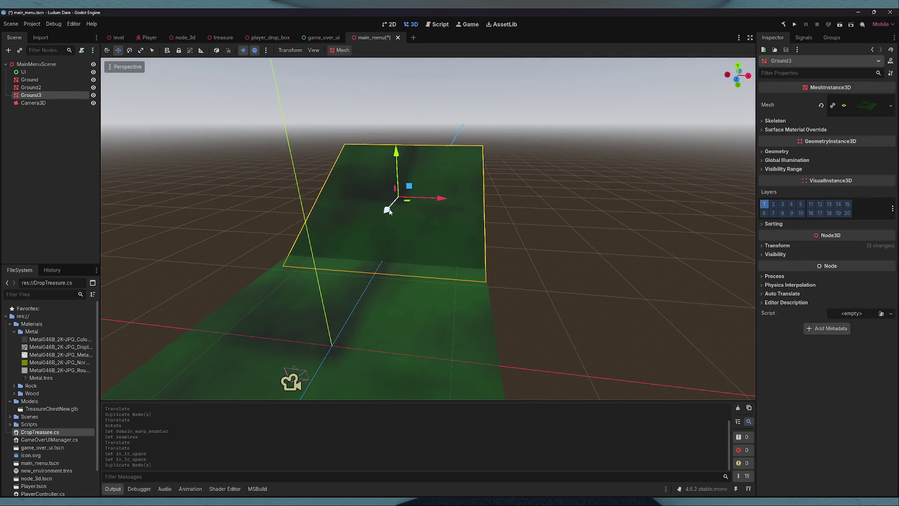
- Turn Ground3 45 degrees about the vertical axis and shift it left
key("e")
mouse_move(391, 209)
left_mouse_down()
mouse_move(474, 189)
mouse_move(282, 200)
mouse_move(292, 203)
left_mouse_up()
key("w")
mouse_move(346, 225)
left_mouse_down()
mouse_move(388, 223)
mouse_move(367, 217)
mouse_move(375, 222)
mouse_move(347, 225)
mouse_move(358, 227)
left_mouse_up()
- Duplicate Ground3 as Ground4 to start another rotated hill
key("ctrl+d")
key("e")
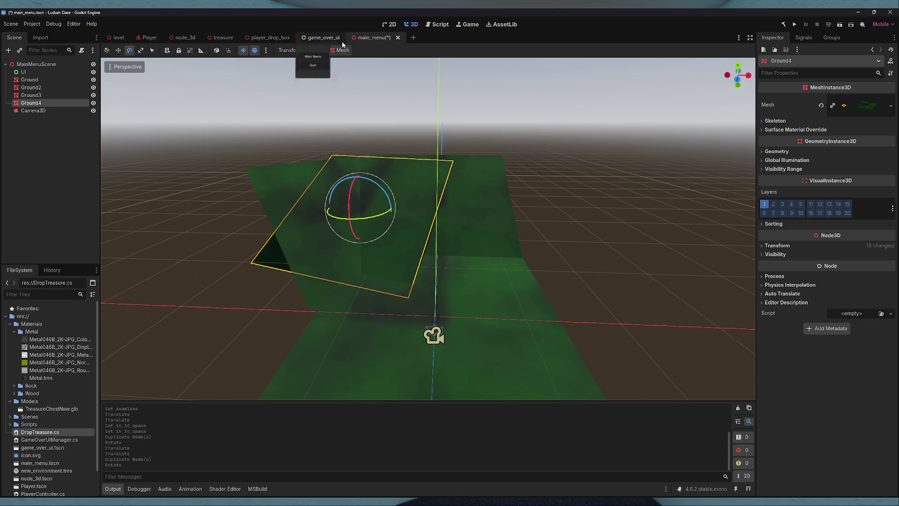
left_click(313, 50)
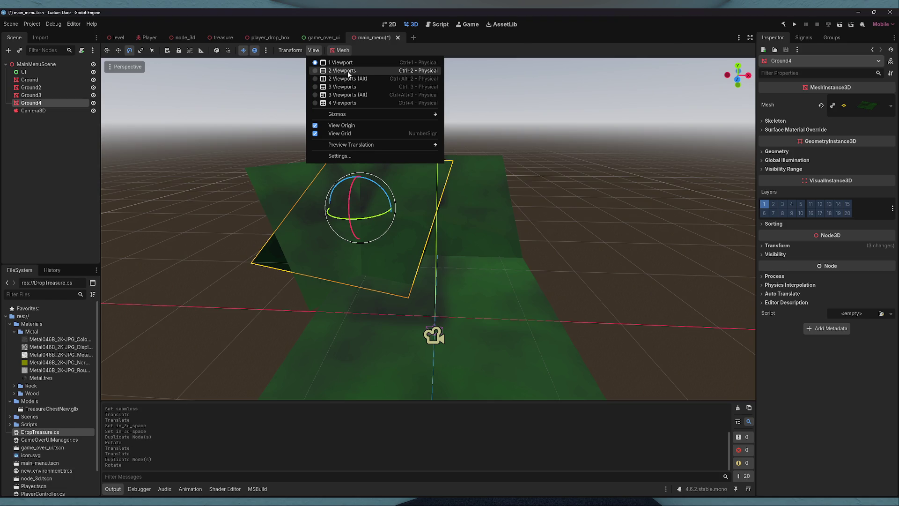
- Split the editor into 2 viewports with Cinematic Preview in the lower one
left_click(344, 71)
left_click(111, 238)
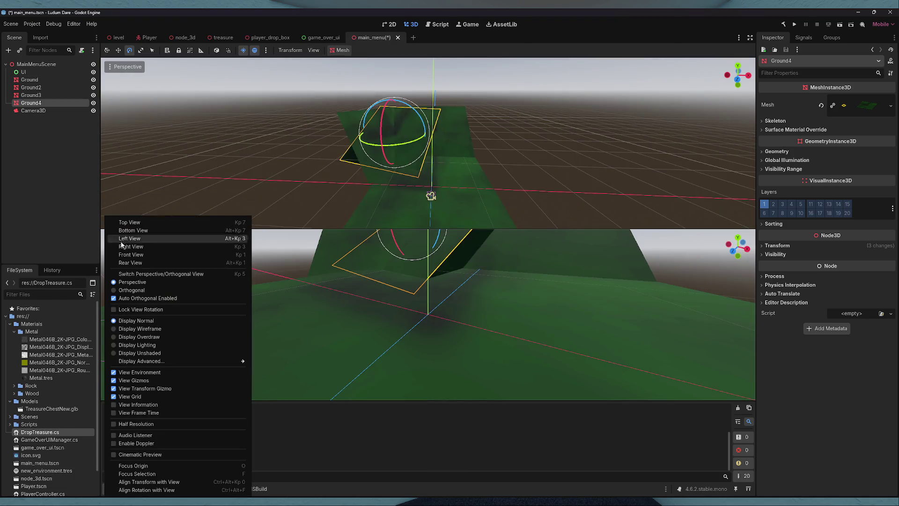
left_click(141, 455)
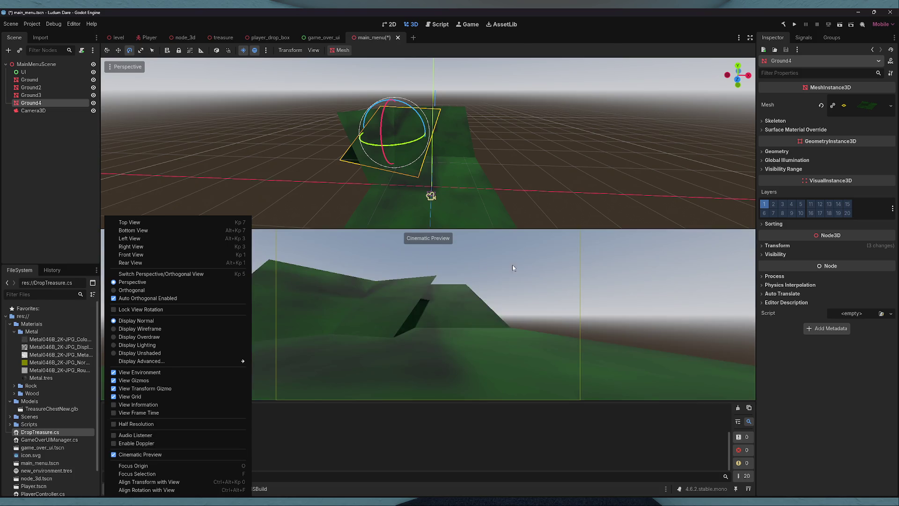
left_click(481, 265)
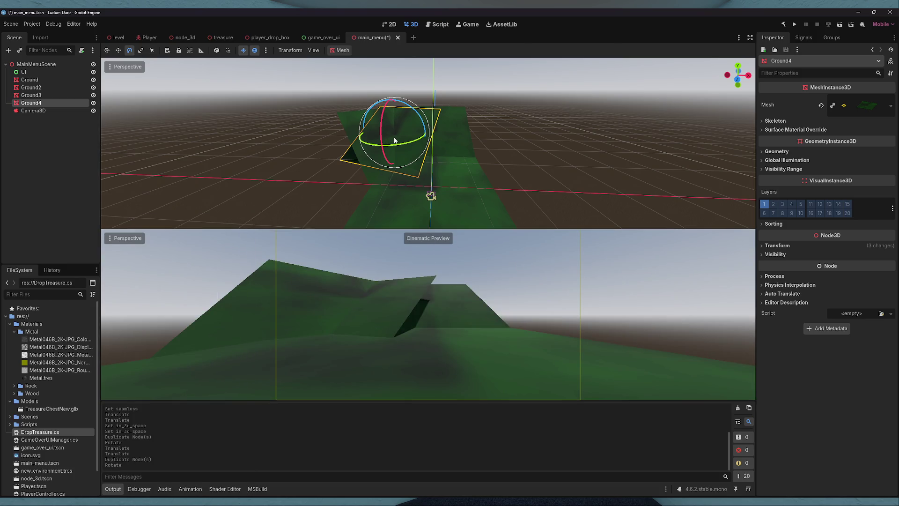
- Slide Ground4 to the right and turn it about 15 degrees about vertical
key("w")
mouse_move(405, 138)
left_mouse_down()
mouse_move(518, 139)
mouse_move(490, 148)
mouse_move(513, 140)
mouse_move(510, 147)
mouse_move(483, 142)
left_mouse_up()
key("e")
key("w")
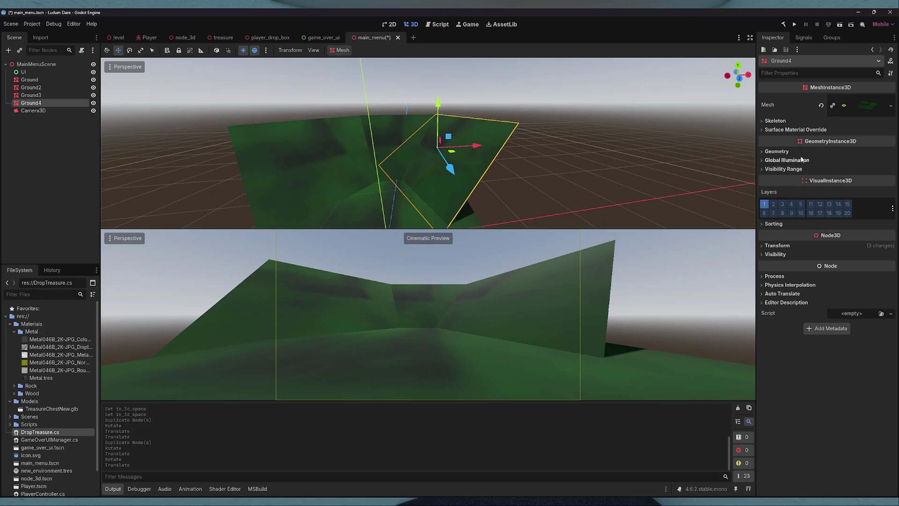
key("e")
left_click_drag(416, 168, 470, 153)
key("w")
key("e")
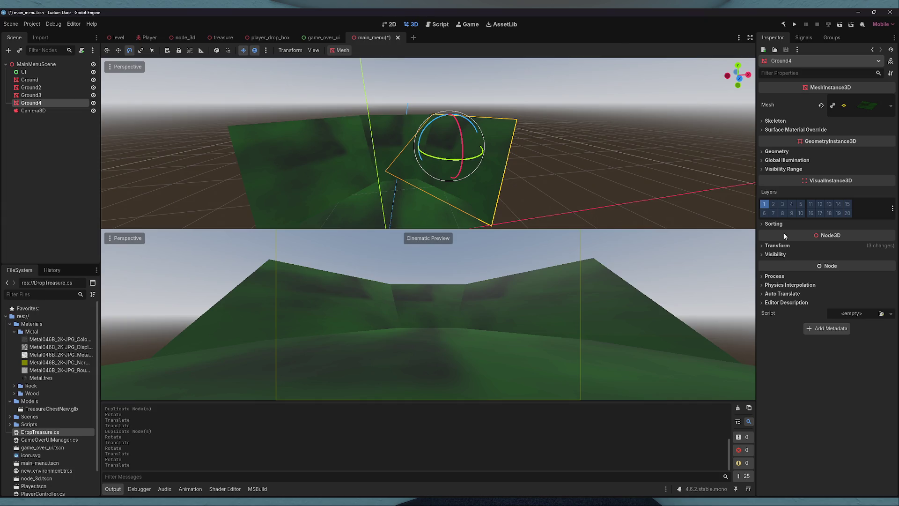
- Set Ground4's Transform Rotation to 31, -45, 0
left_click(777, 245)
left_click(829, 286)
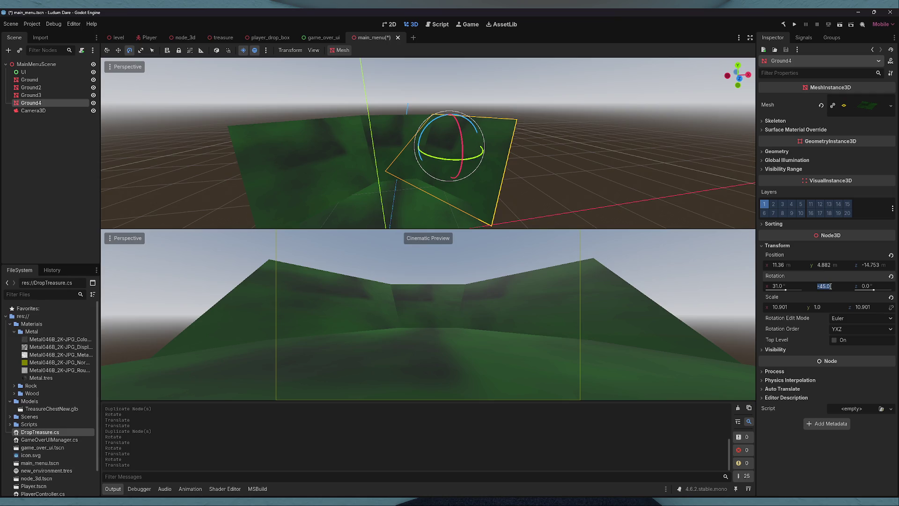
left_click(866, 285)
type("90")
key("Return")
key("ctrl+z")
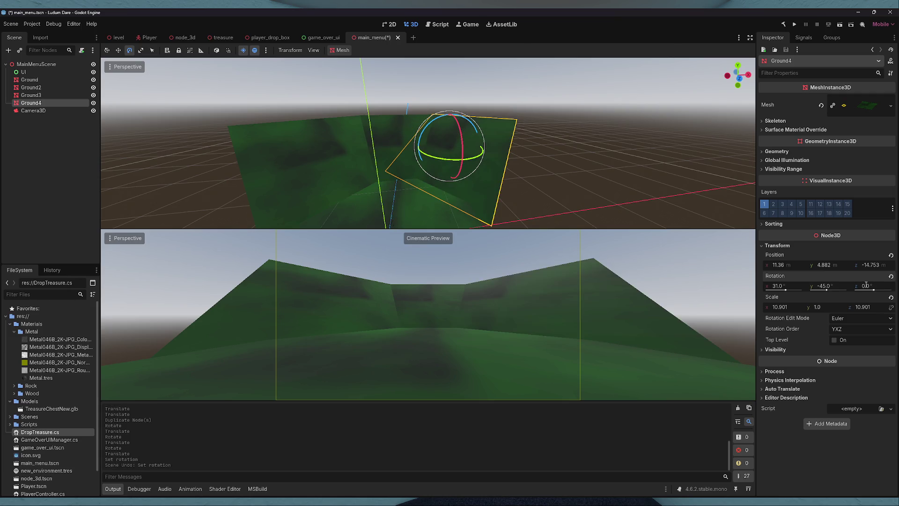
left_click(832, 286)
left_click(832, 286)
key("BackSpace")
left_click(796, 286)
type("31")
key("Return")
left_click(795, 286)
key("Return")
- Save the main_menu scene and orbit the view over the hills
left_click(648, 177)
key("ctrl+s")
mouse_move(587, 136)
left_mouse_down()
mouse_move(310, 152)
mouse_move(439, 148)
left_mouse_up()
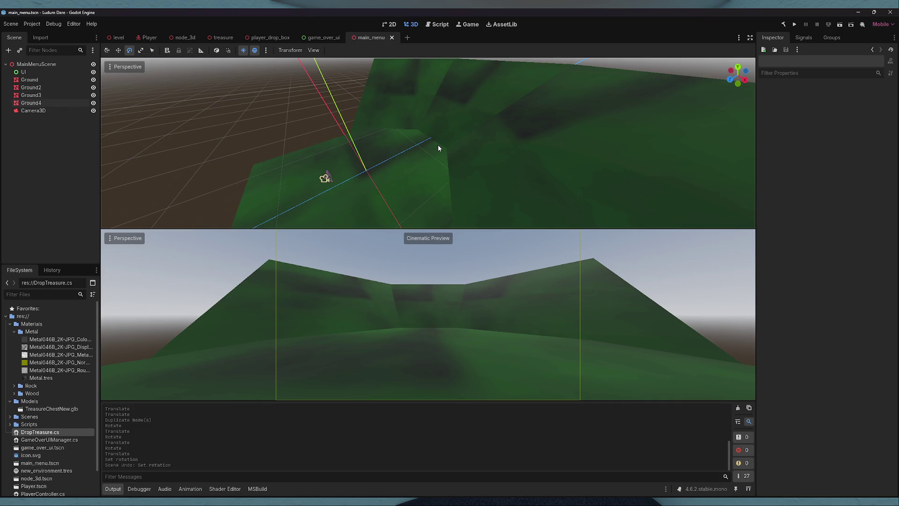
- Duplicate Ground as Ground5 and slide both planes along the valley's depth axis
left_click(445, 159)
mouse_move(448, 163)
left_mouse_down()
mouse_move(328, 166)
mouse_move(488, 148)
mouse_move(478, 148)
left_mouse_up()
key("w")
key("ctrl+d")
left_click(443, 164)
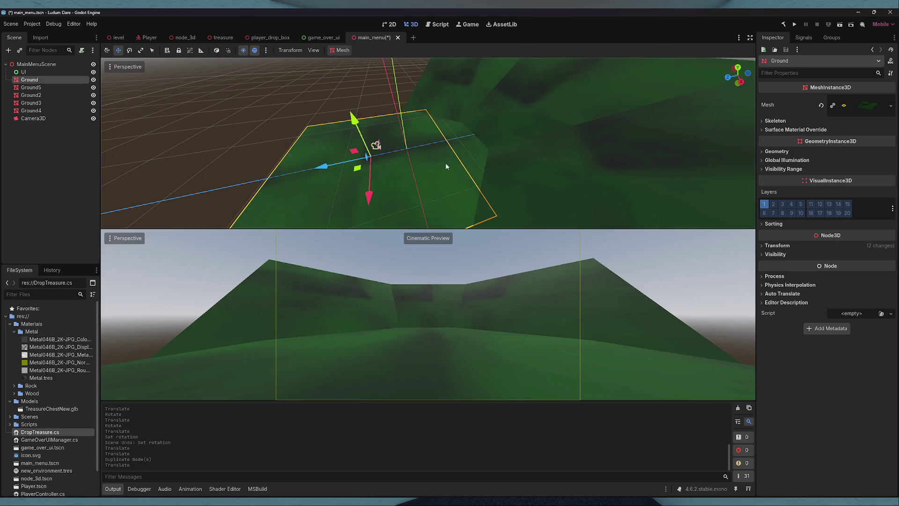
left_click_drag(322, 172, 309, 172)
left_click(466, 136)
left_click_drag(467, 137, 458, 141)
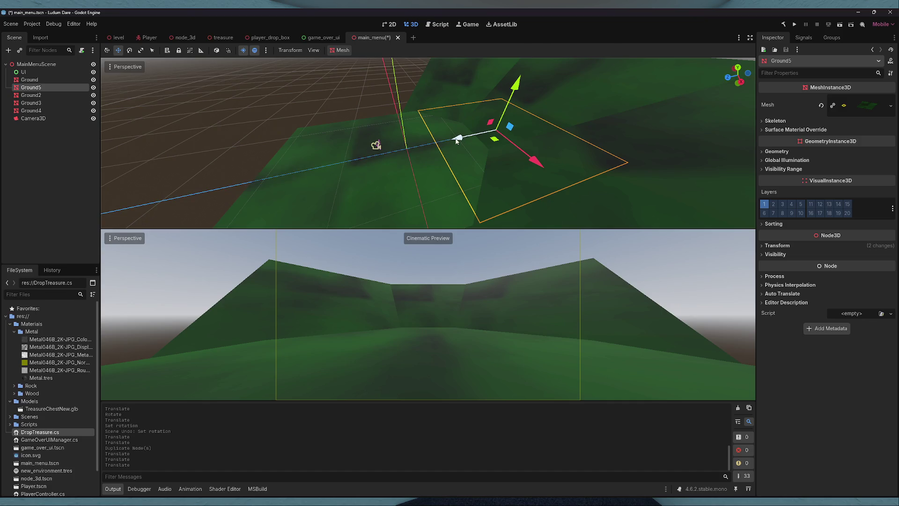
- Move the camera along its depth axis and tilt it -15° to look between the hills
left_click(376, 146)
mouse_move(330, 155)
left_mouse_down()
mouse_move(321, 154)
mouse_move(347, 154)
mouse_move(378, 122)
mouse_move(385, 78)
left_mouse_up()
key("e")
key("w")
mouse_move(349, 136)
left_mouse_down()
mouse_move(375, 129)
mouse_move(382, 105)
mouse_move(397, 126)
mouse_move(367, 135)
left_mouse_up()
key("e")
key("w")
left_click(453, 179)
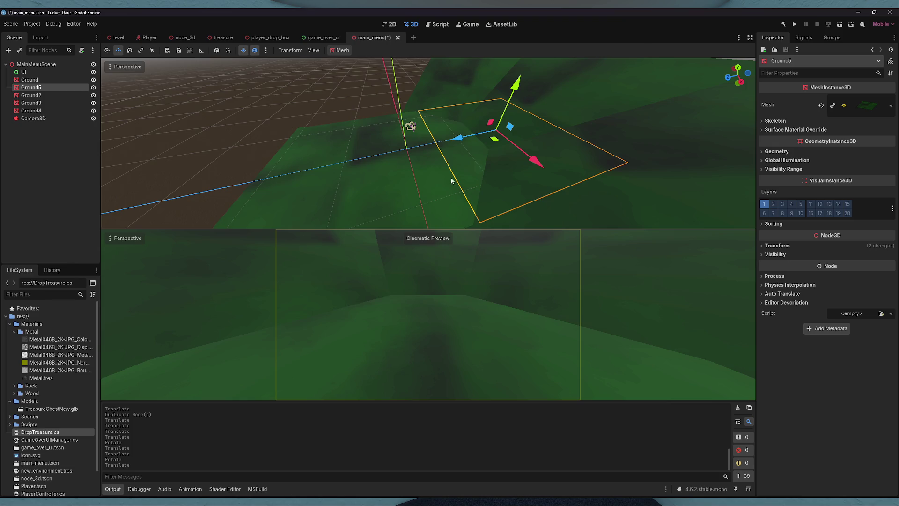
- Darken Ground5's albedo green to 008c00 and make its mesh unique
left_click(867, 107)
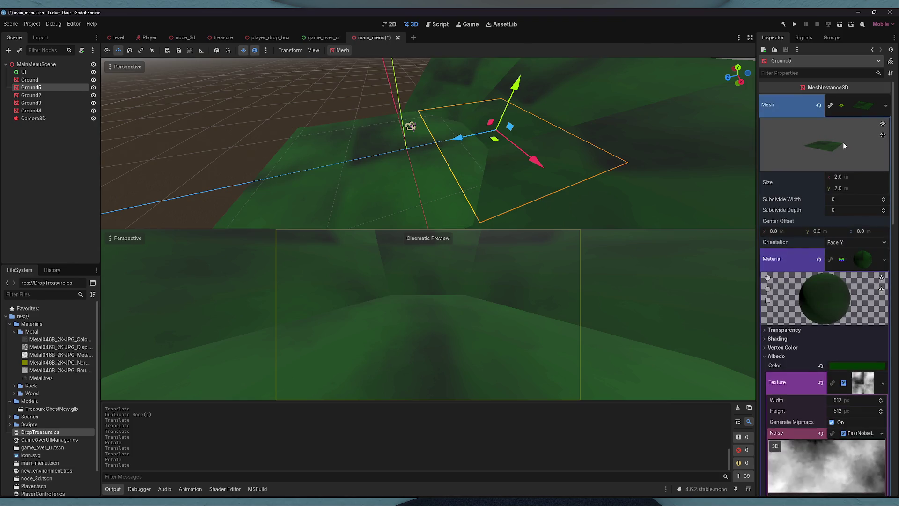
left_click(857, 365)
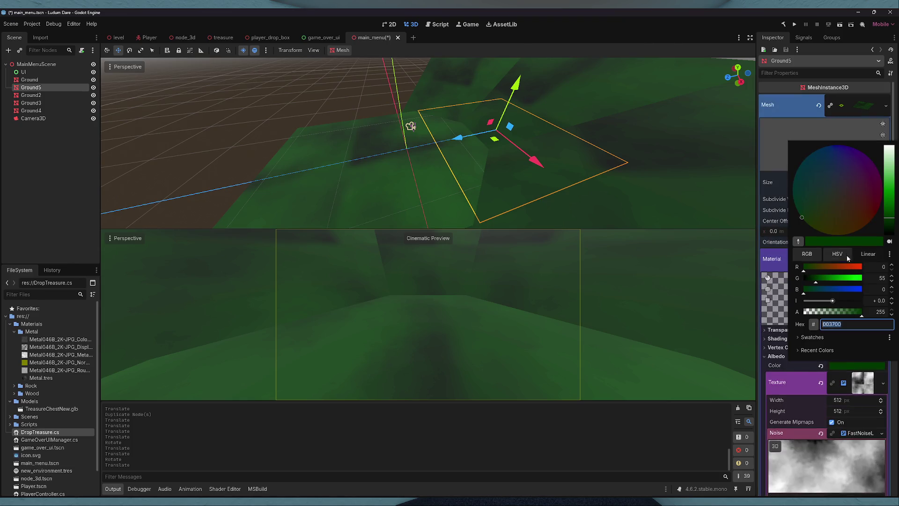
mouse_move(890, 181)
left_mouse_down()
mouse_move(892, 162)
mouse_move(893, 169)
left_mouse_up()
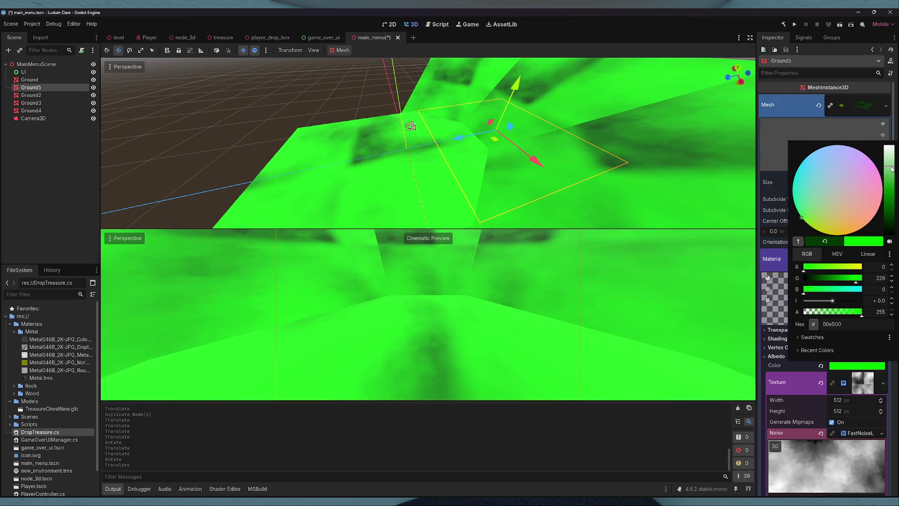
left_click(893, 194)
left_click_drag(892, 194, 892, 216)
left_click(867, 105)
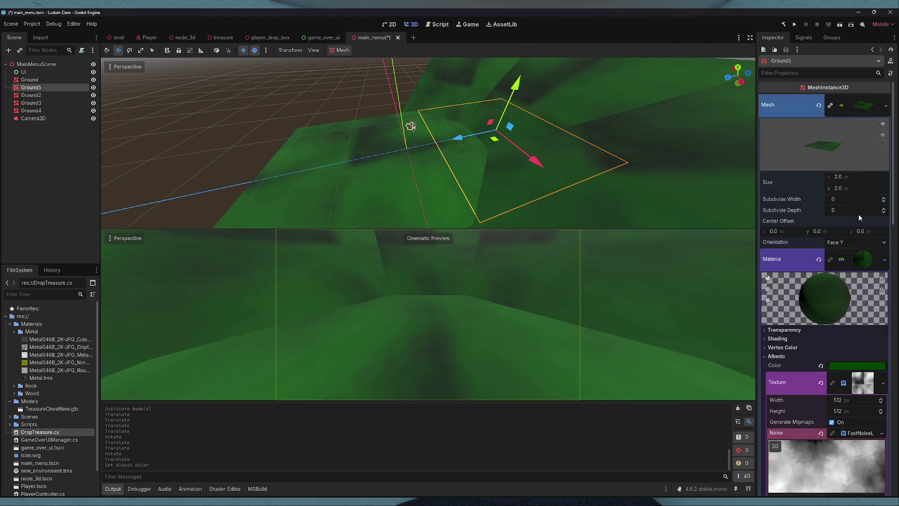
left_click(886, 259)
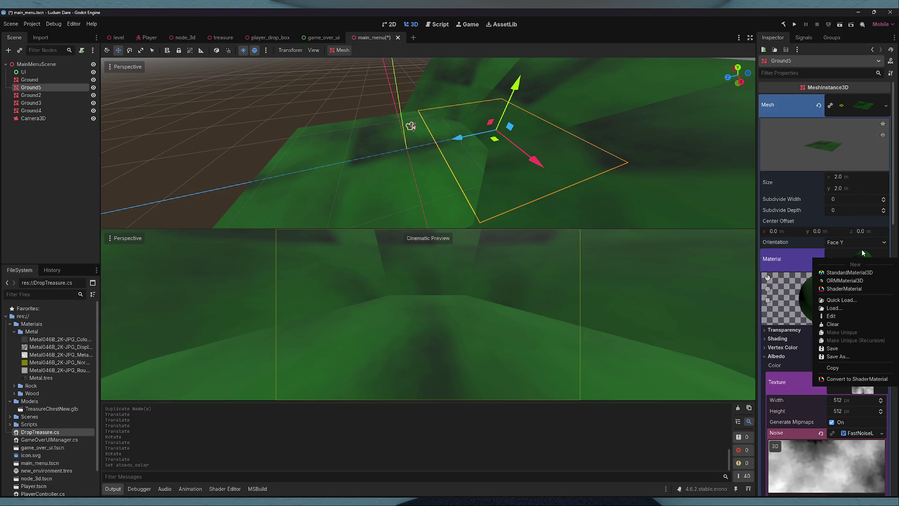
left_click(862, 104)
left_click(862, 106)
right_click(862, 105)
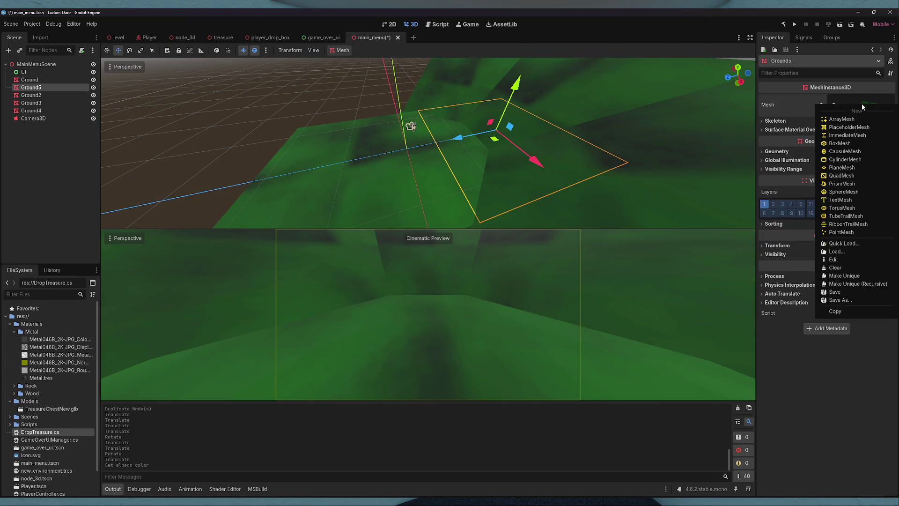
left_click(843, 275)
left_click(865, 107)
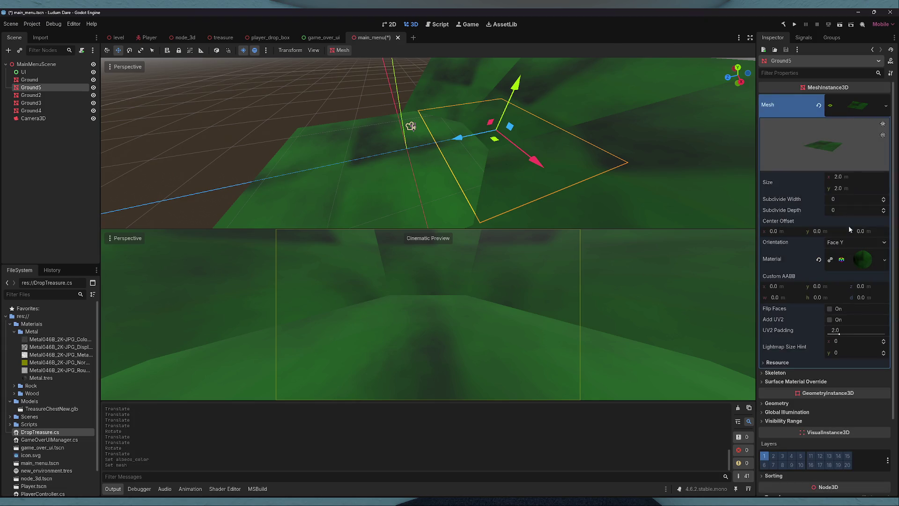
- Brighten Ground5's green albedo colour
left_click(865, 260)
left_click(862, 366)
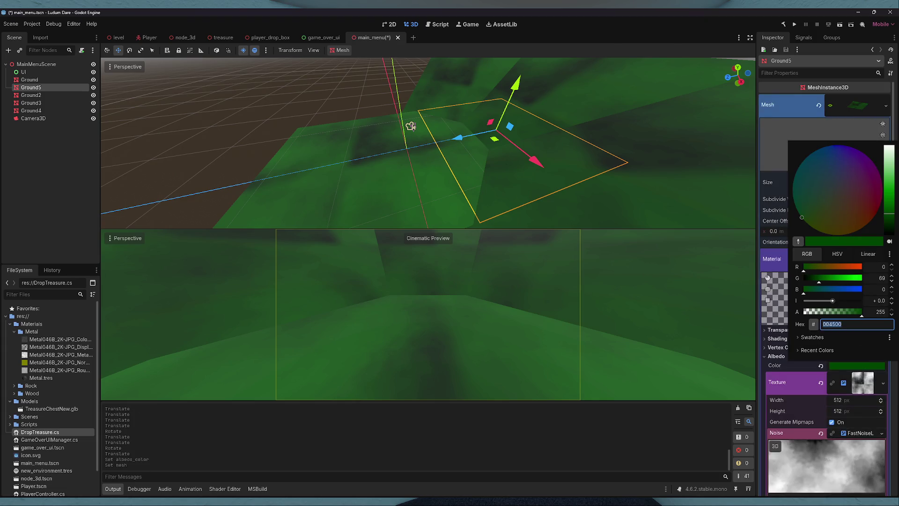
key("Escape")
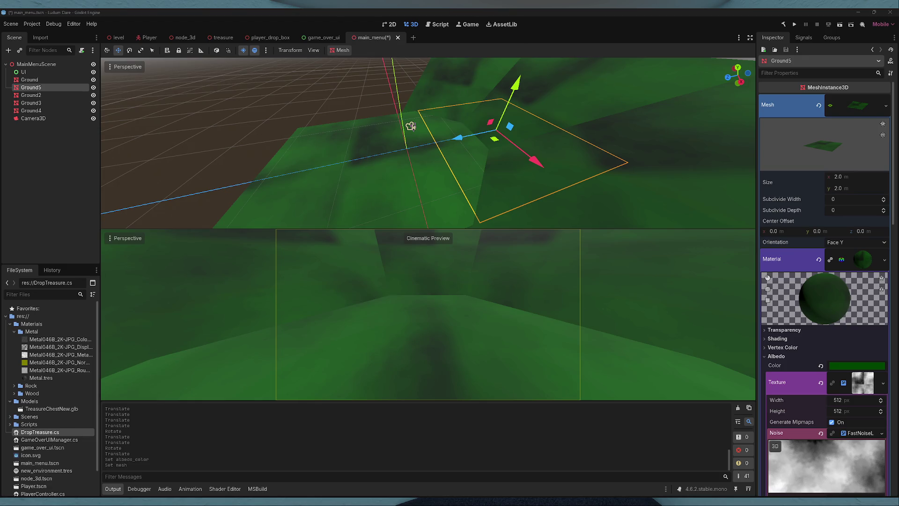
left_click(858, 365)
key("Escape")
left_click(857, 365)
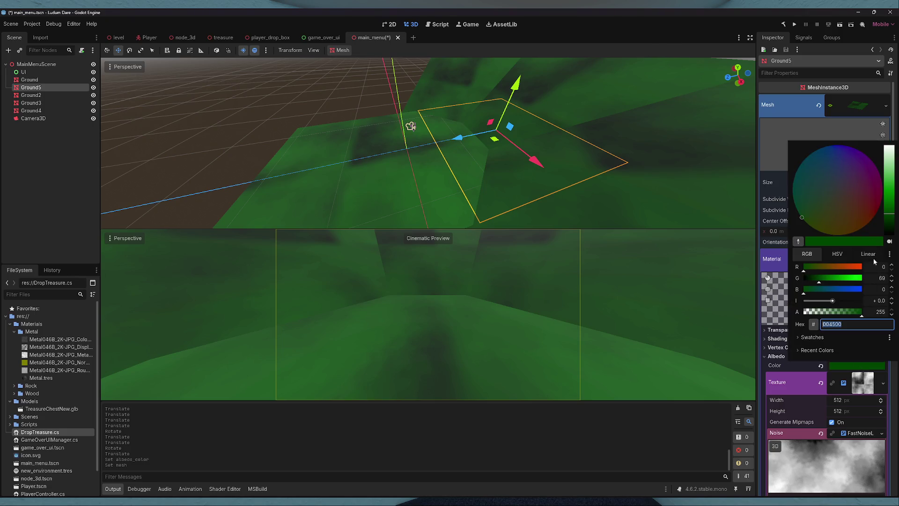
mouse_move(889, 207)
left_mouse_down()
mouse_move(894, 180)
mouse_move(893, 212)
left_mouse_up()
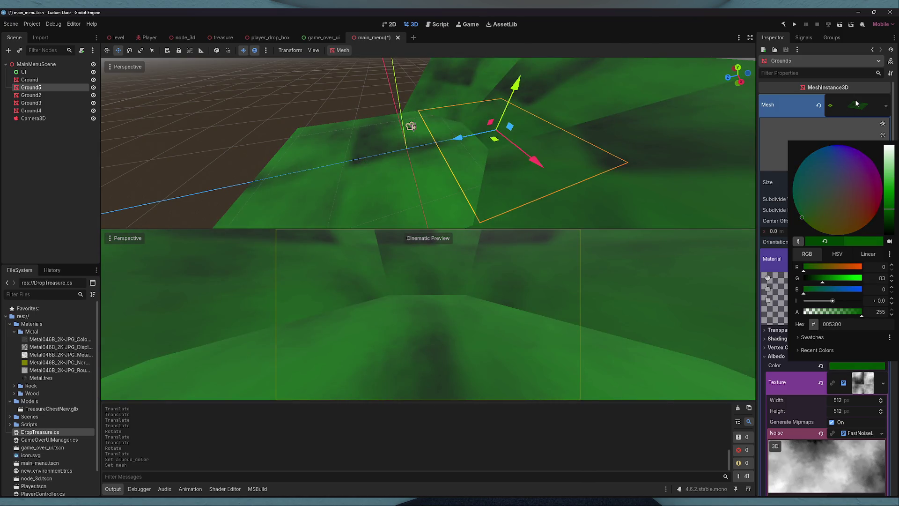
left_click(856, 103)
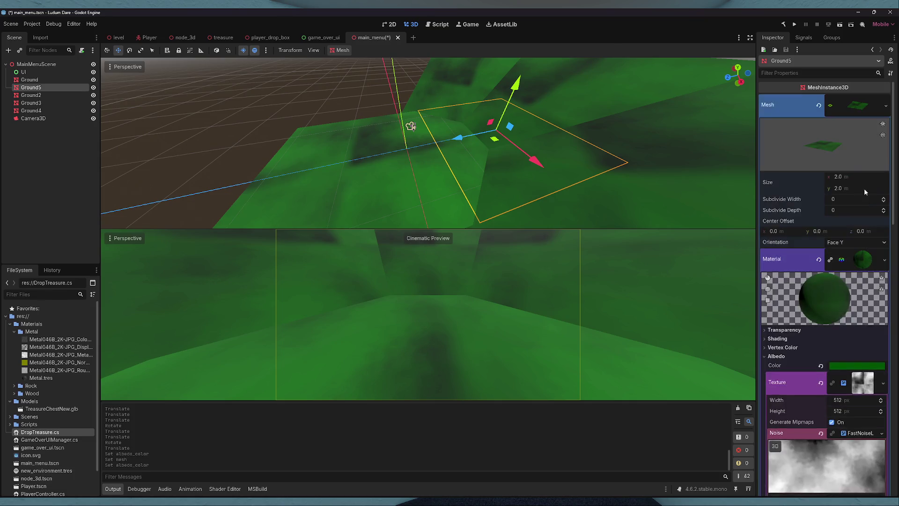
- Make Ground5's material unique, assign a NoiseTexture2D to Albedo, and colour it brown
right_click(860, 260)
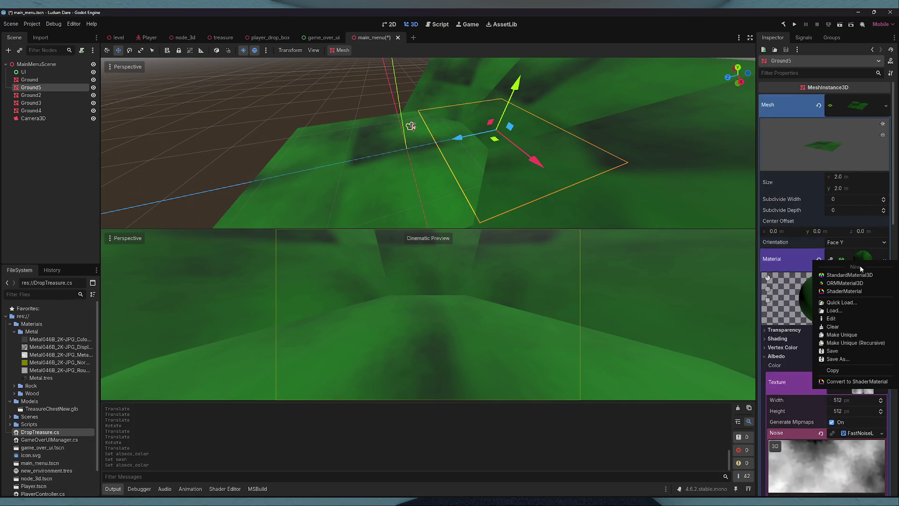
left_click(857, 335)
left_click(780, 356)
right_click(865, 381)
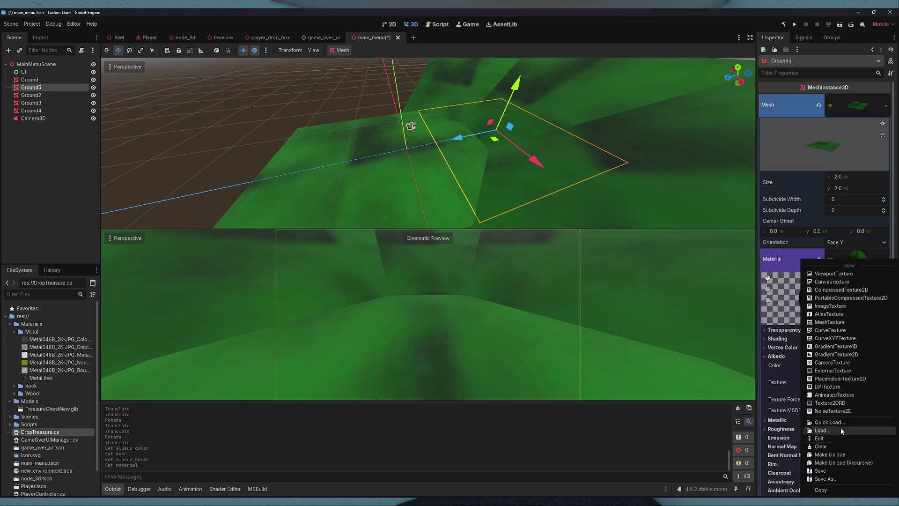
left_click(846, 411)
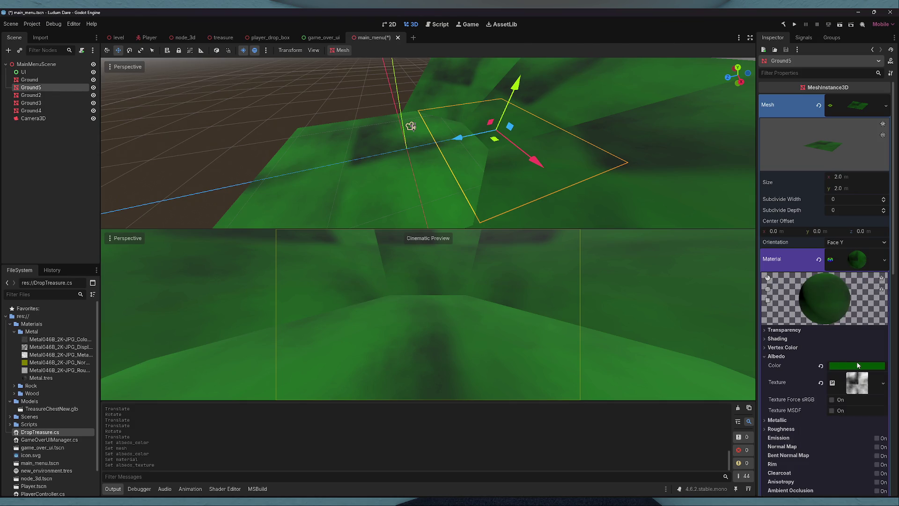
left_click(859, 366)
mouse_move(886, 200)
left_mouse_down()
mouse_move(886, 149)
mouse_move(886, 201)
mouse_move(841, 199)
left_mouse_up()
left_click(842, 205)
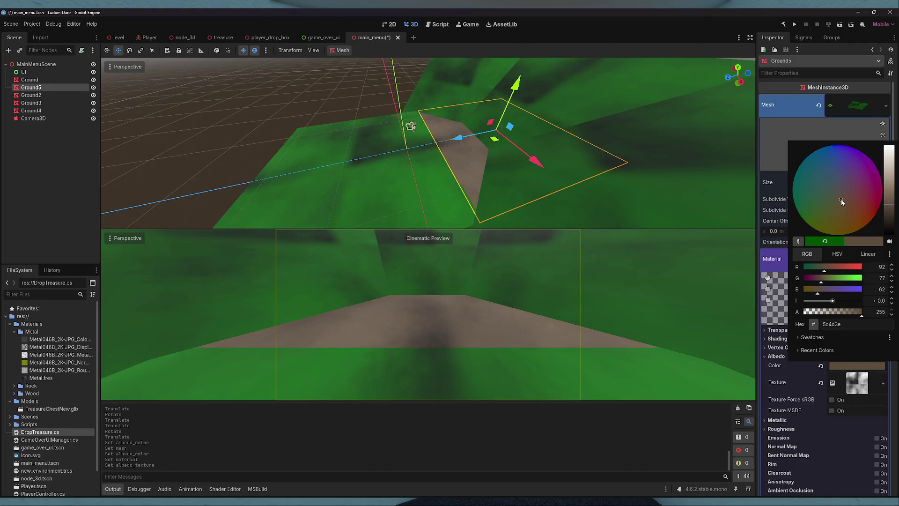
left_click(454, 148)
- Move Ground and Ground5 together along the Z axis and save the scene
left_click(414, 151)
left_click(458, 174, "shift")
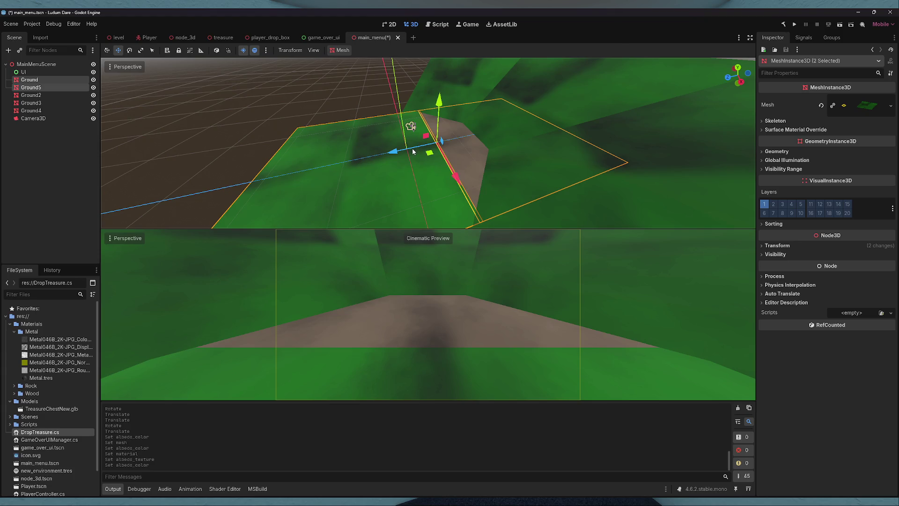
mouse_move(380, 155)
left_mouse_down()
mouse_move(373, 151)
mouse_move(380, 155)
left_mouse_up()
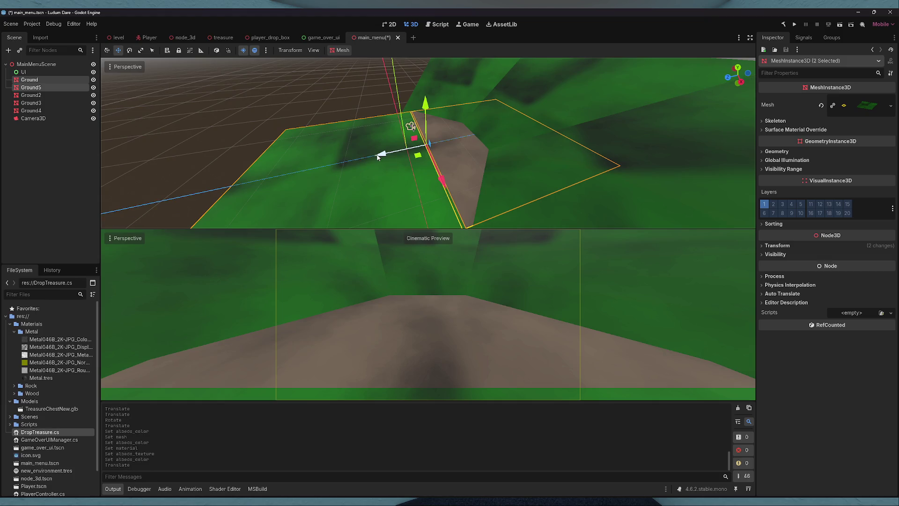
left_click(253, 153)
key("ctrl+s")
- Delete the original Ground node, slide Ground5 along Z, and save main_menu
left_click(459, 163)
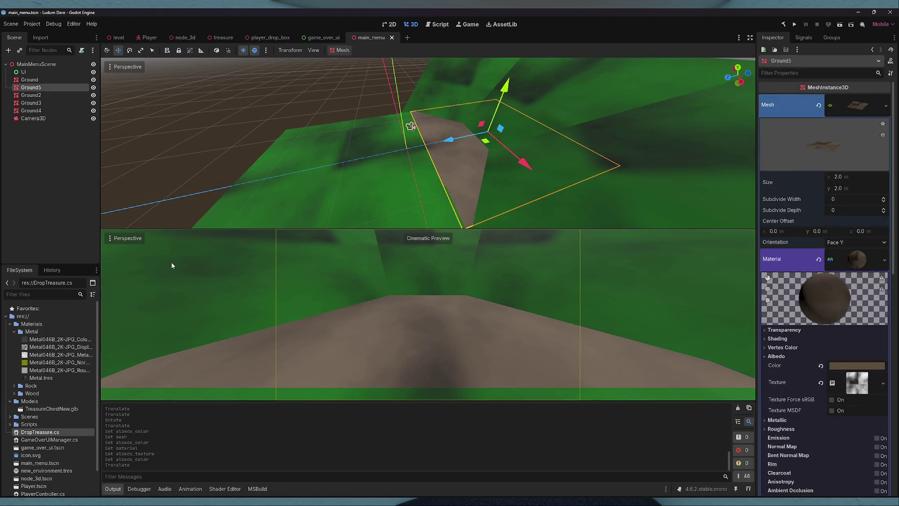
left_click(347, 190)
key("Delete")
key("Return")
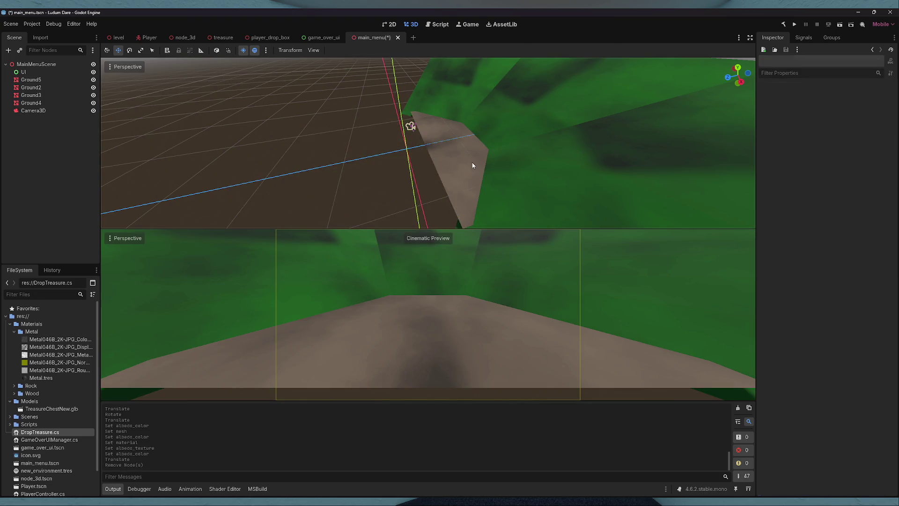
left_click(448, 142)
left_click_drag(443, 142, 415, 154)
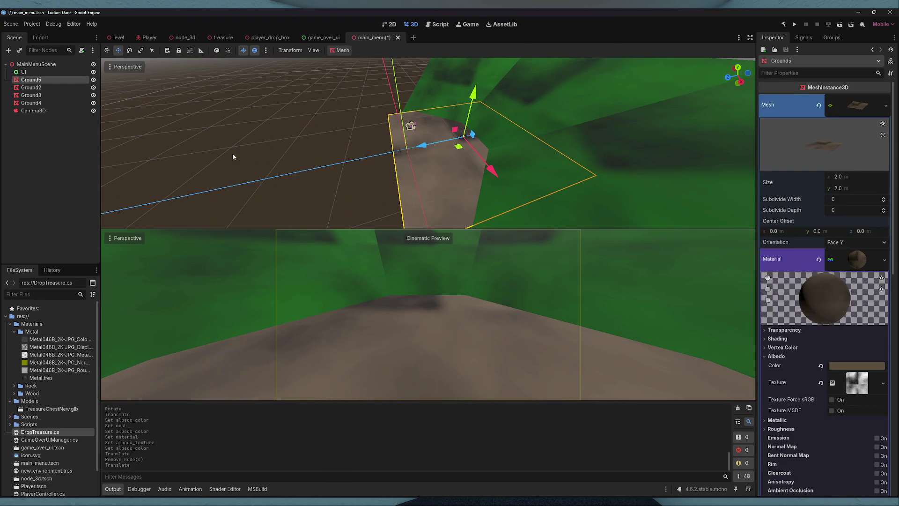
left_click(282, 125)
key("ctrl+s")
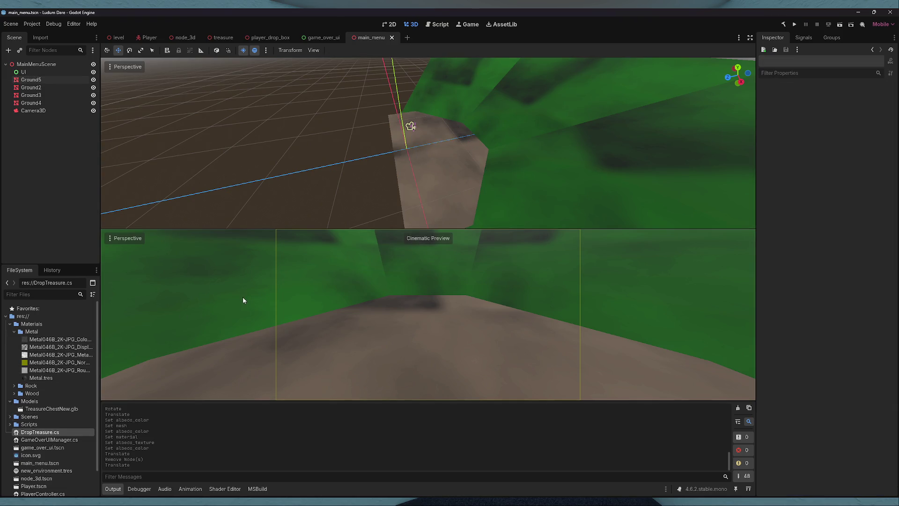
left_click(445, 179)
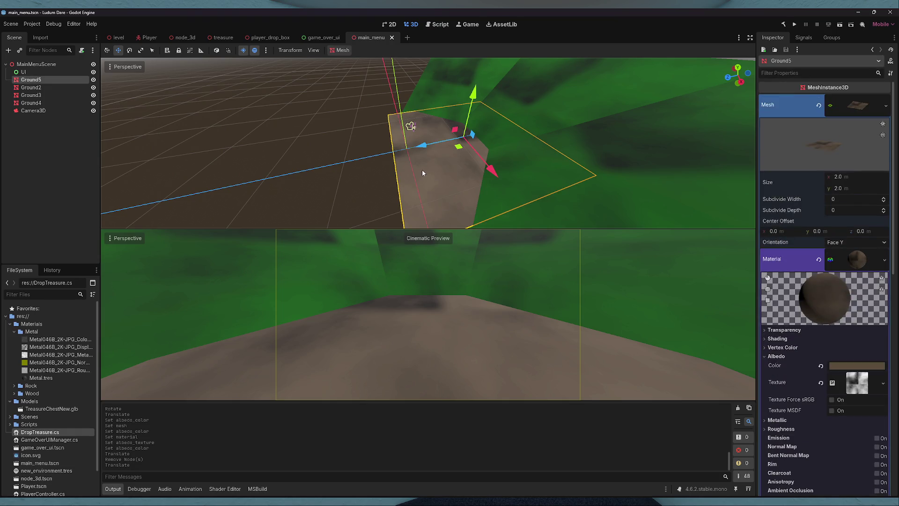
- Duplicate Rock.tres as RockMenu.tres and apply it to the Ground5 path strip
left_click(15, 332)
left_click(15, 339)
mouse_move(40, 385)
left_mouse_down()
mouse_move(473, 187)
mouse_move(425, 206)
mouse_move(426, 225)
mouse_move(52, 387)
left_mouse_up()
key("ctrl+d")
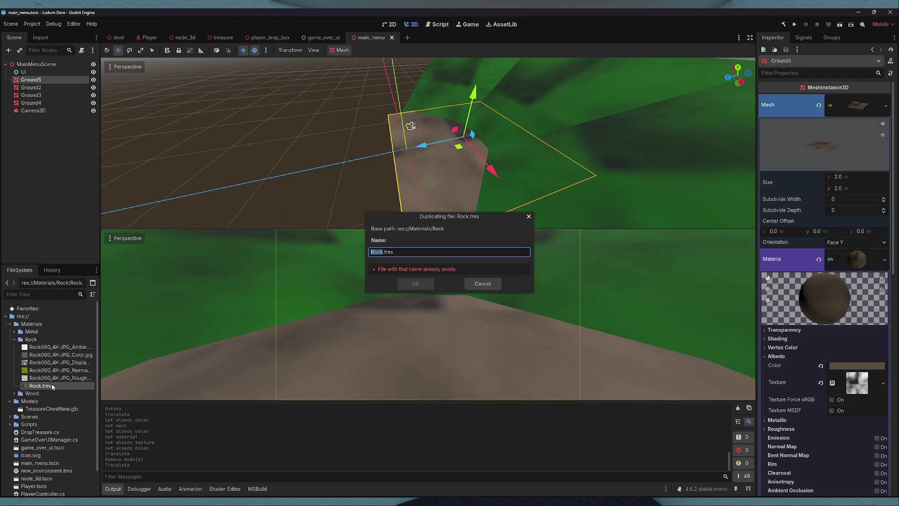
key("Right")
type("Menu")
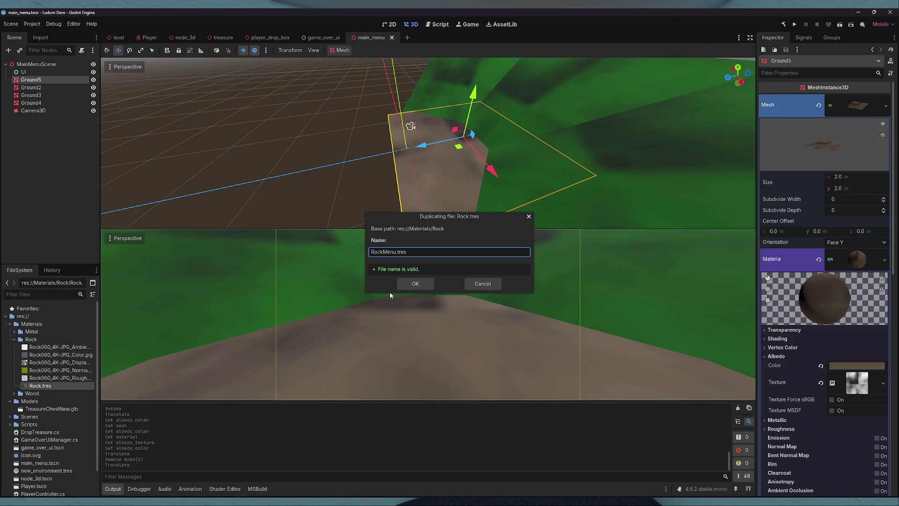
left_click(412, 284)
left_click_drag(47, 393, 459, 215)
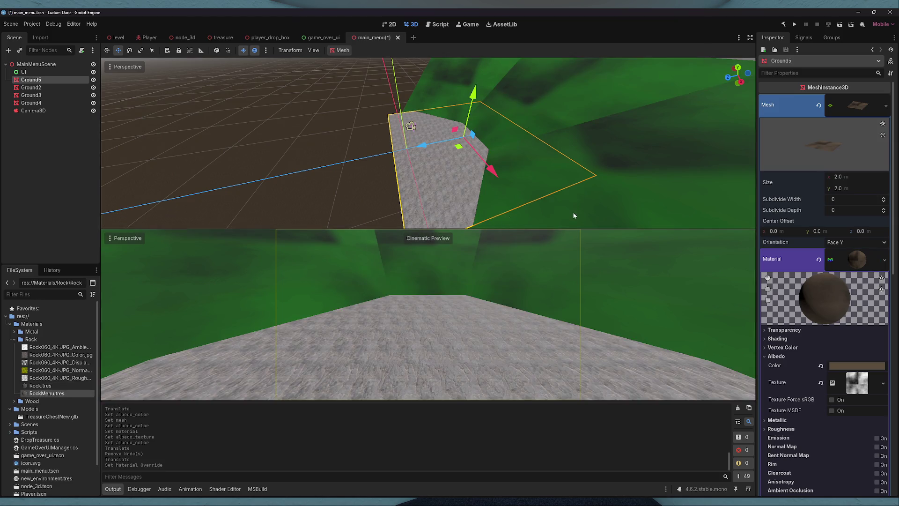
- Set RockMenu.tres UV1 scale to 0.105 and save the main_menu scene
left_click(70, 395)
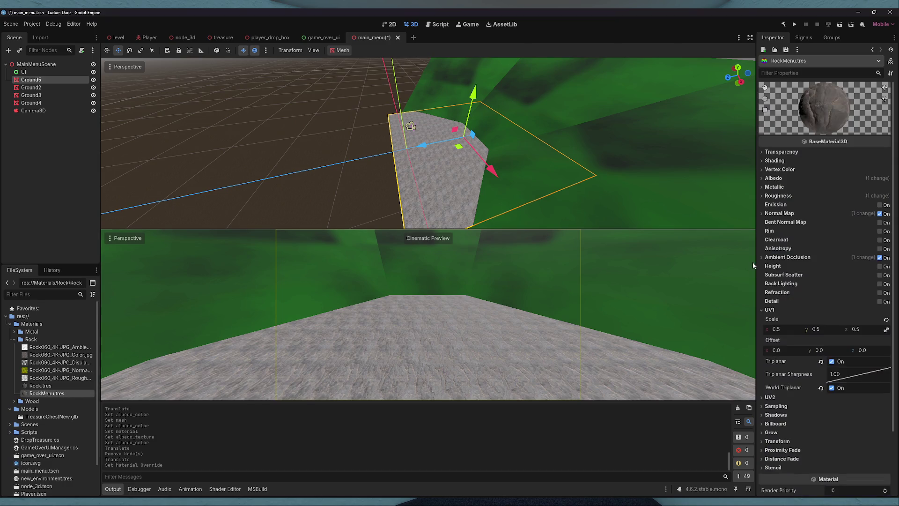
scroll(829, 303, "down", 3)
scroll(815, 291, "down", 1)
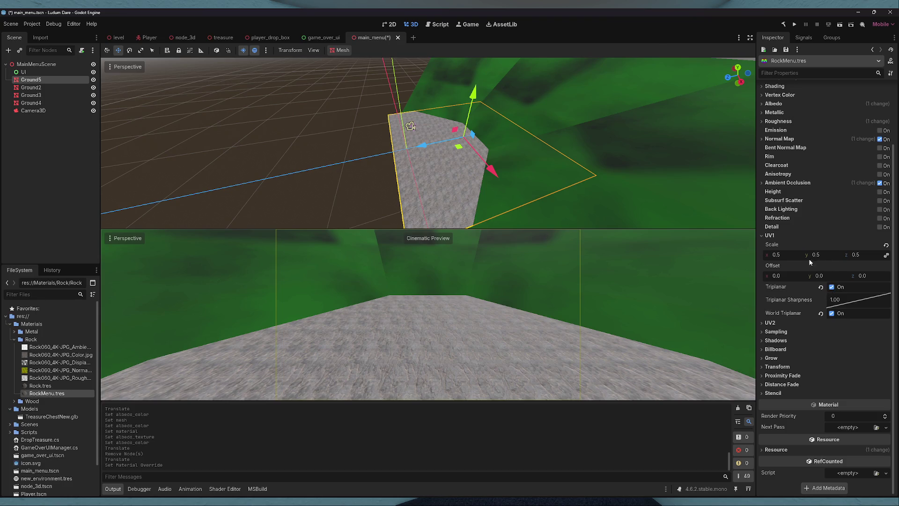
mouse_move(790, 257)
left_mouse_down()
mouse_move(764, 257)
mouse_move(773, 257)
left_mouse_up()
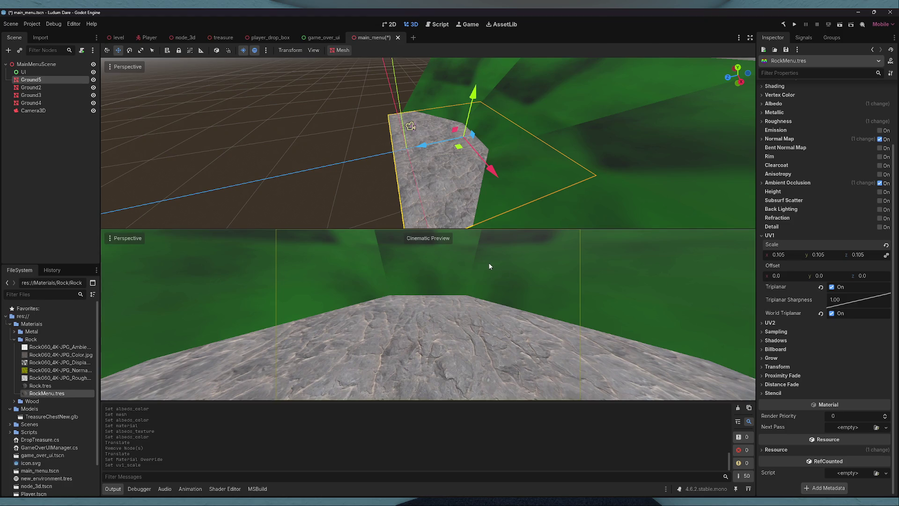
left_click(333, 150)
key("ctrl+s")
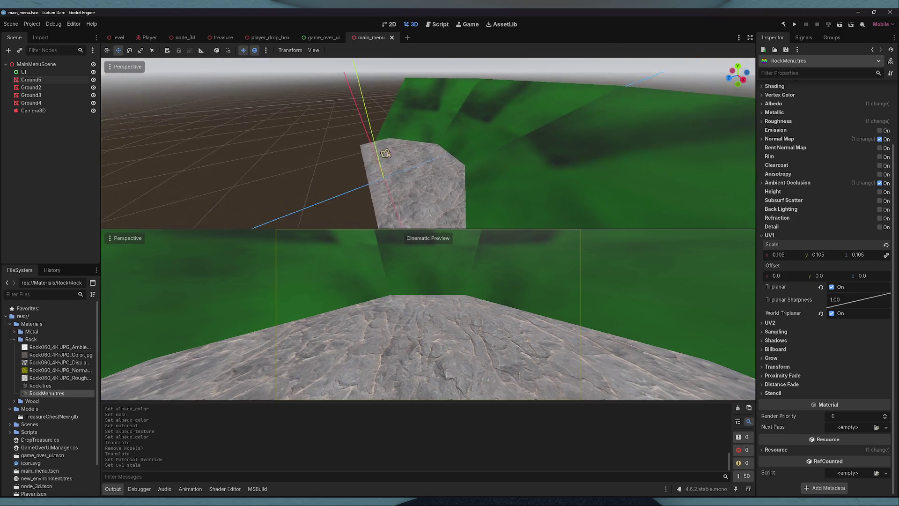
left_click_drag(370, 150, 383, 140)
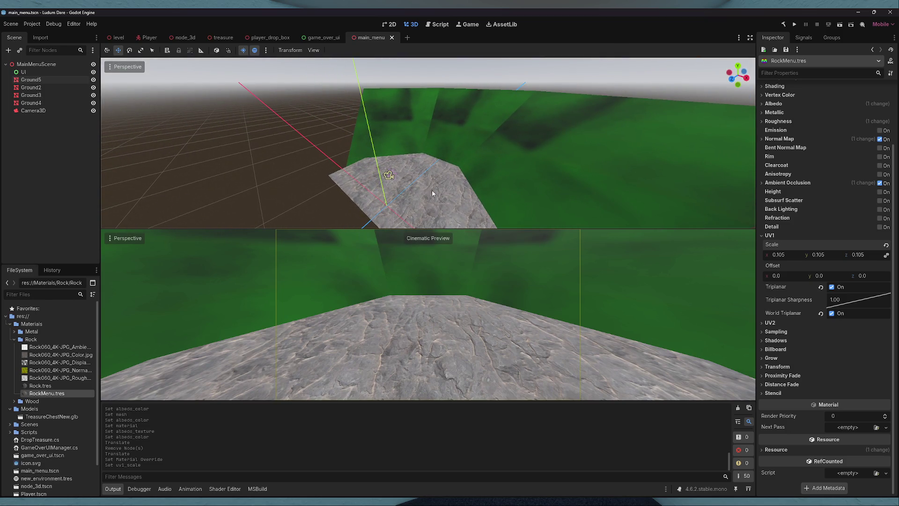
left_click(41, 72)
right_click(41, 70)
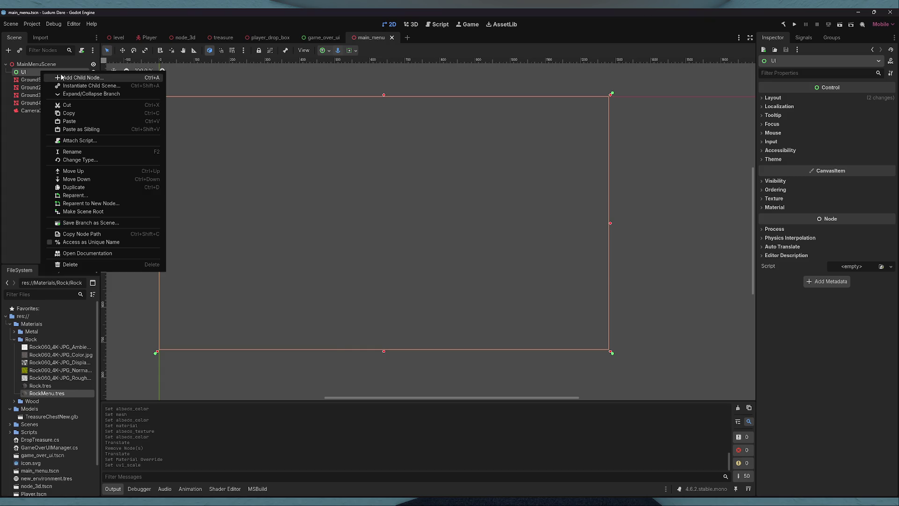
- Paste the game-over UIHolder into main_menu under UI, then delete that UIHolder copy
left_click(63, 77)
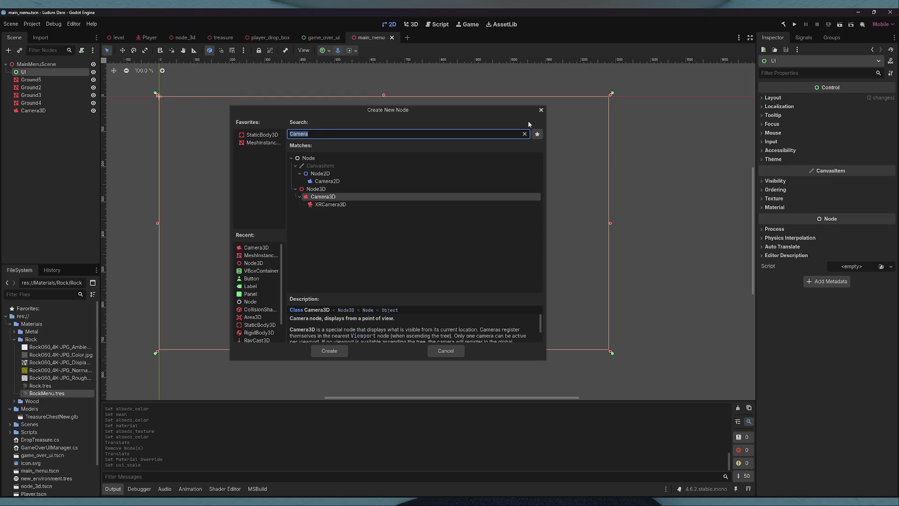
left_click(541, 110)
left_click(323, 38)
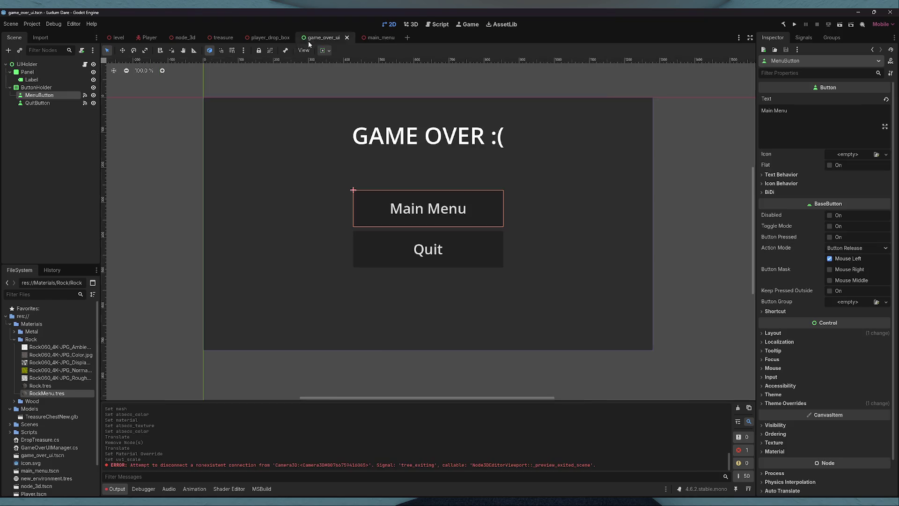
left_click(36, 74)
key("ctrl+Tab")
key("ctrl+v")
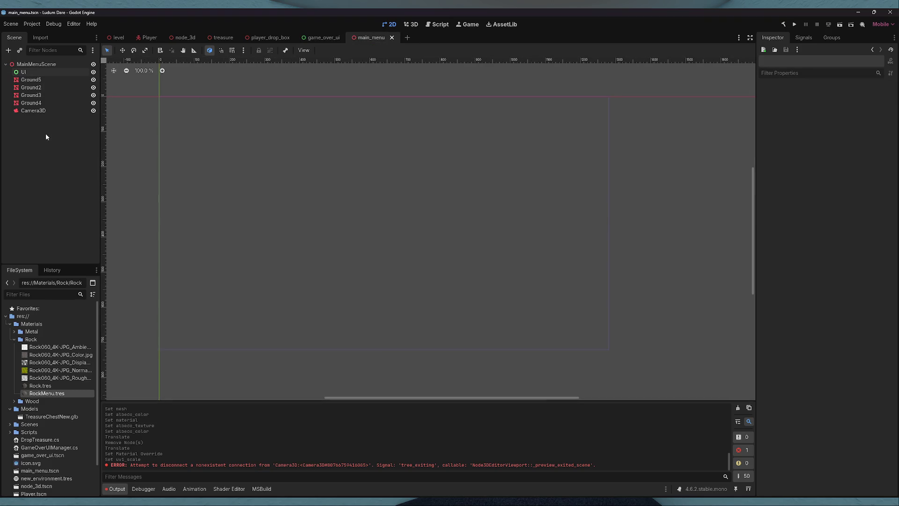
left_click_drag(40, 119, 42, 73)
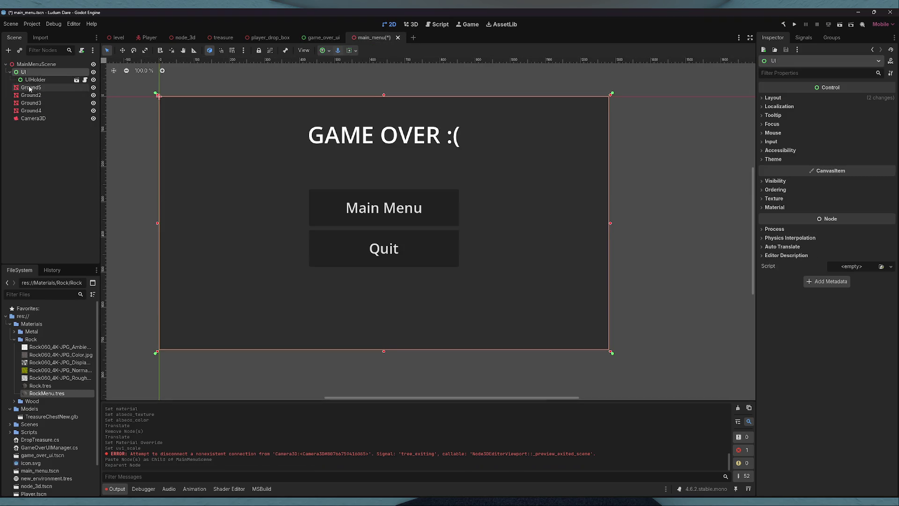
right_click(38, 80)
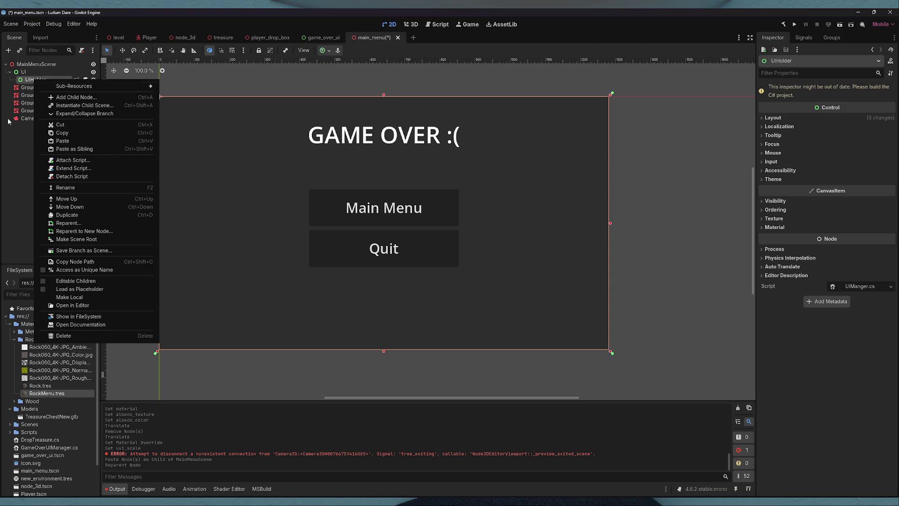
left_click(18, 167)
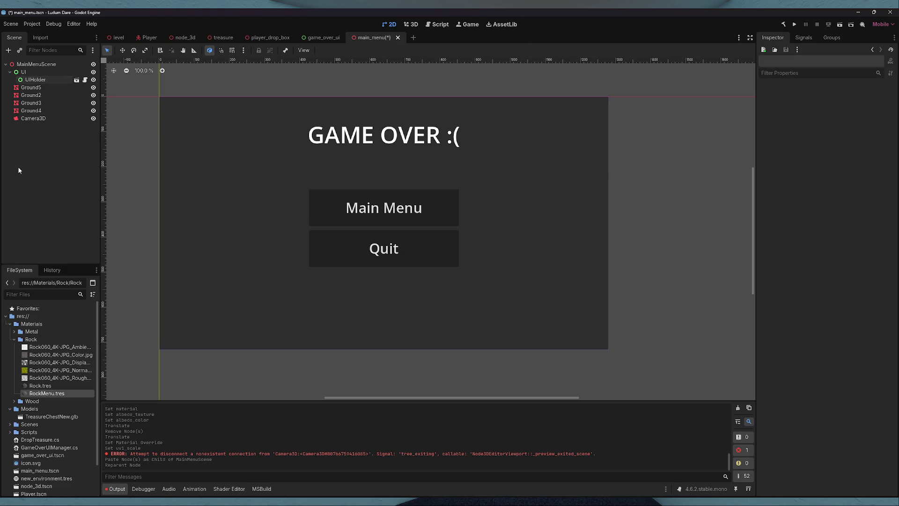
right_click(32, 80)
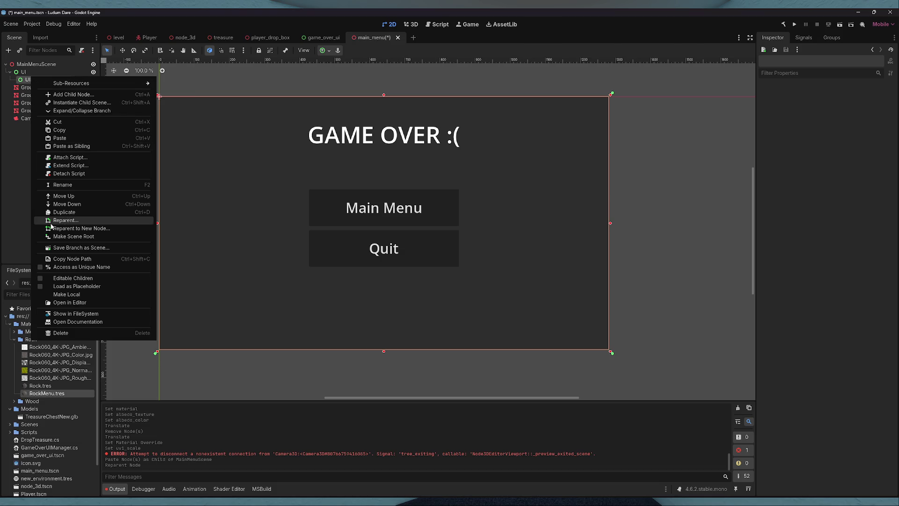
left_click(54, 336)
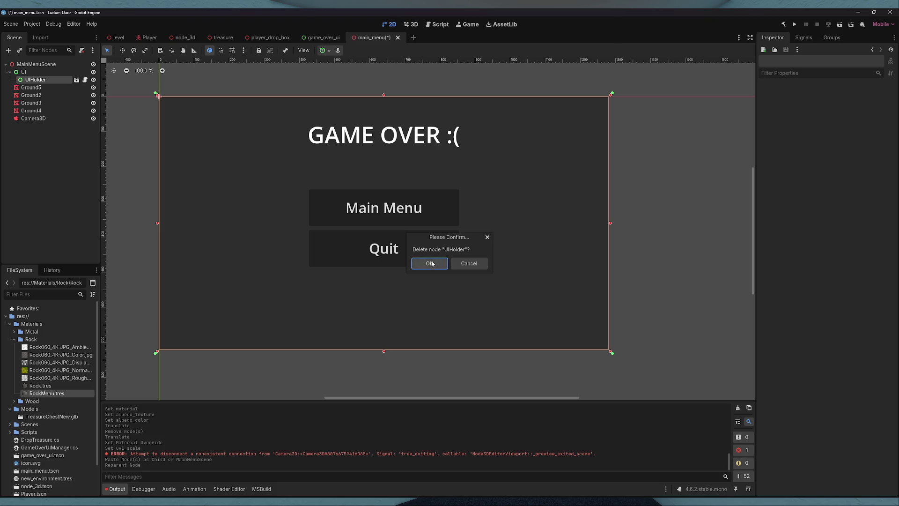
key("Return")
- Copy Panel through QuitButton from game_over_ui and paste them under main_menu's UI node
left_click(324, 38)
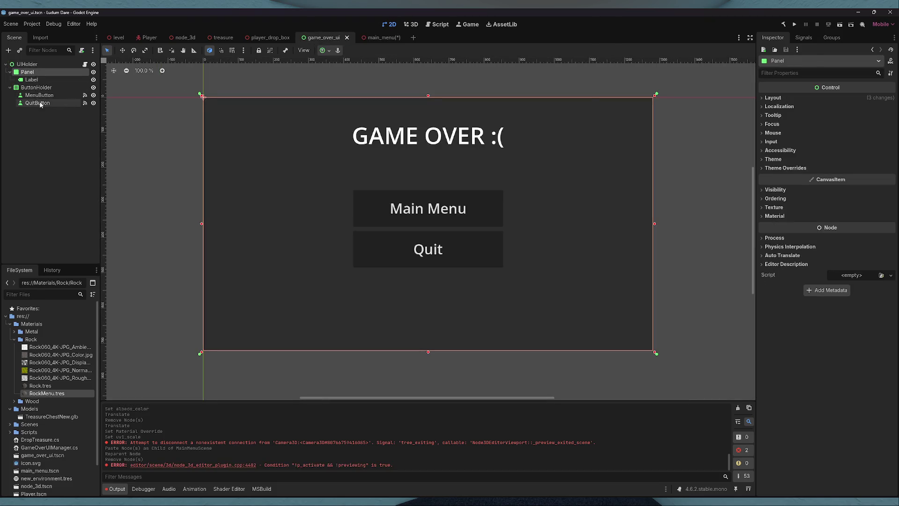
left_click(37, 78, "shift")
key("ctrl+Tab")
key("ctrl+v")
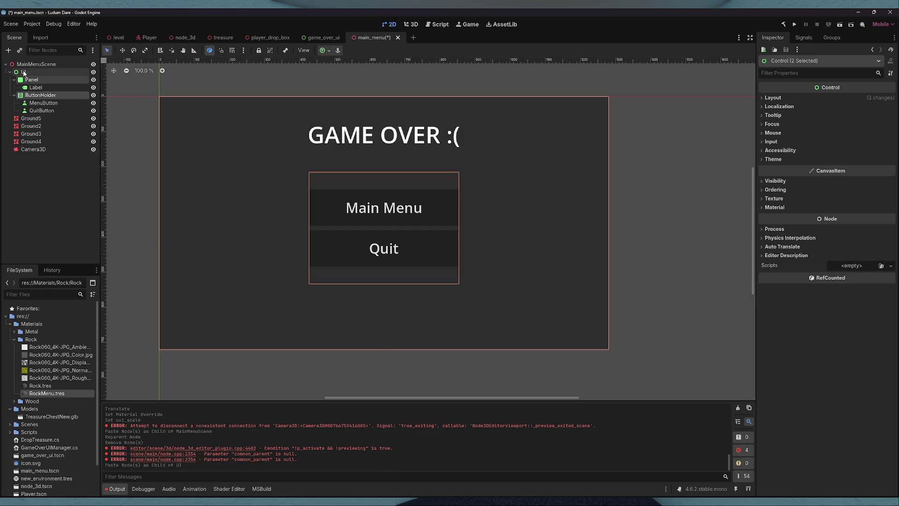
left_click(36, 87)
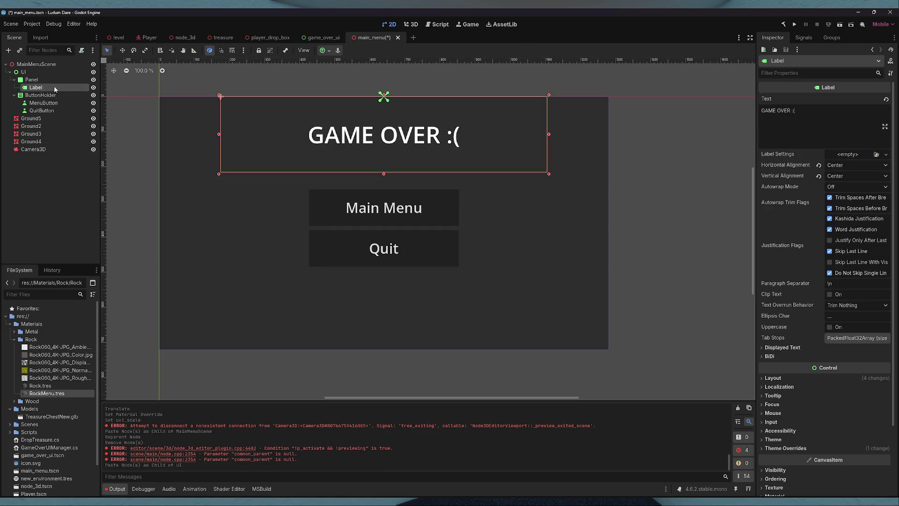
- Change the title label's text to 'NAME GOES HERE'
type("MainMeu")
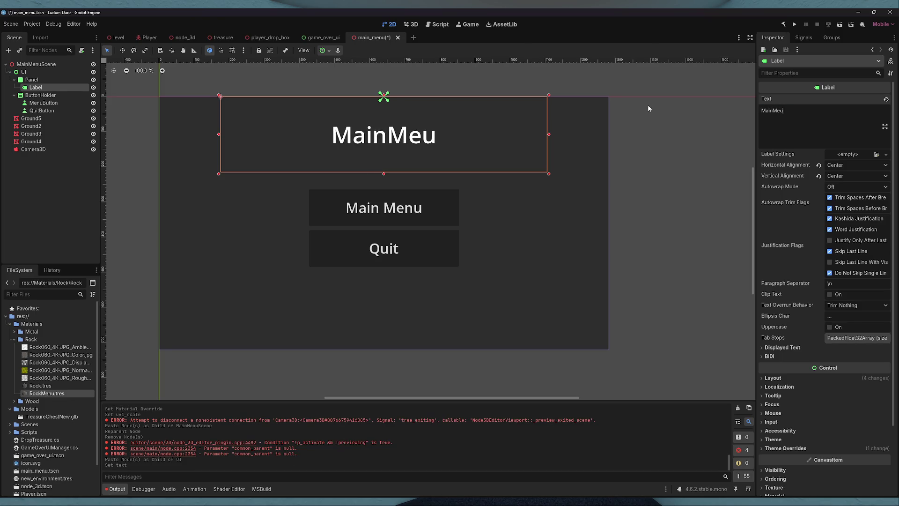
type("u")
key("BackSpace")
key("BackSpace")
type("nu ")
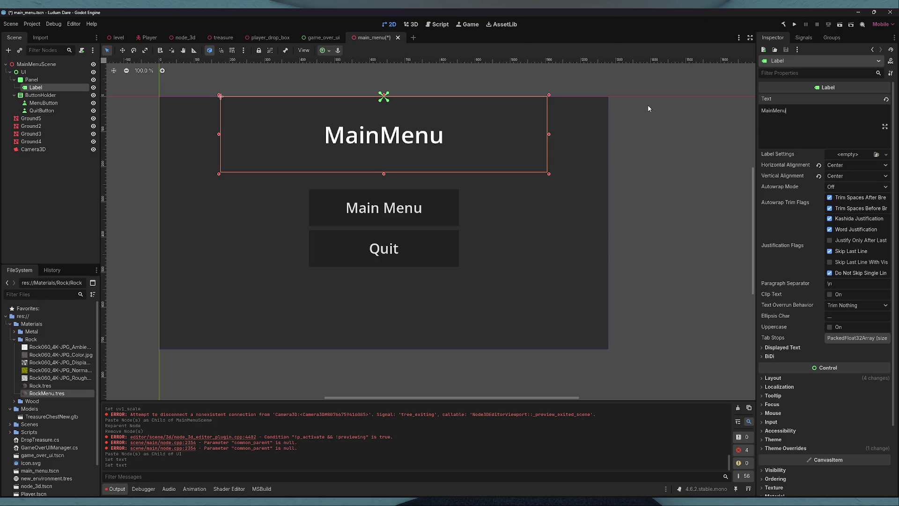
type("TIT")
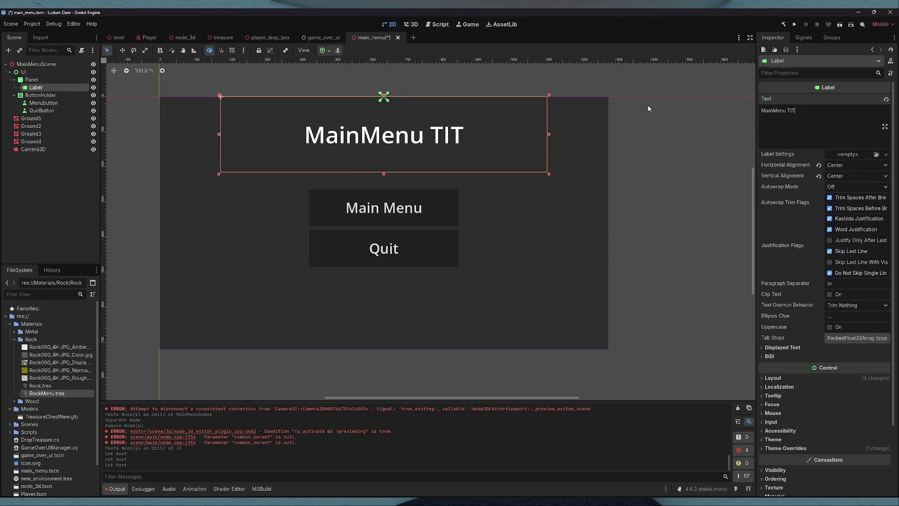
left_click_drag(791, 114, 704, 114)
key("BackSpace")
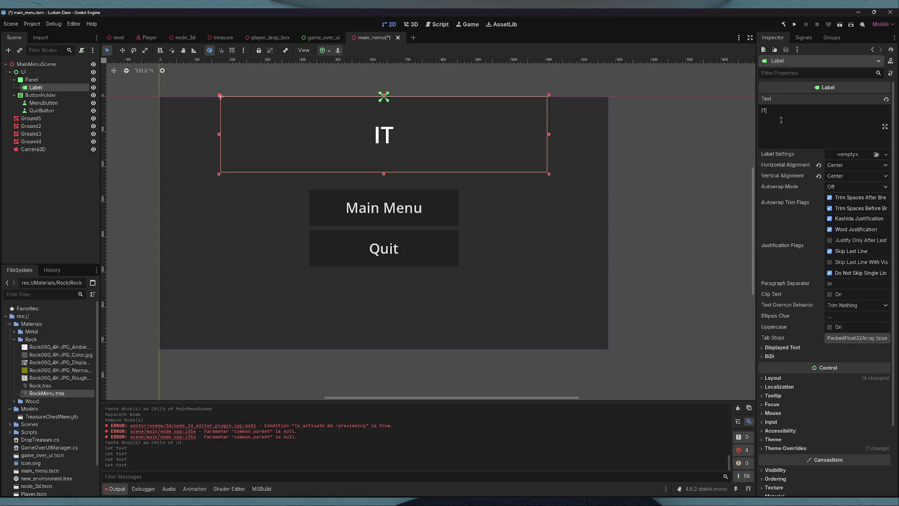
type("TITAL")
key("BackSpace")
key("BackSpace")
key("BackSpace")
type("NAME GOES G")
key("BackSpace")
type("HERE")
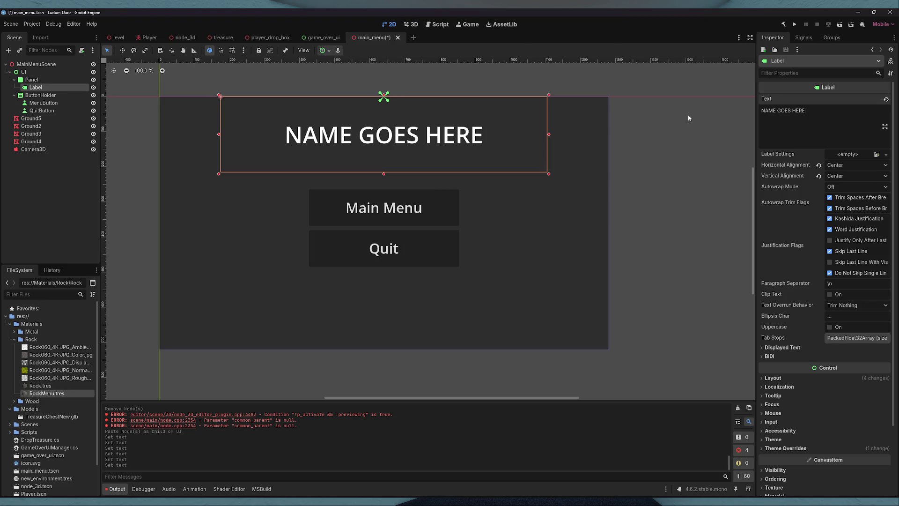
- Move the title Label out of Panel so it sits directly under UI
left_click_drag(41, 89, 40, 78)
left_click(39, 89)
key("Delete")
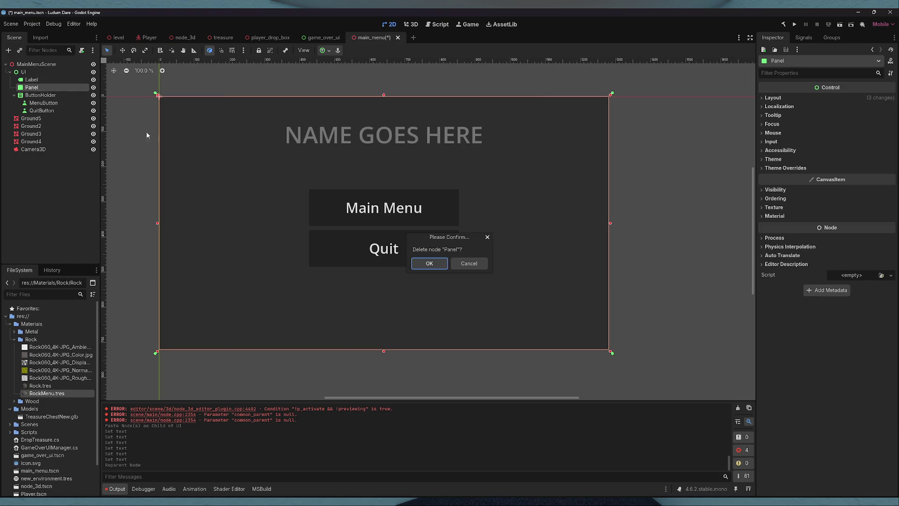
- Delete the Panel and rename MenuButton to PlayButton
left_click(428, 263)
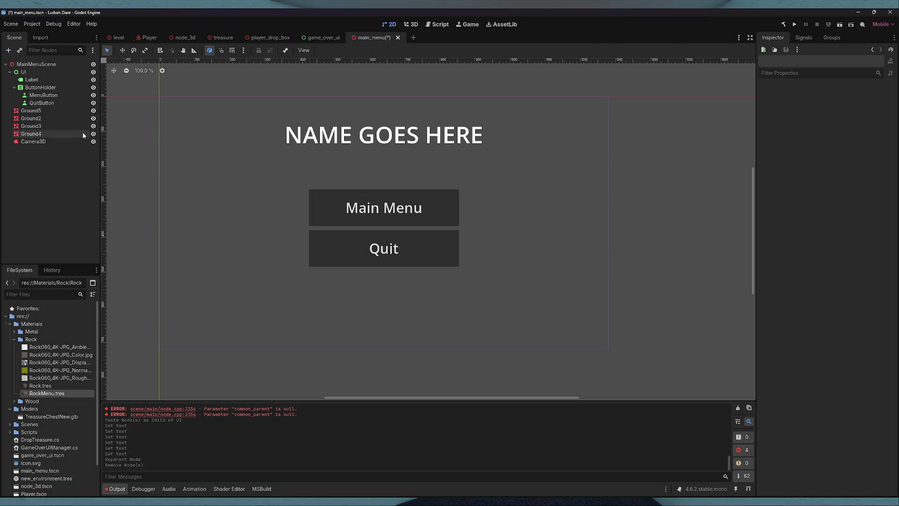
left_click(36, 88)
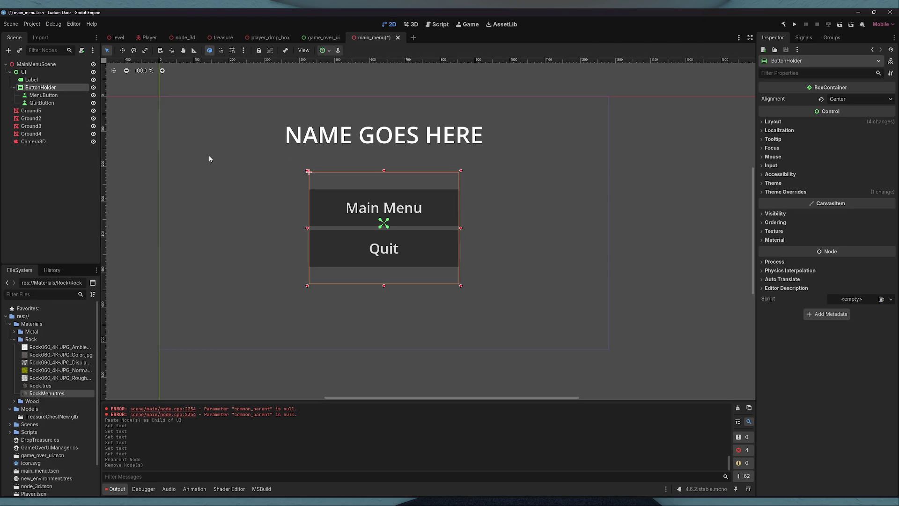
left_click(42, 96)
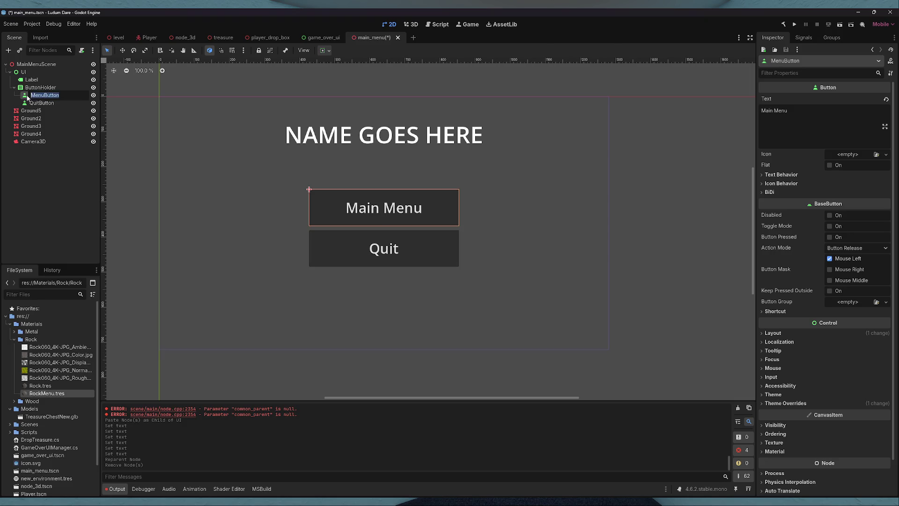
left_click_drag(44, 96, 13, 97)
type("Play")
key("Return")
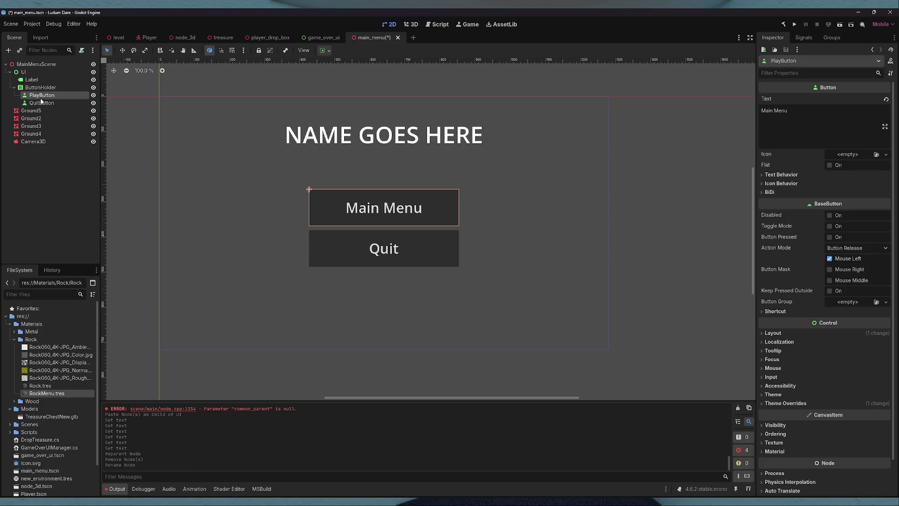
- Add a copied button named OptionsButton between PlayButton and QuitButton
key("ctrl+v")
left_click_drag(50, 106, 43, 114)
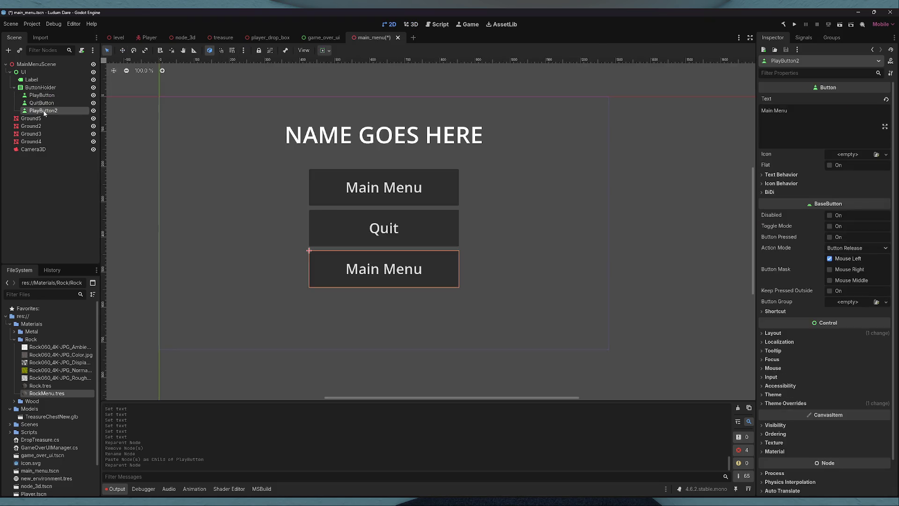
double_click(47, 111)
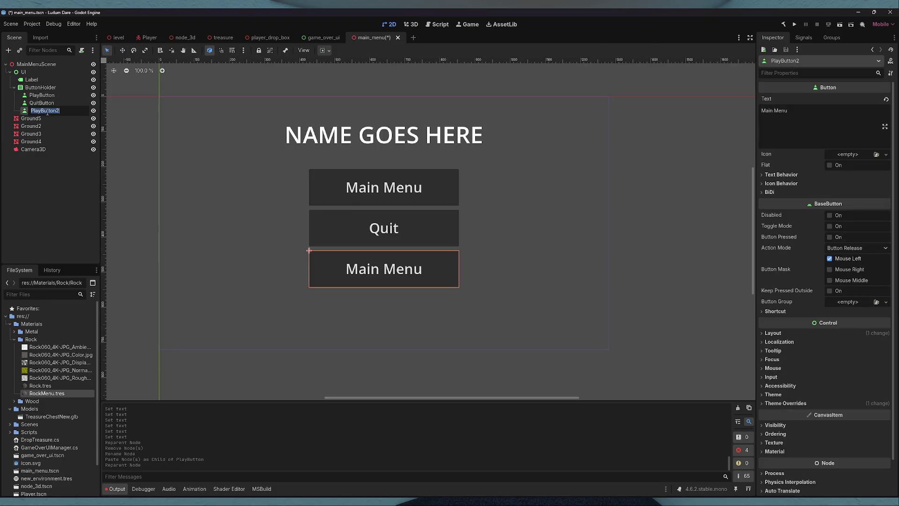
type("Options")
key("Return")
left_click(48, 111)
left_click_drag(48, 111, 46, 99)
- Set OptionsButton's text to 'Options' and save main_menu
left_click(42, 95)
left_click(47, 103)
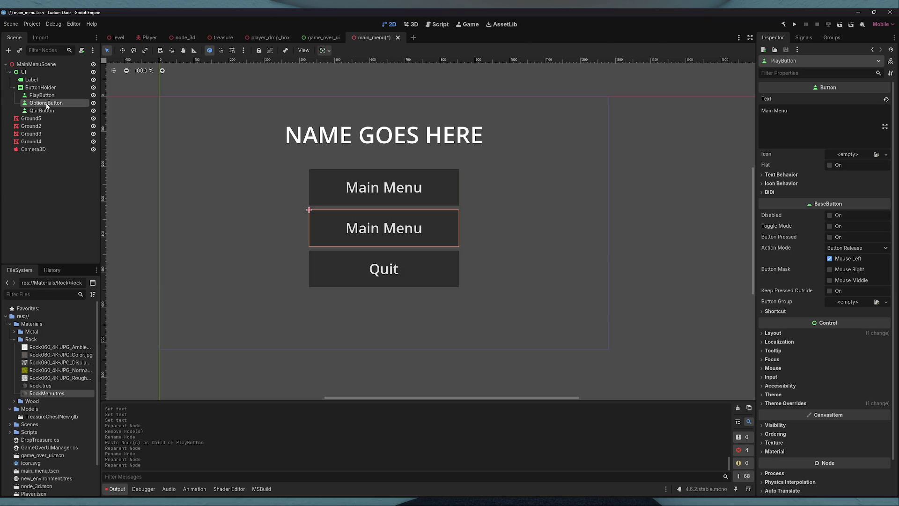
triple_click(773, 111)
type("Options")
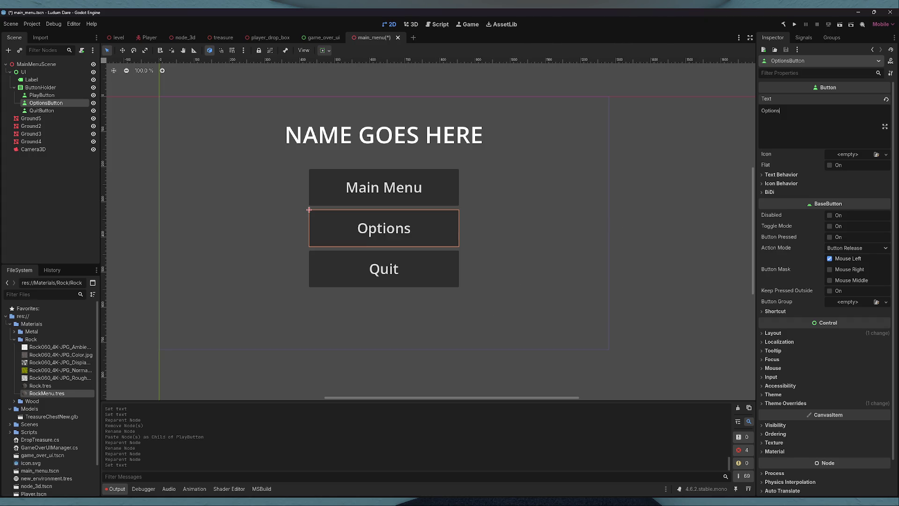
left_click(75, 193)
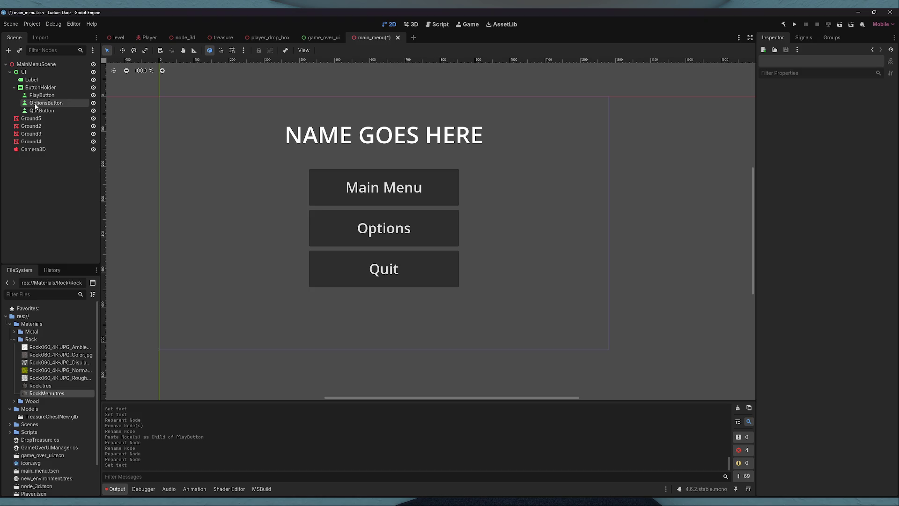
key("ctrl+s")
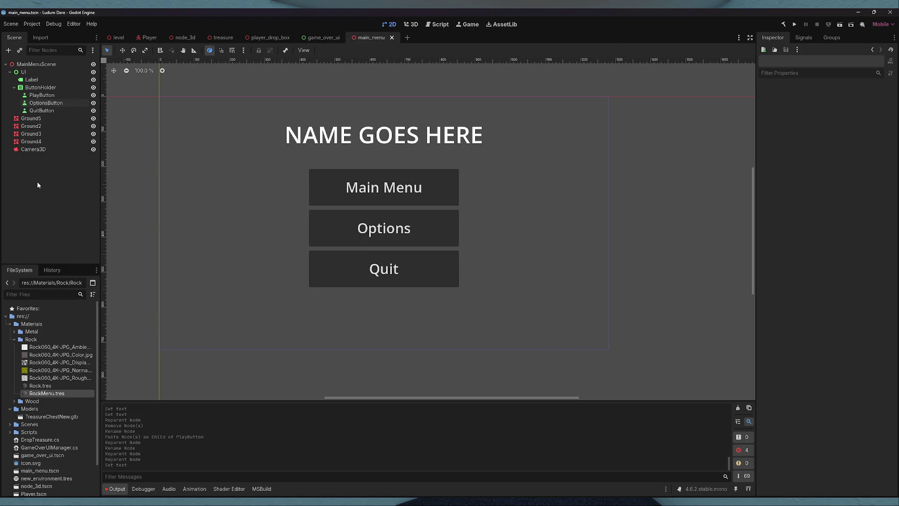
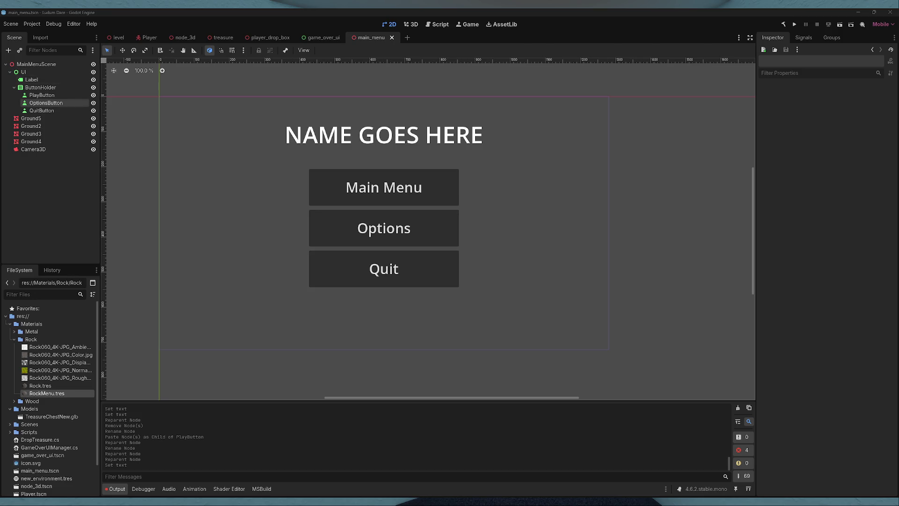
- Rename the UI node in the Scene tree to MainMenuUI
left_click(40, 87)
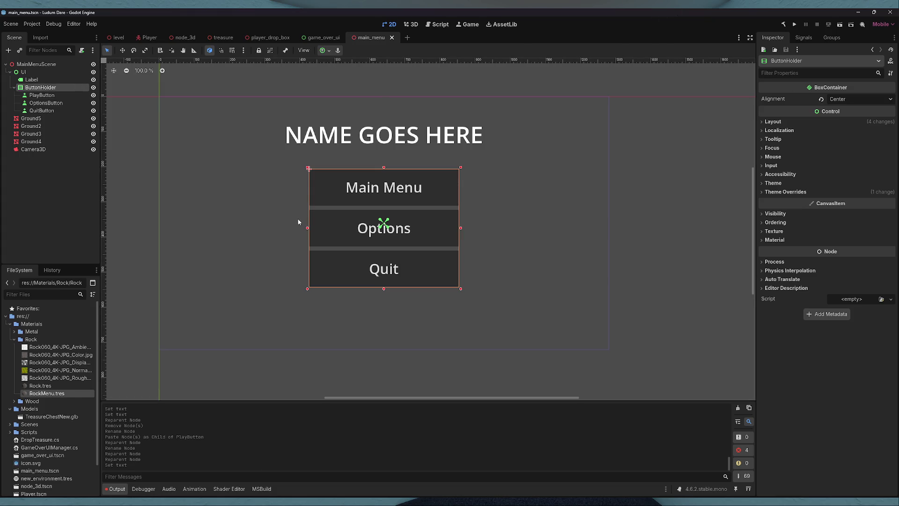
right_click(32, 75)
left_click(25, 72)
type("MainMenuUI")
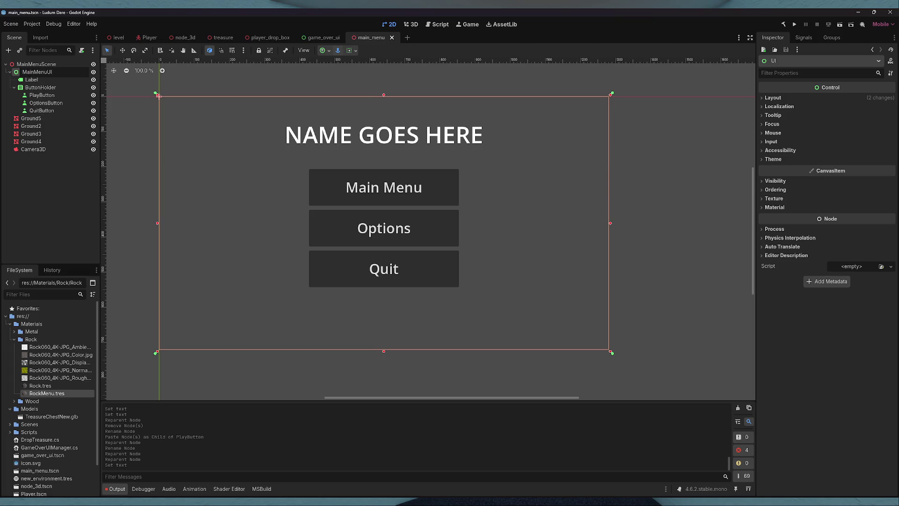
key("Return")
- Attach a new C# script, MainMenuUI.cs, to the MainMenuUI node
left_click(52, 71)
left_click(838, 271)
left_click(839, 278)
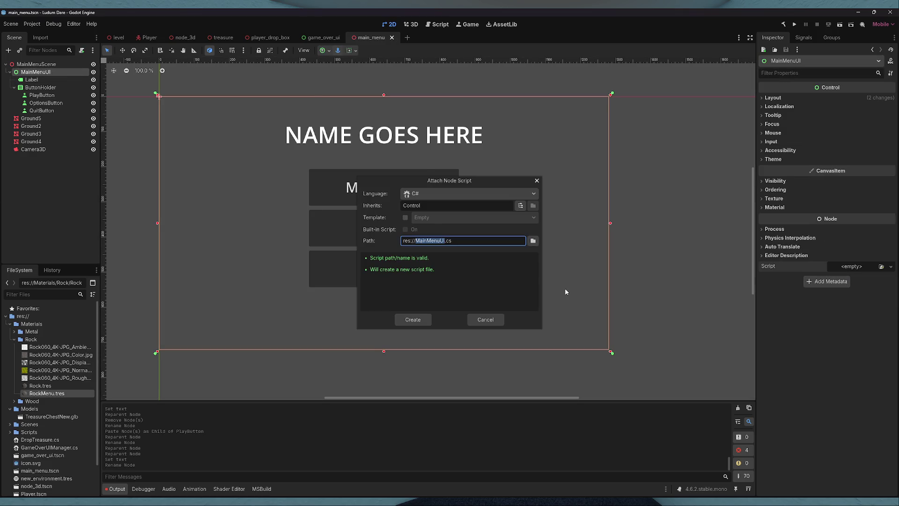
left_click(413, 319)
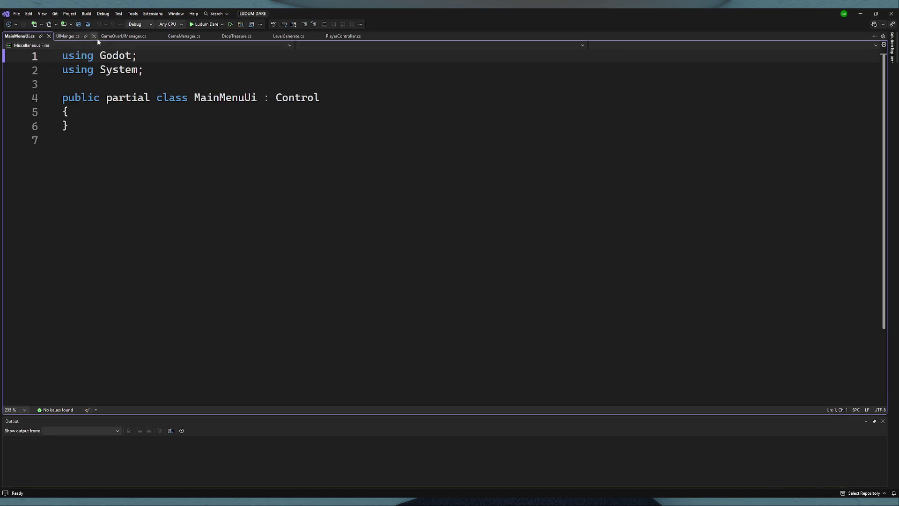
- Copy the OnMenuButtonPressed and OnQuitButtonPressed handlers from GameOverUIManager.cs into MainMenuUi.cs
left_click(103, 37)
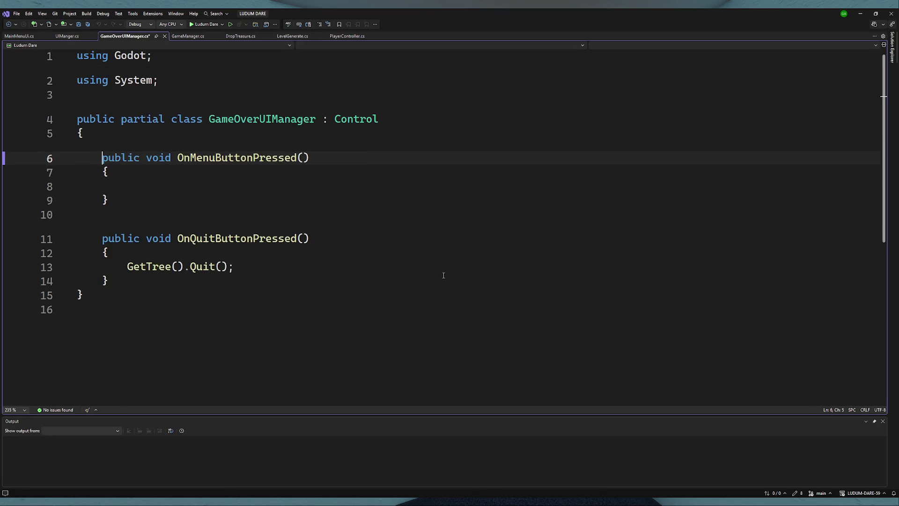
mouse_move(124, 278)
left_mouse_down()
mouse_move(140, 272)
mouse_move(102, 147)
left_mouse_up()
key("ctrl+c")
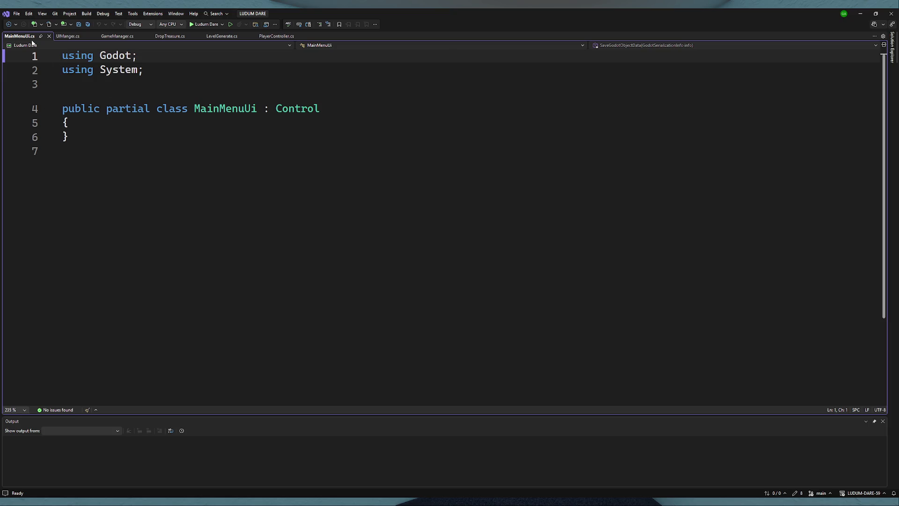
left_click(136, 136)
left_click(140, 124)
key("ctrl+v")
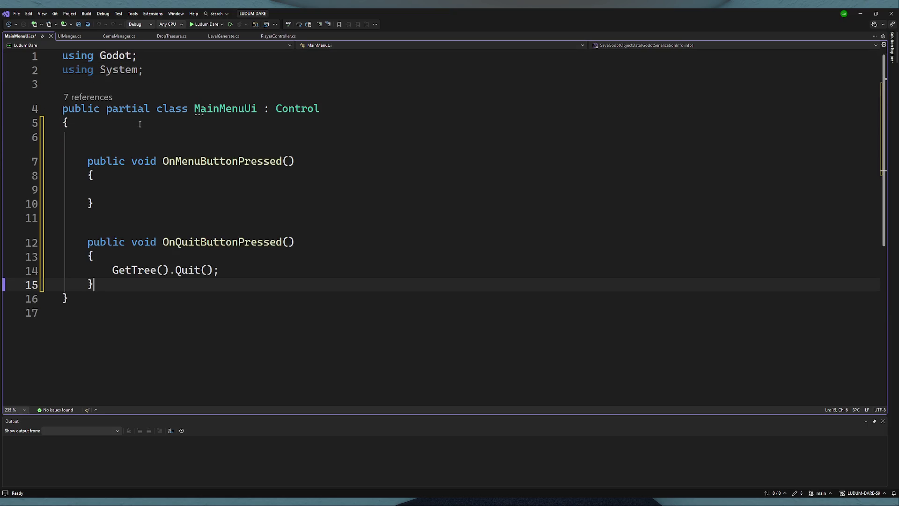
- Save GameManager.cs and MainMenuUi.cs
left_click(110, 36)
scroll(463, 280, "up", 3)
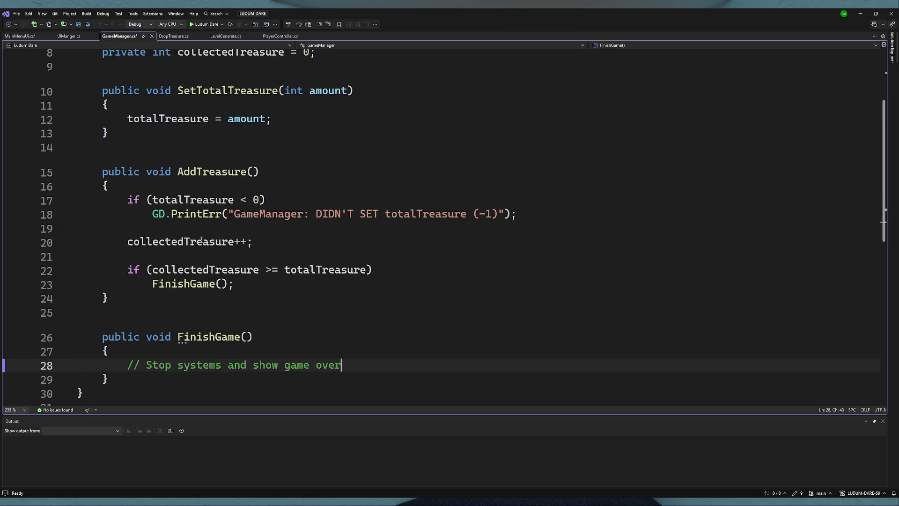
left_click(142, 122)
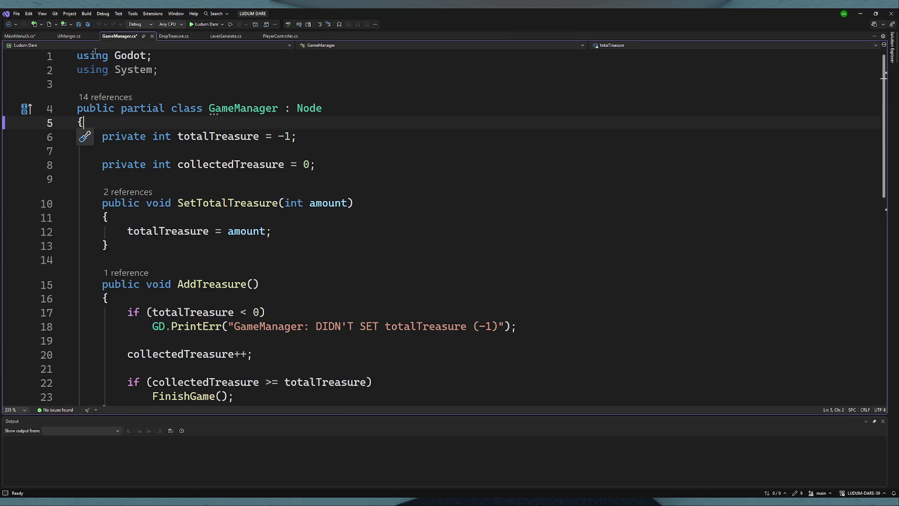
key("ctrl+s")
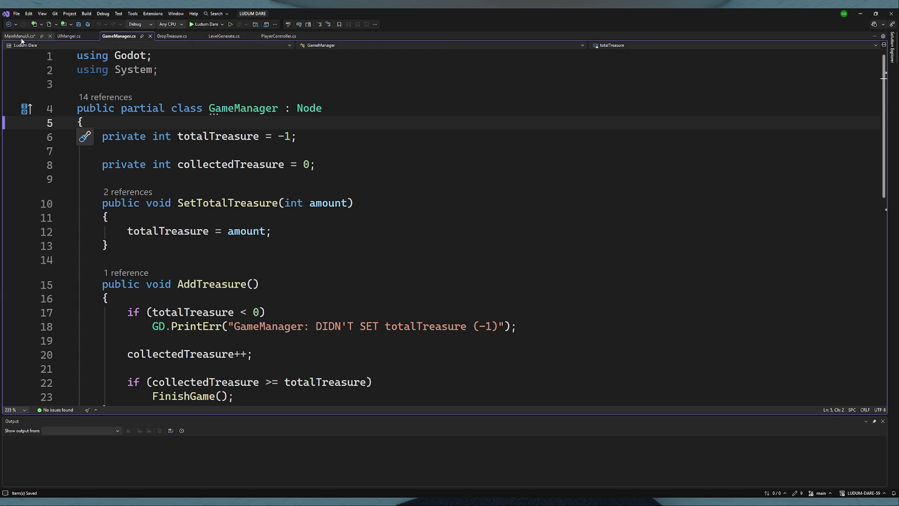
left_click(19, 36)
left_click(140, 137)
key("ctrl+s")
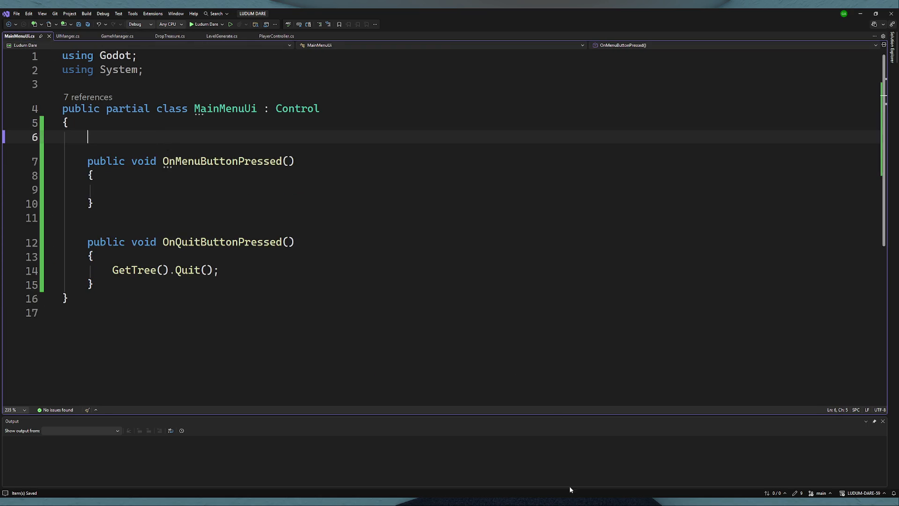
- Reopen GameOverUIManager.cs from Godot's FileSystem in the code editor
key("alt+Tab")
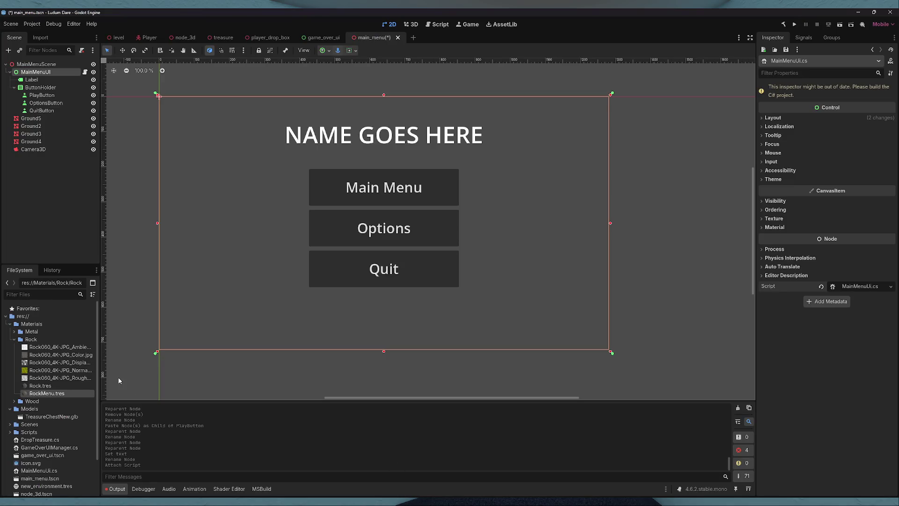
scroll(65, 402, "down", 2)
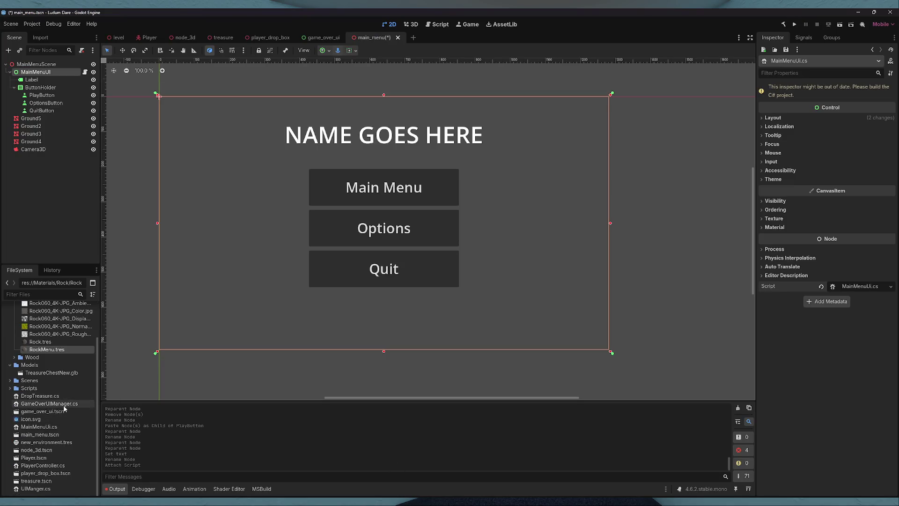
double_click(49, 403)
left_click(215, 123)
left_click(178, 89)
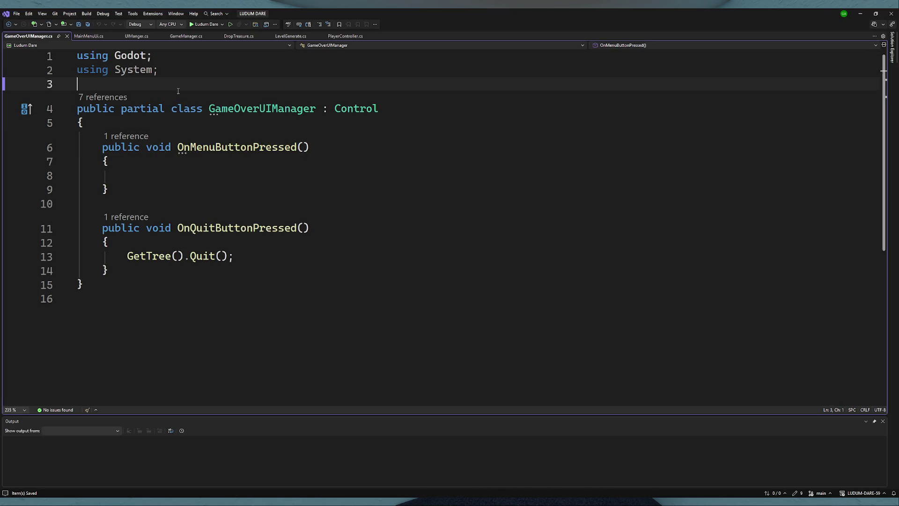
- Add a '// TODO: DELETE THIS' comment above GameOverUIManager's class, then save and close it
key("Return")
type("// TODO")
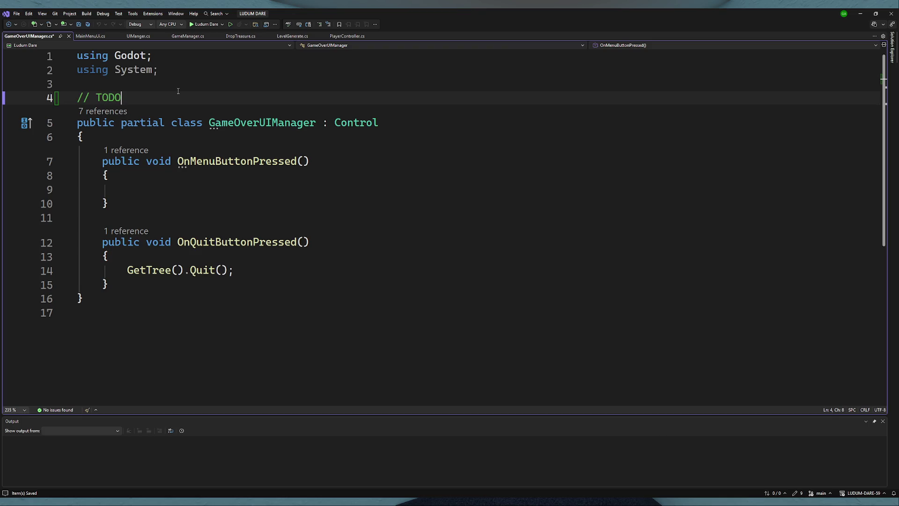
type(": DETE")
key("BackSpace")
key("BackSpace")
type("L")
key("BackSpace")
type("LETE THIS")
key("ctrl+s")
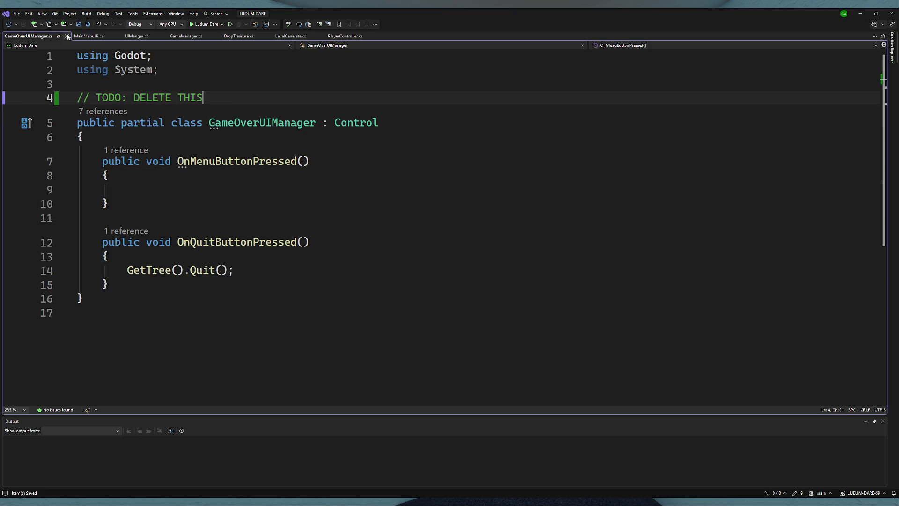
left_click(67, 36)
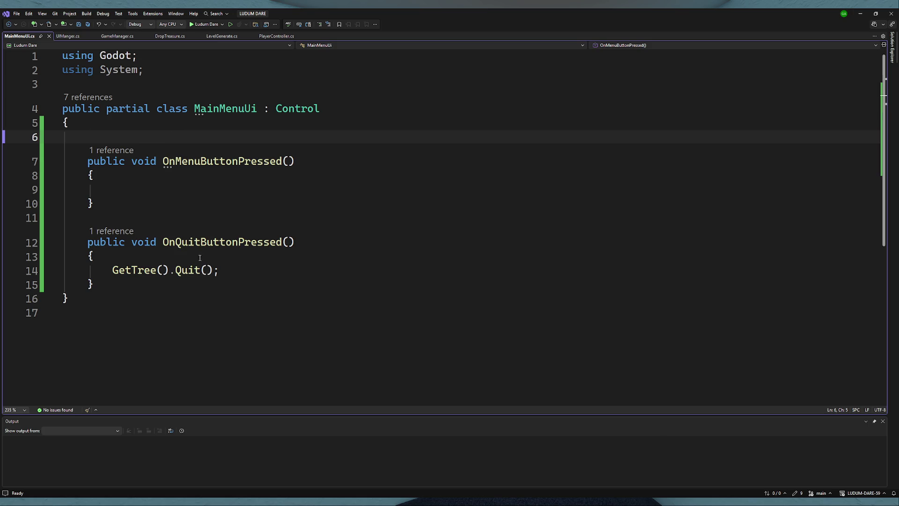
- Rename MainMenuUi's OnMenuButtonPressed handler to OnPlayButtonPressed
left_click_drag(221, 270, 112, 270)
left_click(179, 181)
left_click(179, 188)
double_click(202, 161)
key("ctrl+r")
key("ctrl+r")
type("Play")
key("Return")
key("Up")
- Select the exported mainMenu PackedScene field declaration in UIManger.cs
left_click(122, 37)
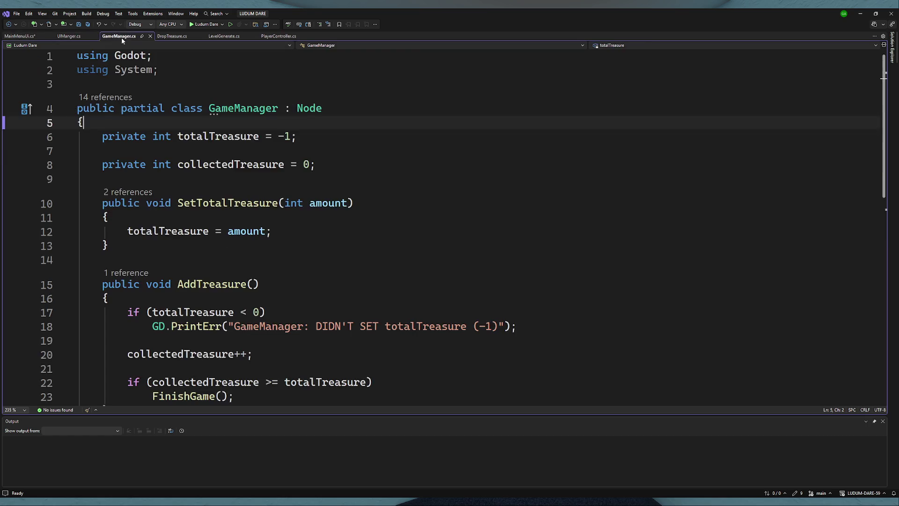
left_click(81, 35)
left_click(345, 124)
left_click_drag(345, 124, 103, 123)
key("ctrl+c")
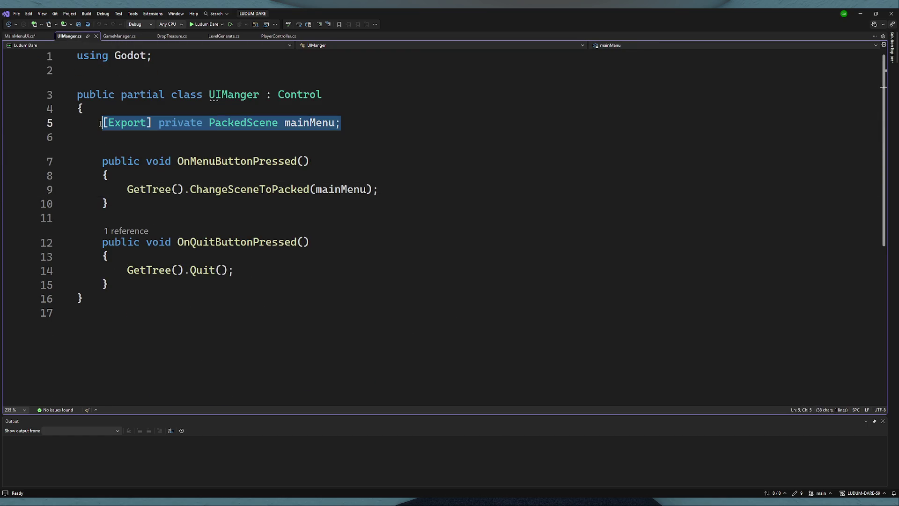
- Paste the exported PackedScene field into MainMenuUi, name it playScene, and save
left_click(20, 36)
left_click(158, 128)
key("Down")
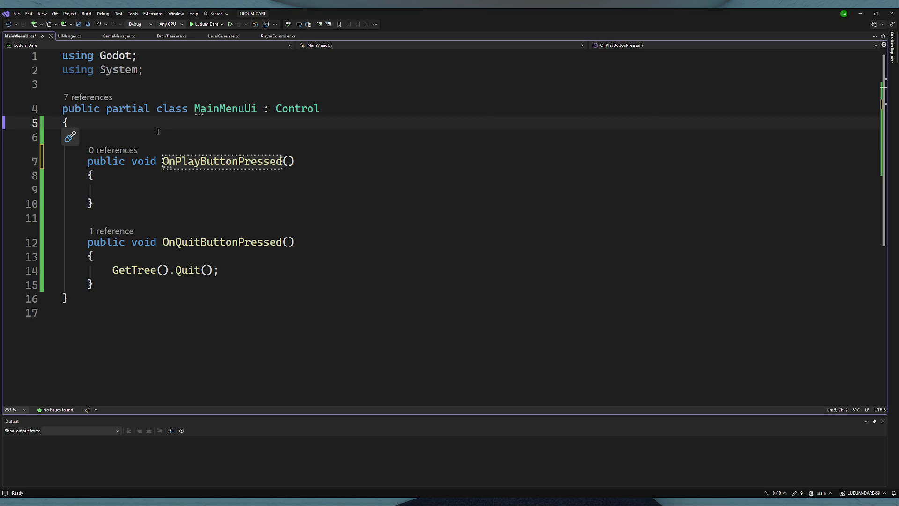
key("ctrl+v")
key("ctrl+s")
double_click(304, 139)
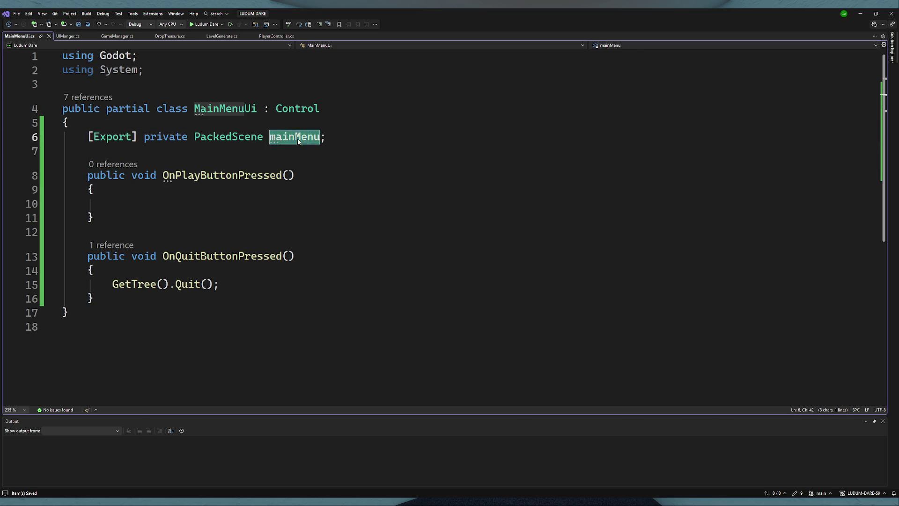
type("playS")
type("cene")
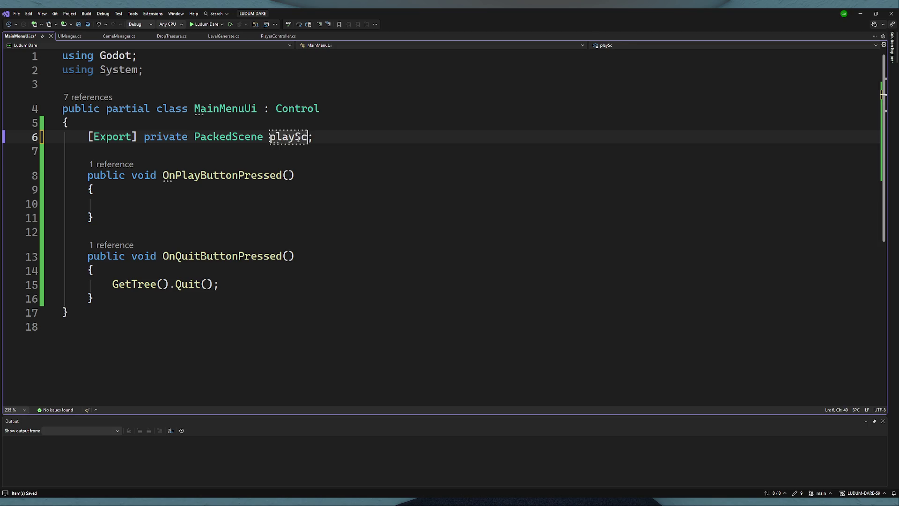
key("ctrl+s")
- Rename UIManger's mainMenu field to mainMenuScene across references and save
left_click(66, 36)
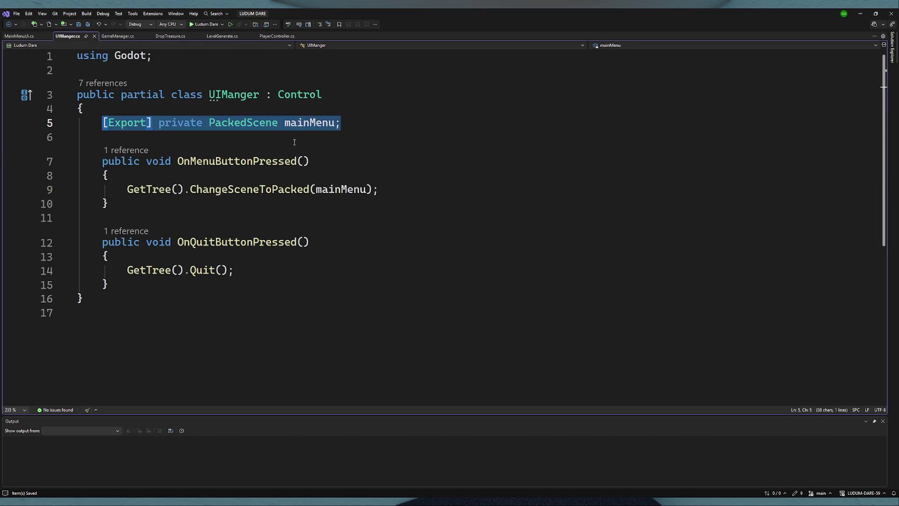
key("End")
key("Left")
key("ctrl+shift+Left")
key("ctrl+r")
key("ctrl+r")
type("Scene")
key("BackSpace")
key("BackSpace")
key("BackSpace")
type("n")
key("BackSpace")
type("e")
key("Return")
key("ctrl+s")
- Paste playScene into the OnPlayButtonPressed body in MainMenuUi.cs
key("ctrl+Tab")
left_click(328, 175)
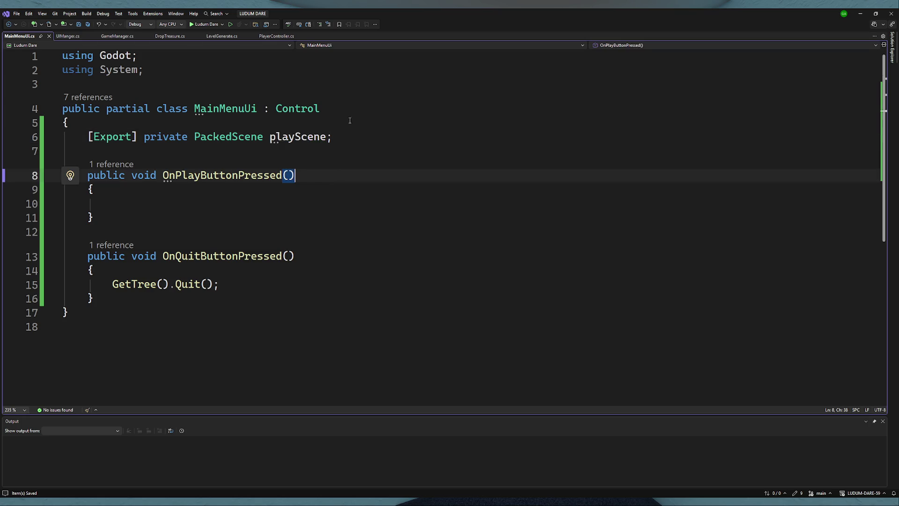
double_click(294, 138)
key("ctrl+c")
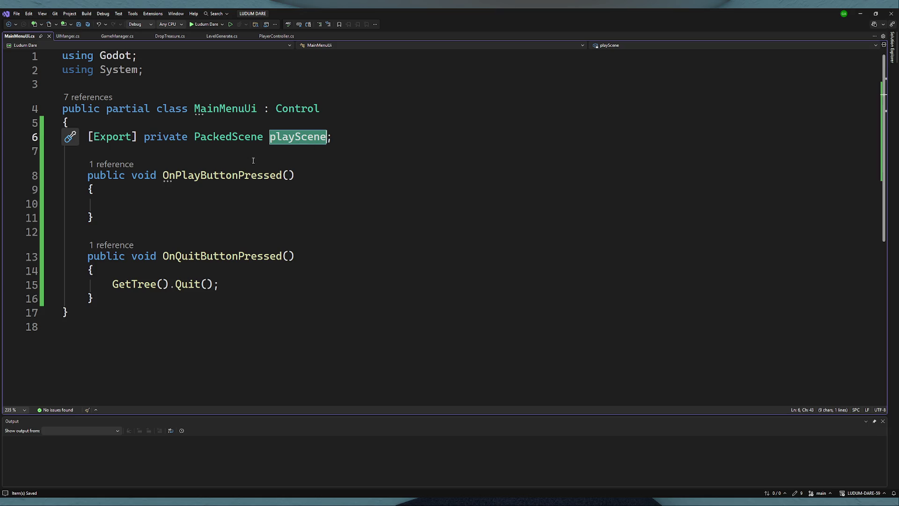
left_click(194, 204)
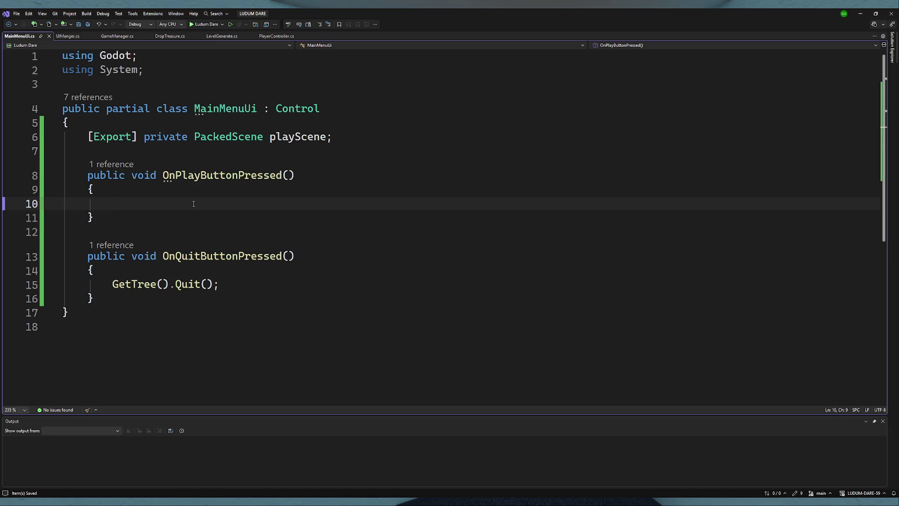
key("ctrl+v")
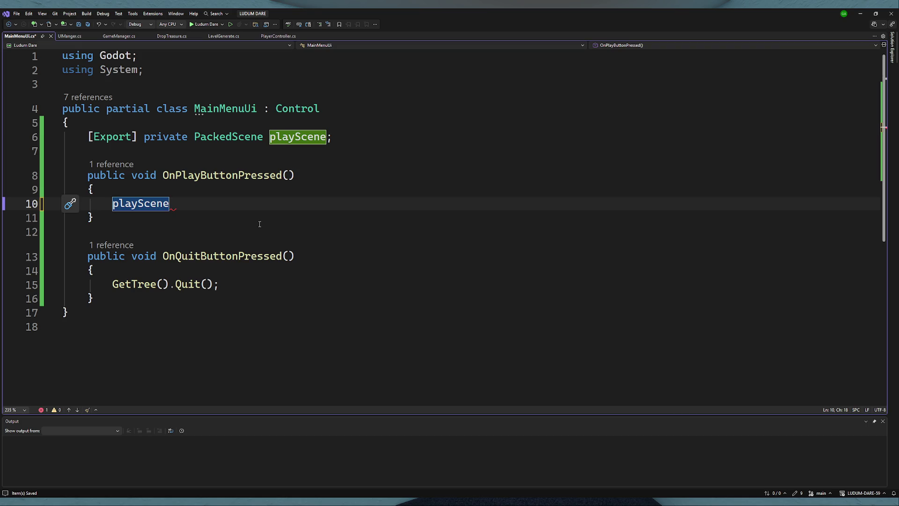
left_click_drag(170, 206, 113, 206)
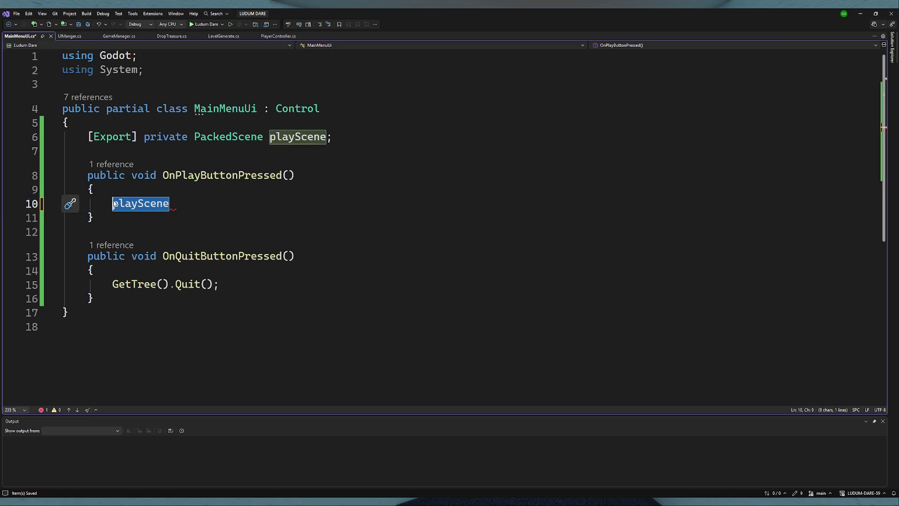
- Copy UIManger's ChangeSceneToPacked call into OnPlayButtonPressed, swapping mainMenuScene for playScene
left_click(80, 37)
key("End")
key("shift+Home")
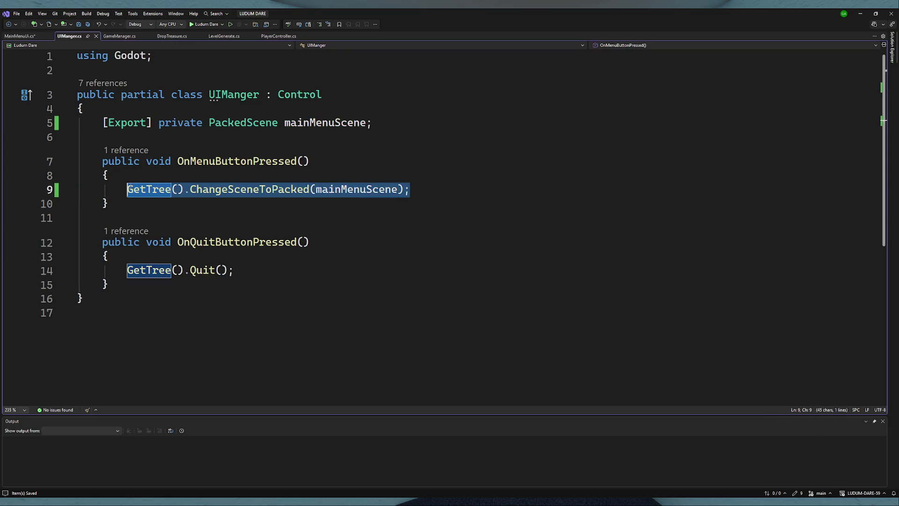
key("ctrl+c")
key("ctrl+Tab")
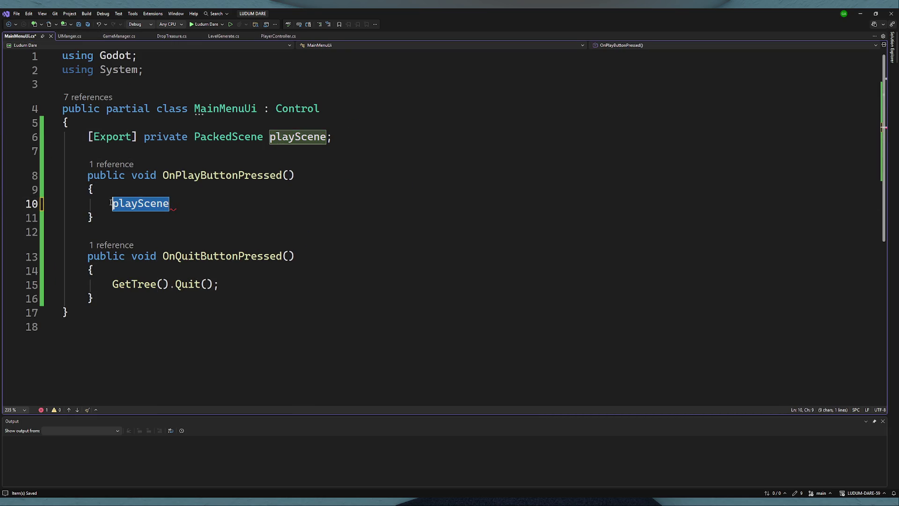
key("ctrl+v")
double_click(298, 136)
key("ctrl+c")
double_click(344, 203)
key("ctrl+v")
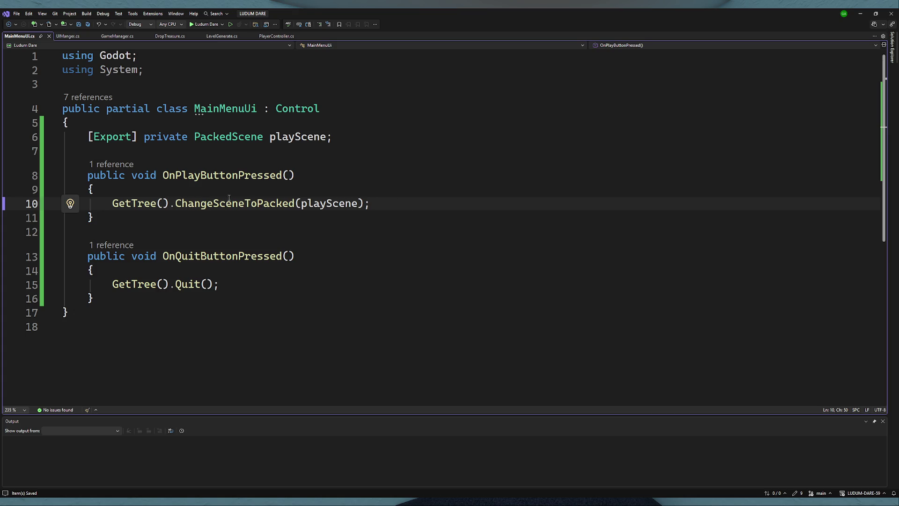
left_click(302, 187)
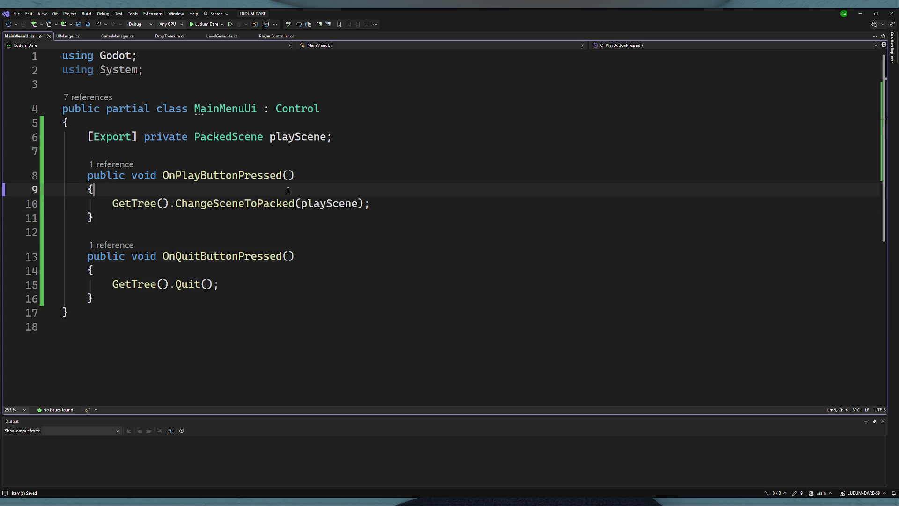
left_click(388, 202)
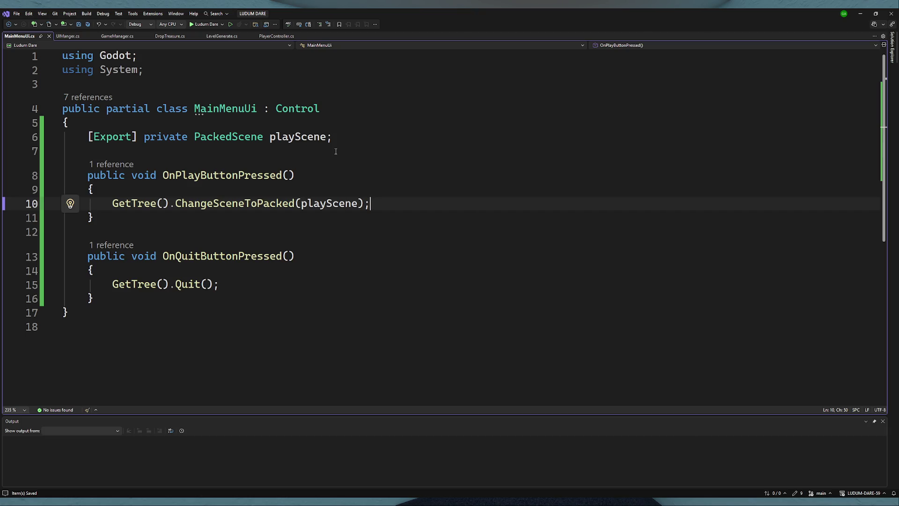
left_click(358, 136)
- Duplicate the playScene export and turn the copy into a Node-typed loadingScene field
key("ctrl+d")
left_click(297, 137)
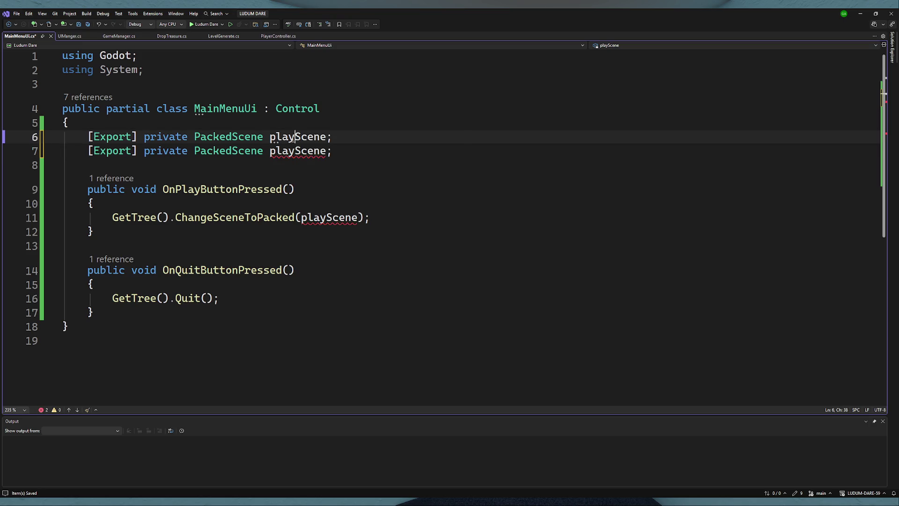
key("Up")
key("Up")
left_click(229, 189)
left_click_drag(333, 151, 88, 137)
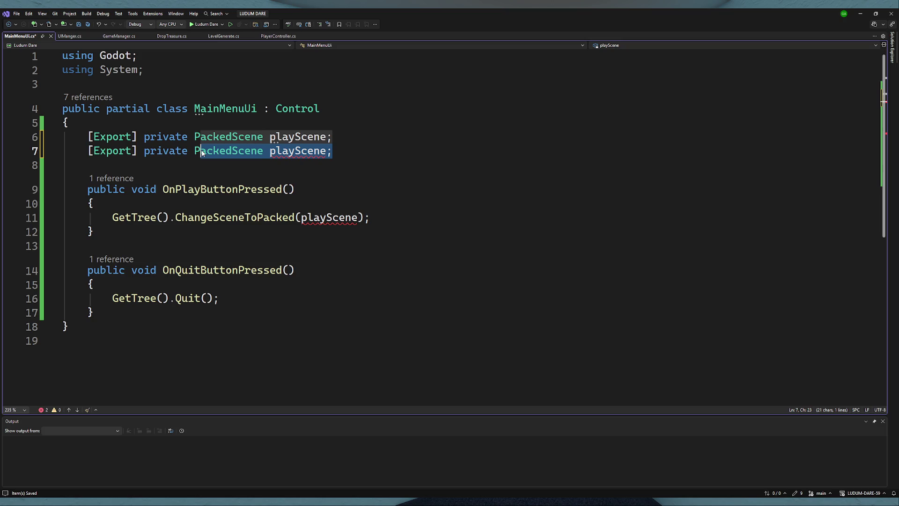
left_click(177, 151)
double_click(240, 151)
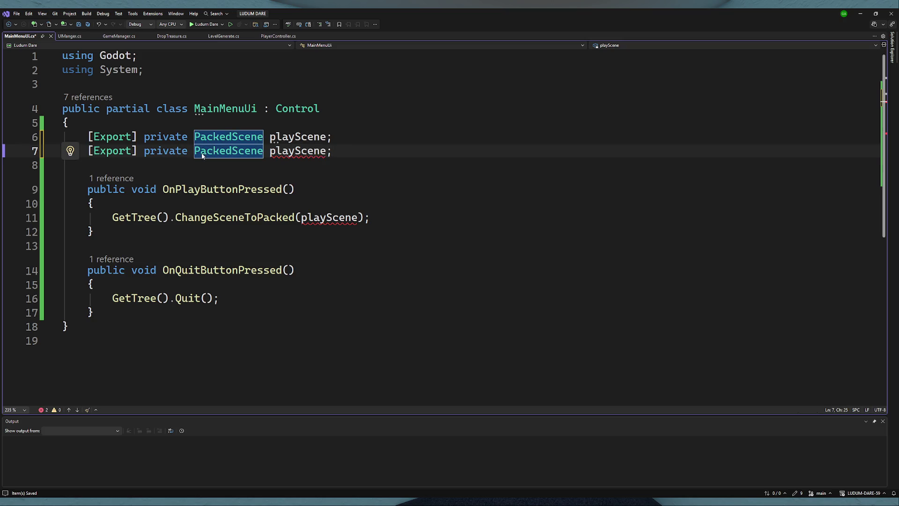
type("Node")
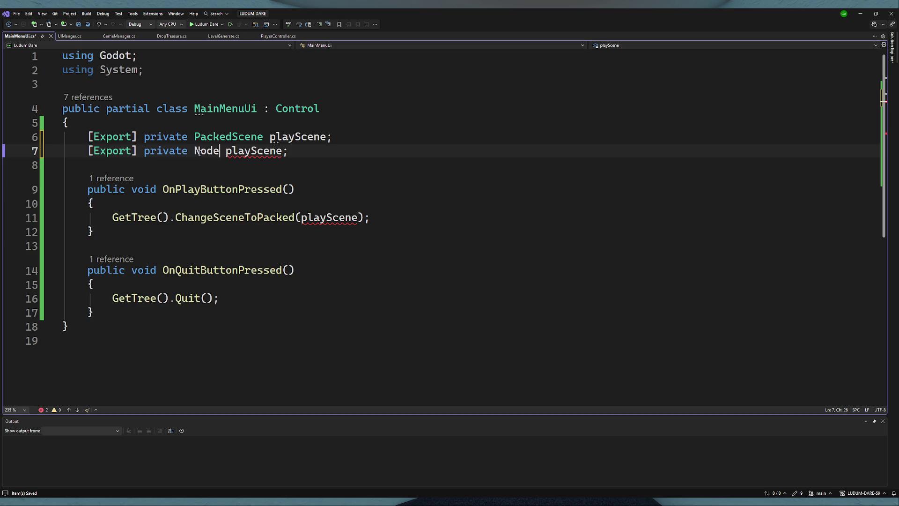
double_click(244, 149)
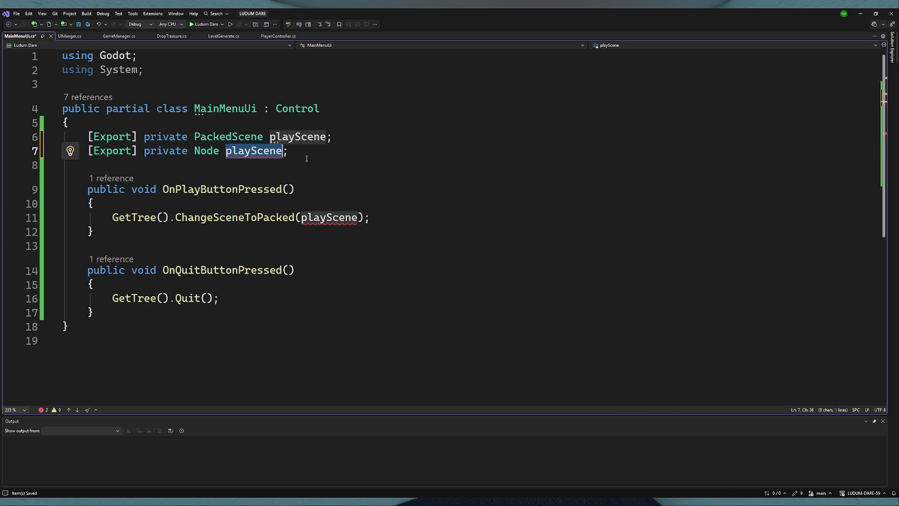
type("loa")
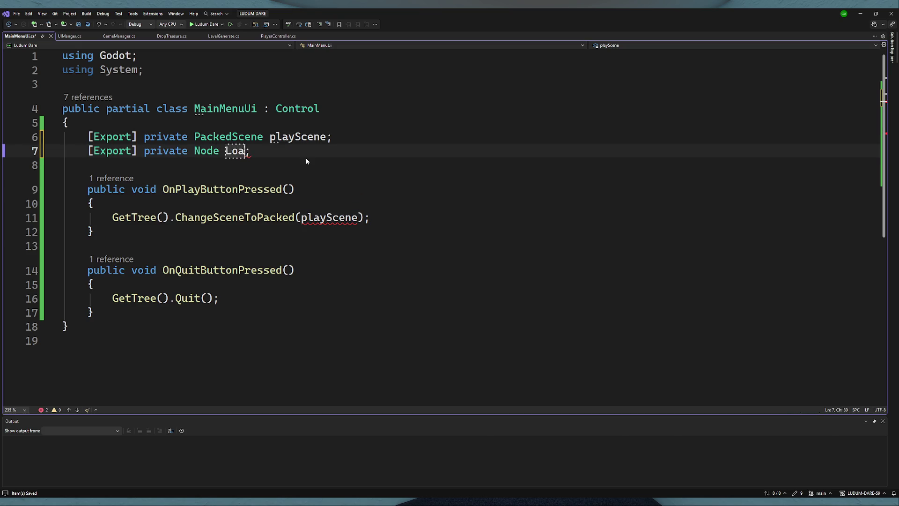
key("BackSpace")
key("BackSpace")
type("oadingScene")
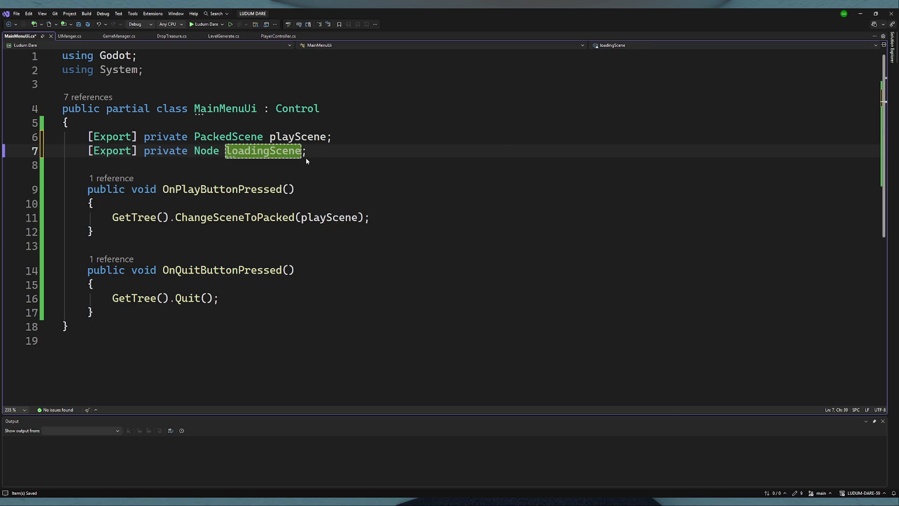
key("End")
- Add loadingScene.Show(); to OnPlayButtonPressed, change the field type to Node3D, and save
left_click(349, 203)
key("Return")
type("loadingScene")
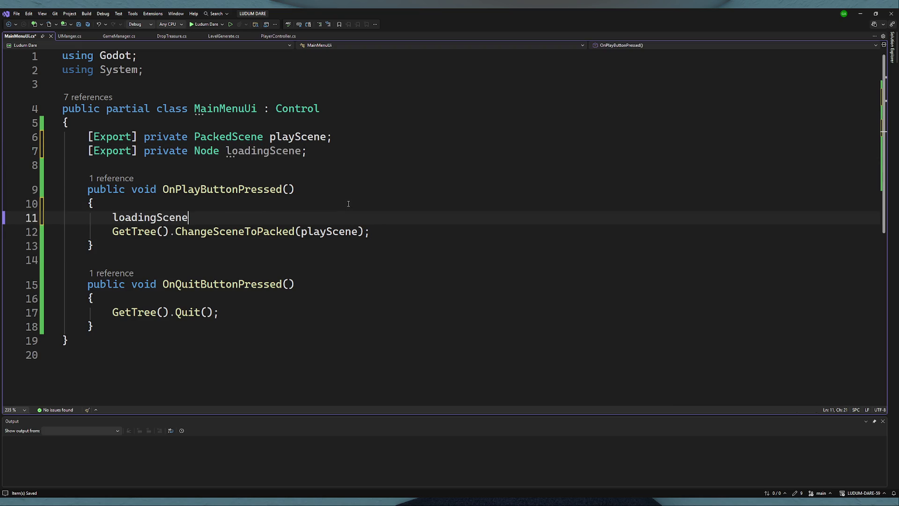
type(".")
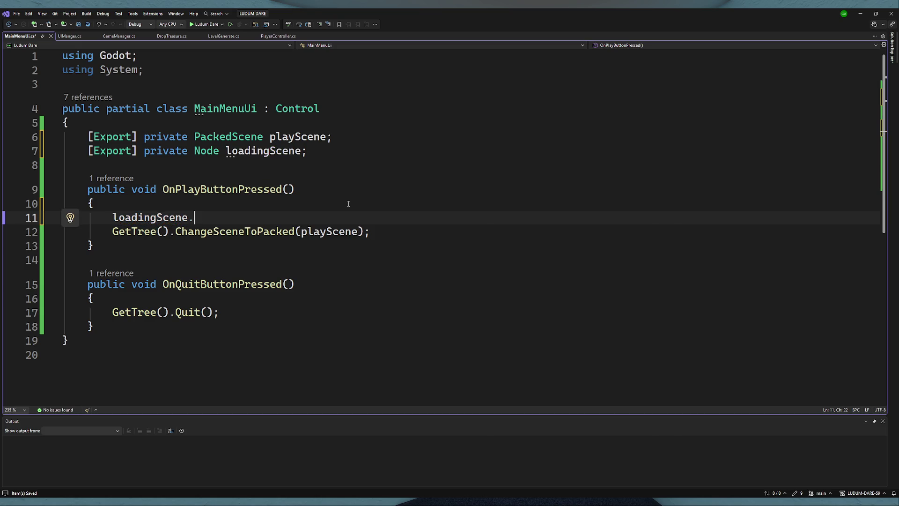
type("sho")
key("BackSpace")
key("BackSpace")
key("BackSpace")
type("Sh")
key("BackSpace")
key("BackSpace")
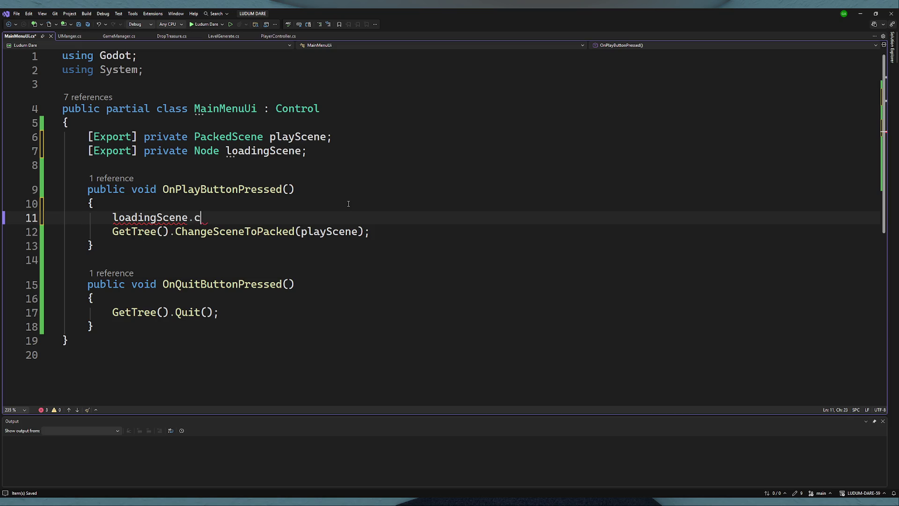
type("vi")
key("BackSpace")
key("BackSpace")
left_click(220, 151)
type("3D")
left_click(221, 220)
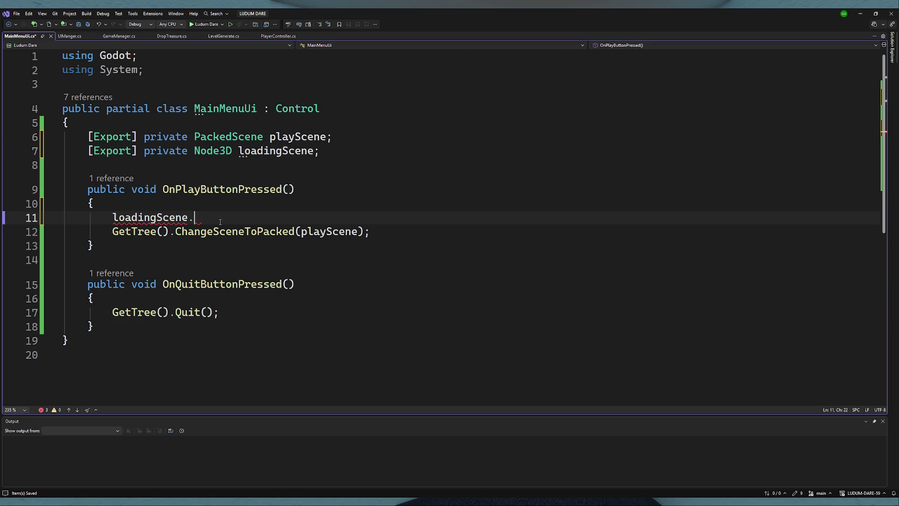
type("set")
type("vi")
key("BackSpace")
key("BackSpace")
key("BackSpace")
type("Show()")
type(";")
key("ctrl+s")
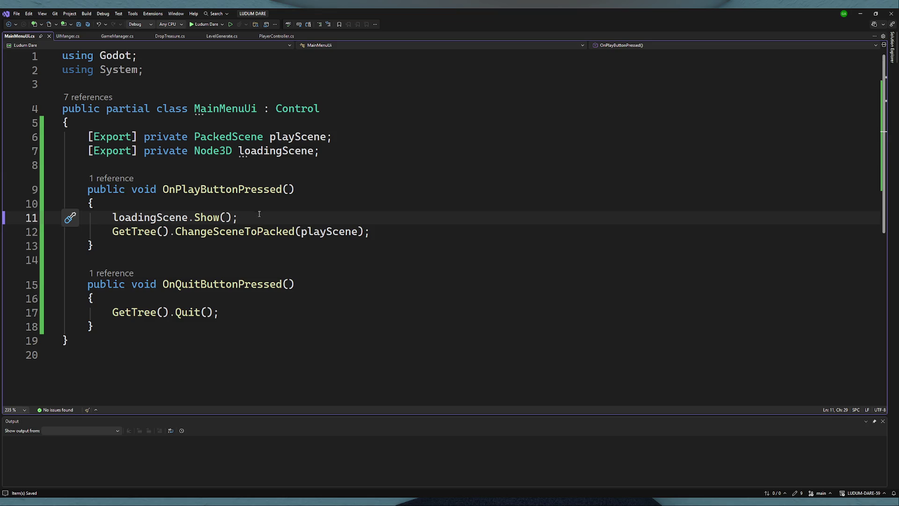
- Insert blank lines above the play handler for a new method
left_click_drag(240, 218, 108, 215)
key("Left")
left_click(122, 167)
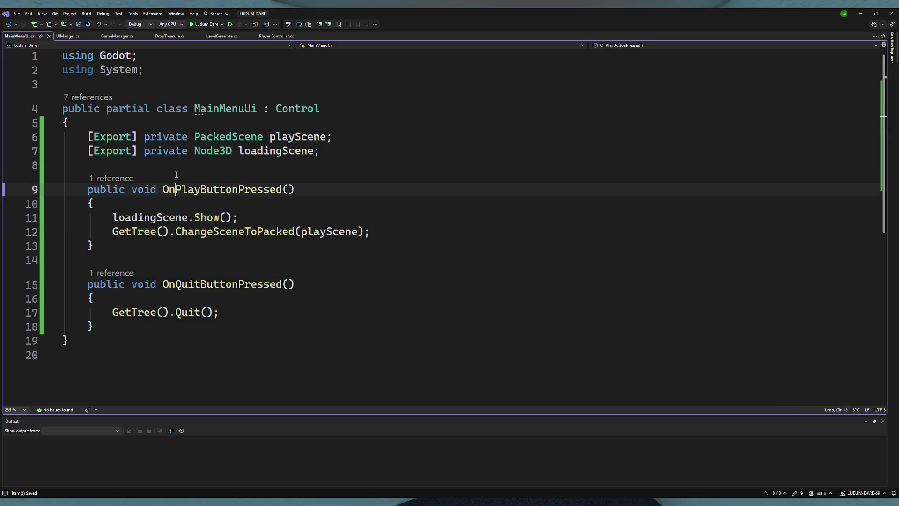
key("Return")
key("Return")
key("Up")
- Add a _Ready override that calls loadingScene.Hide() and save the script
type("ove")
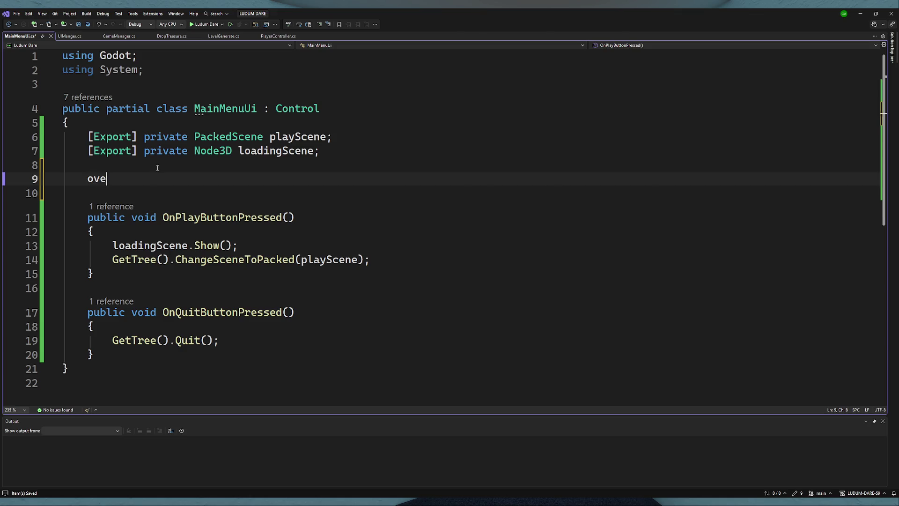
type("rride void _Rea")
key("Tab")
key("ctrl+v")
double_click(207, 218)
key("BackSpace")
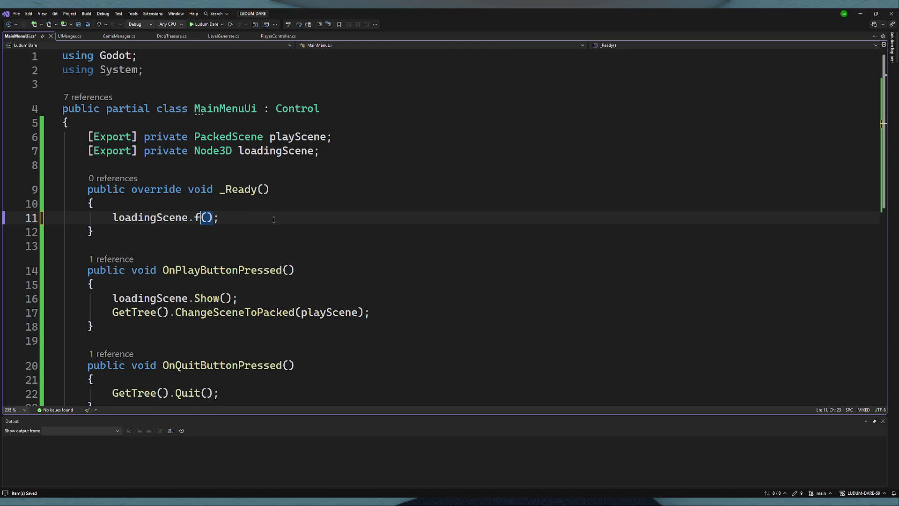
type("hi")
key("Tab")
key("ctrl+s")
key("End")
double_click(281, 150)
- Duplicate OnPlayButtonPressed, empty its body, and rename it OnOptionsButtonPressed
scroll(337, 205, "down", 3)
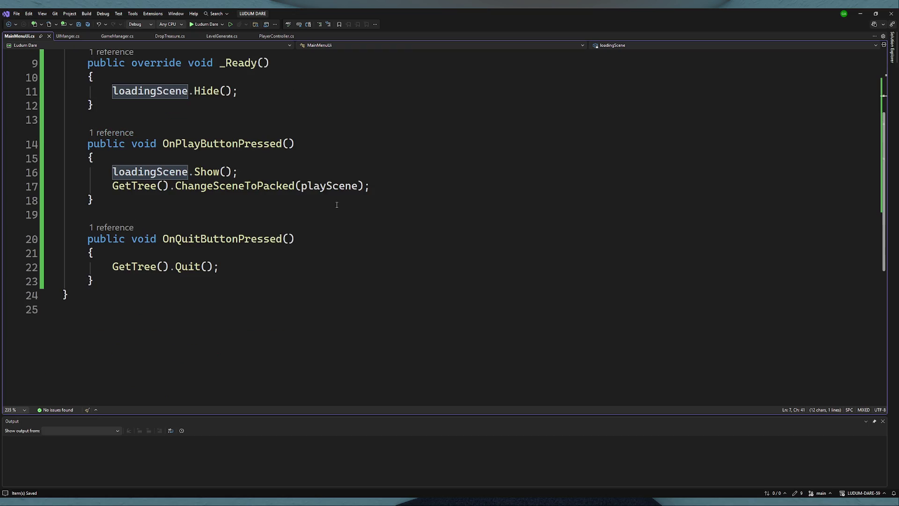
left_click(410, 186)
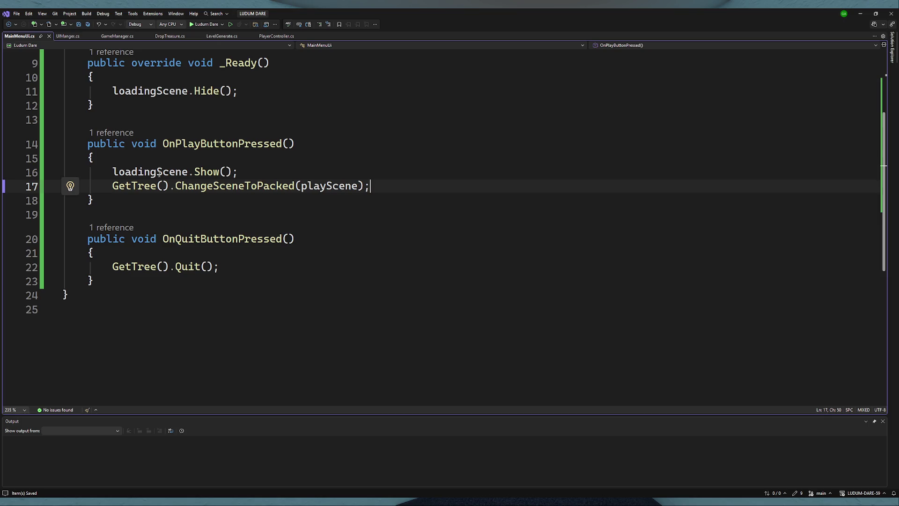
mouse_move(107, 203)
left_mouse_down()
mouse_move(65, 187)
mouse_move(66, 143)
left_mouse_up()
left_click(107, 204)
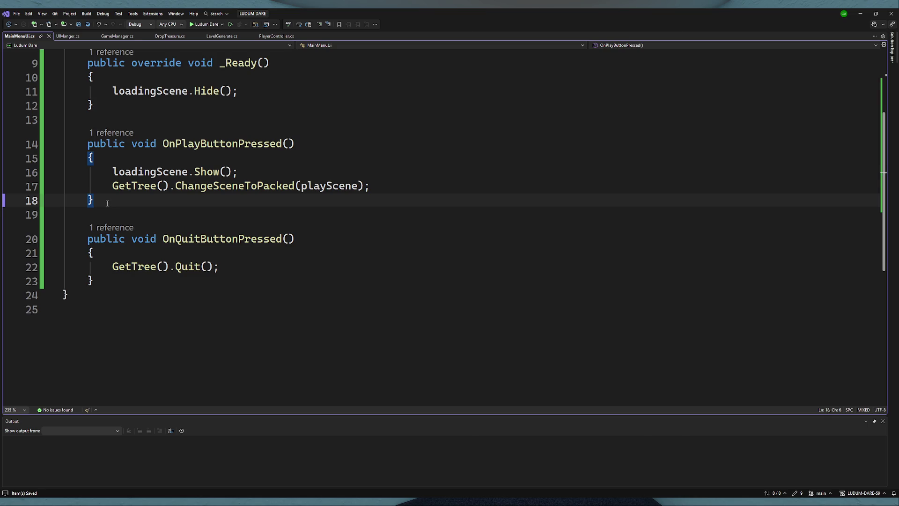
key("Return")
key("ctrl+v")
left_click(108, 203)
key("Return")
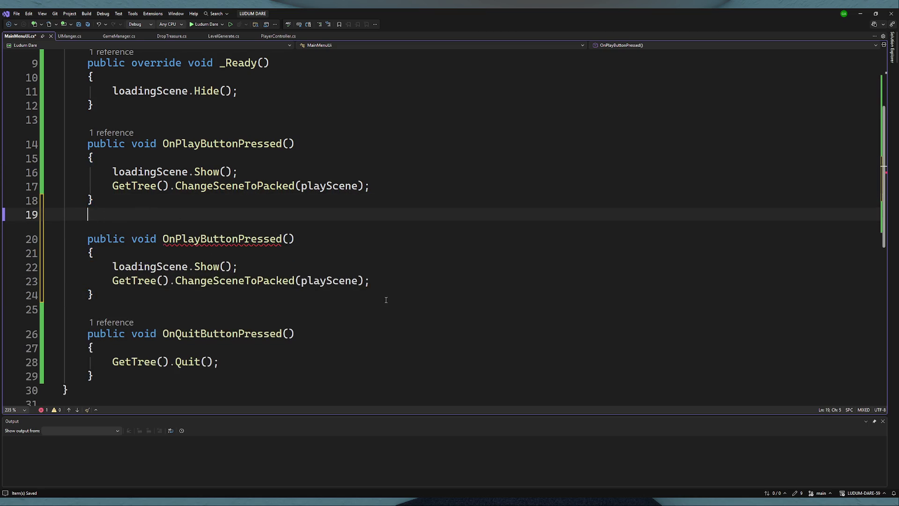
left_click_drag(377, 280, 63, 263)
key("Delete")
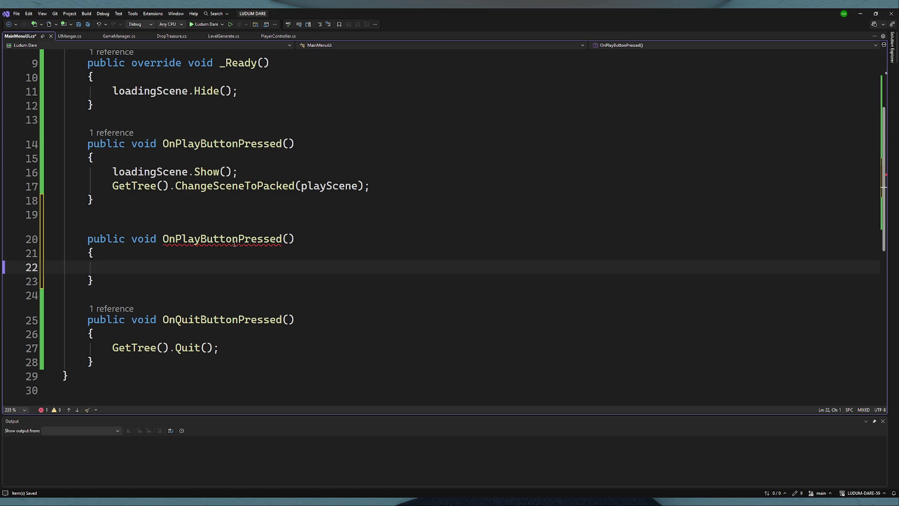
left_click_drag(200, 240, 175, 239)
type("Op")
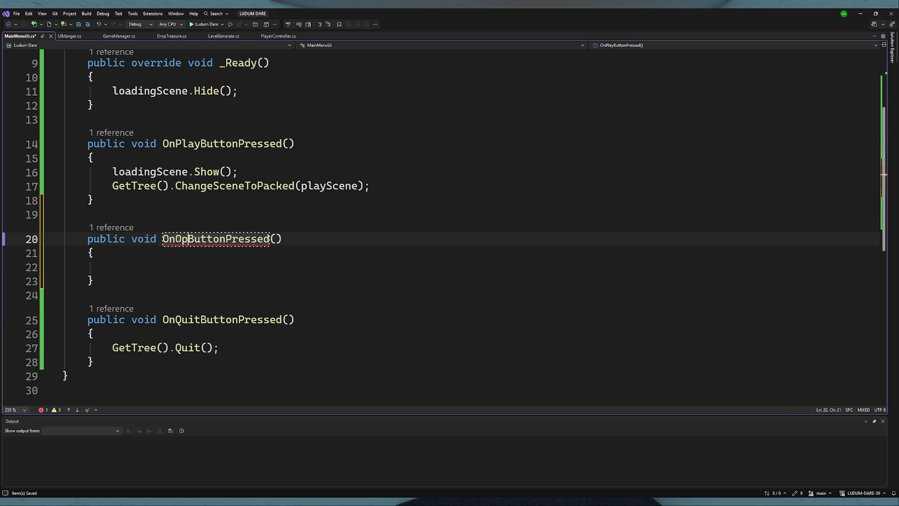
type("tions")
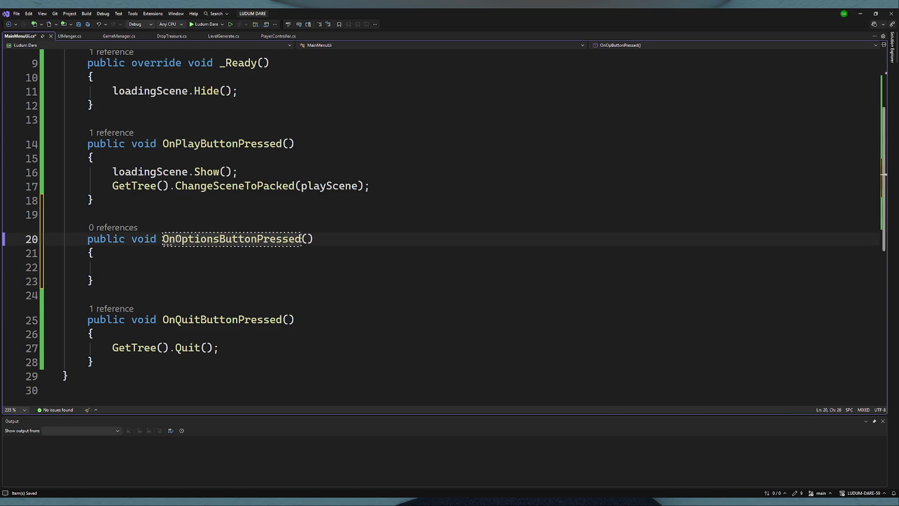
key("End")
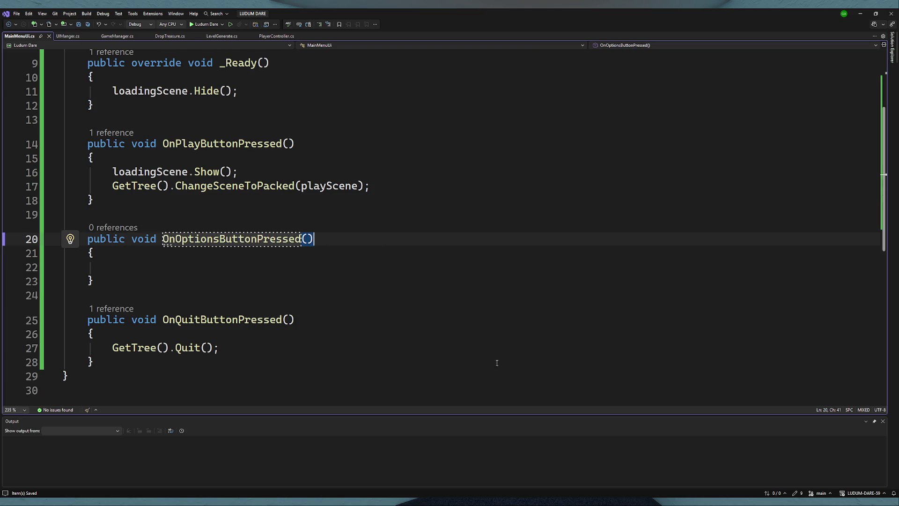
- Copy the loadingScene field declaration line
scroll(292, 187, "up", 3)
left_click_drag(321, 150, 26, 151)
key("ctrl+c")
key("End")
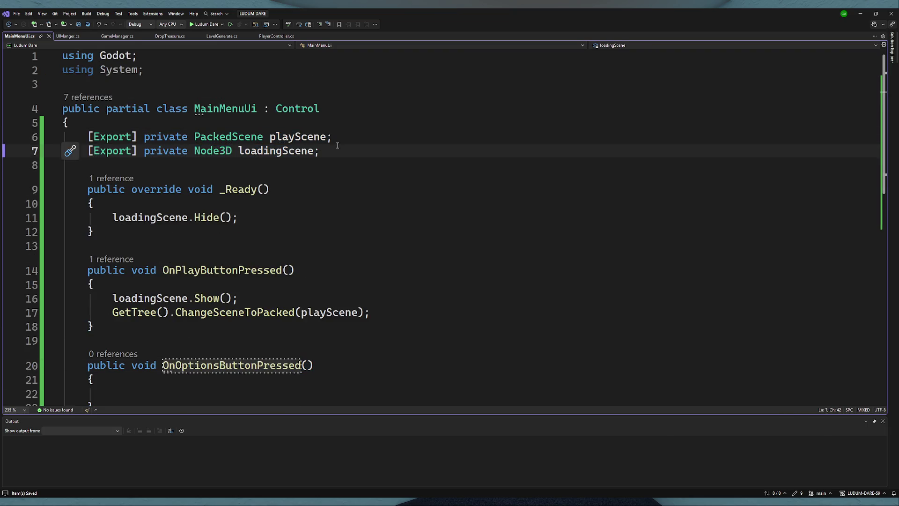
- Paste a duplicate of the loadingScene field and name it optionsMenu
key("Return")
key("ctrl+v")
double_click(257, 165)
type("option")
type("sMenu")
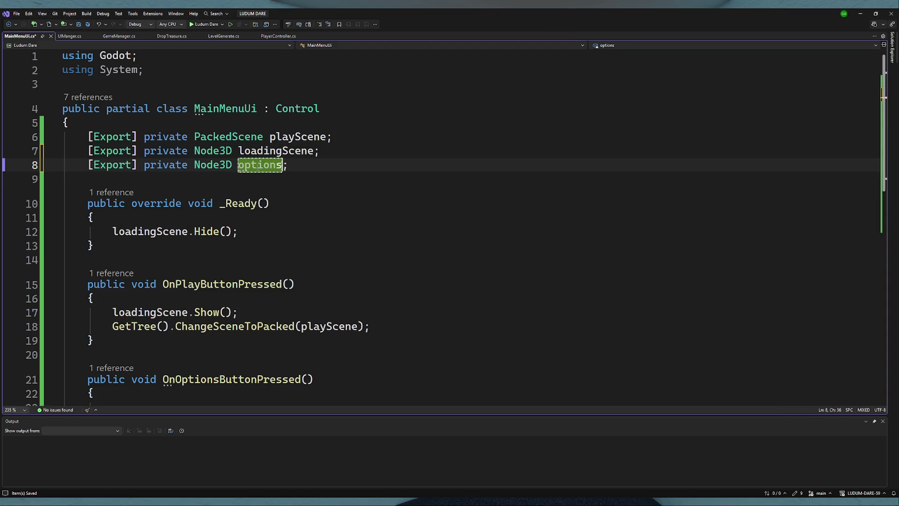
- Rename loadingScene to loadingMenu throughout the file, keeping the optionsMenu field name
left_click_drag(313, 150, 283, 151)
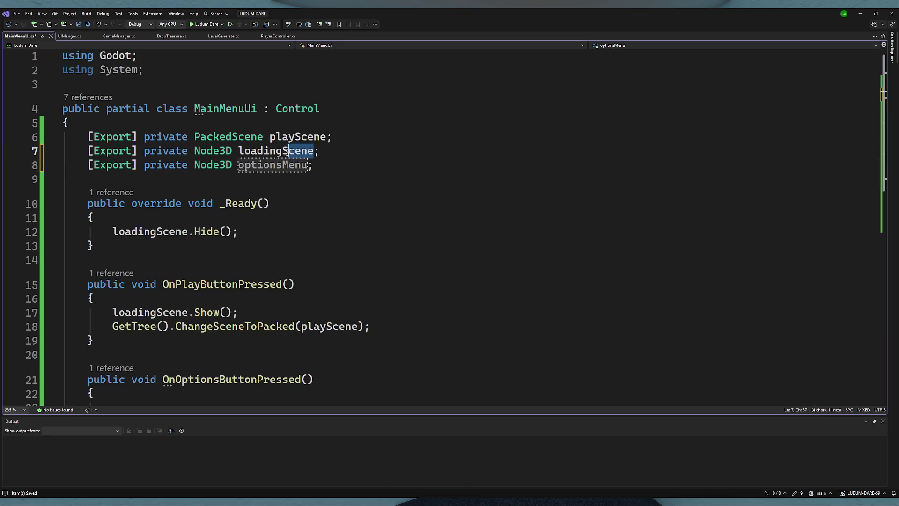
key("ctrl+r")
key("ctrl+r")
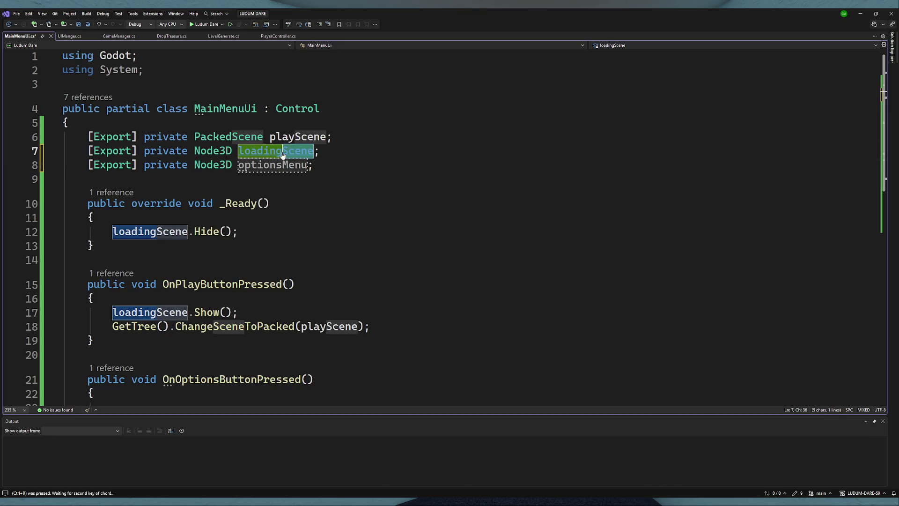
left_click_drag(296, 168, 278, 174)
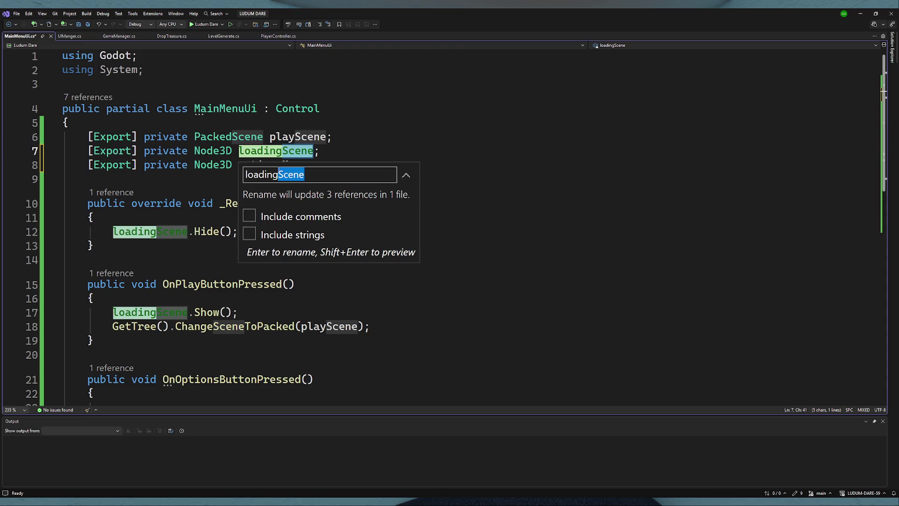
type("Menu")
left_click(334, 150)
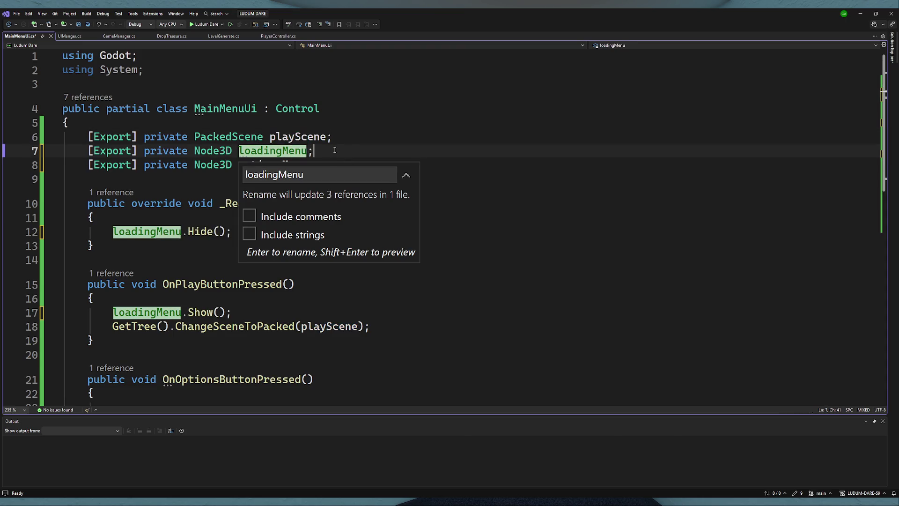
key("Return")
double_click(273, 165)
key("ctrl+s")
type("optionsMenu;")
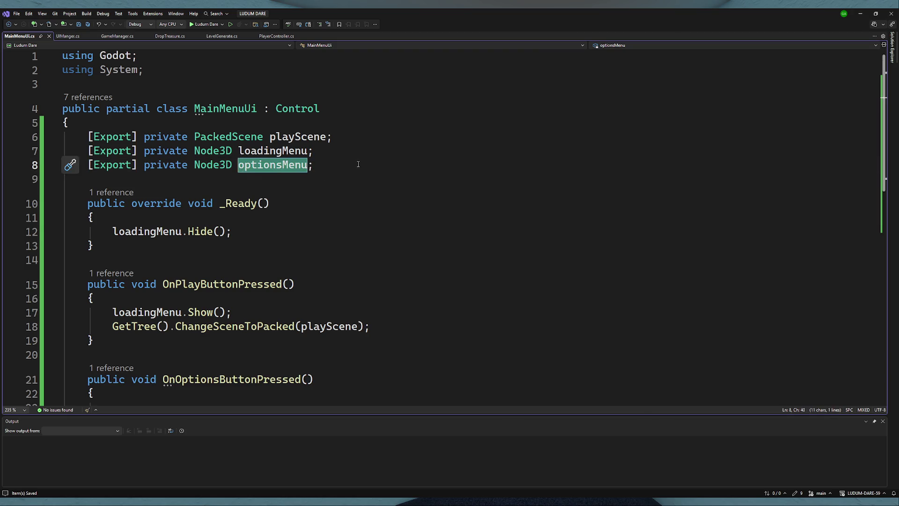
key("ctrl+z")
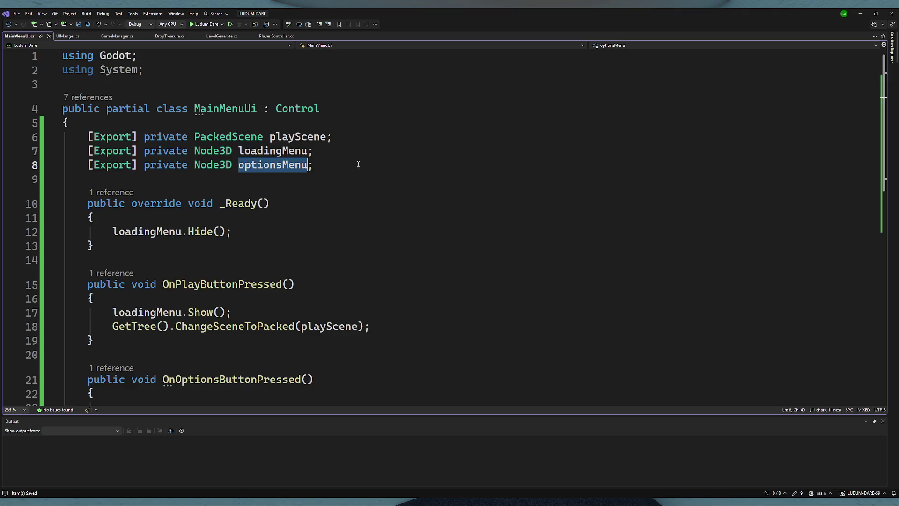
- Add optionsMenu.Hide(); after loadingMenu.Hide() in _Ready
scroll(264, 193, "down", 3)
left_click(224, 105)
left_click(145, 105)
scroll(145, 107, "up", 3)
left_click(270, 165)
double_click(271, 165)
key("ctrl+c")
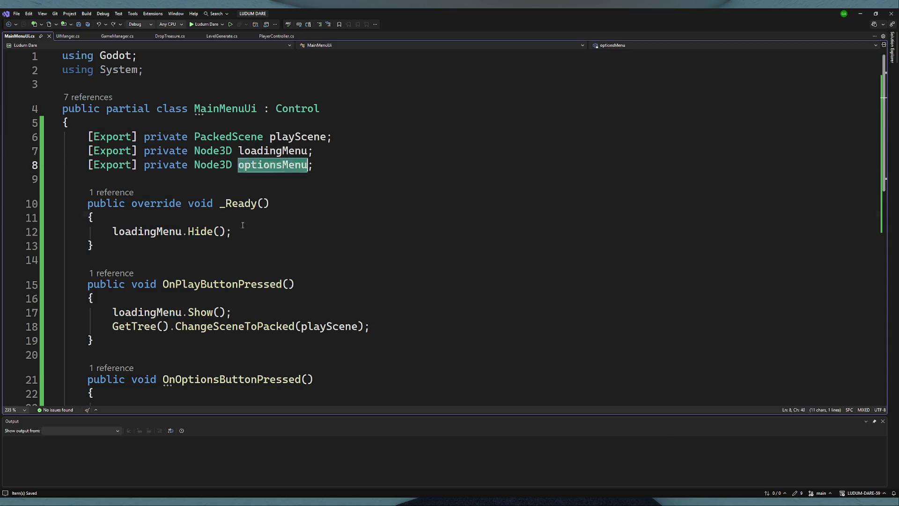
left_click(254, 234)
key("Return")
key("ctrl+v")
type(".Hide();")
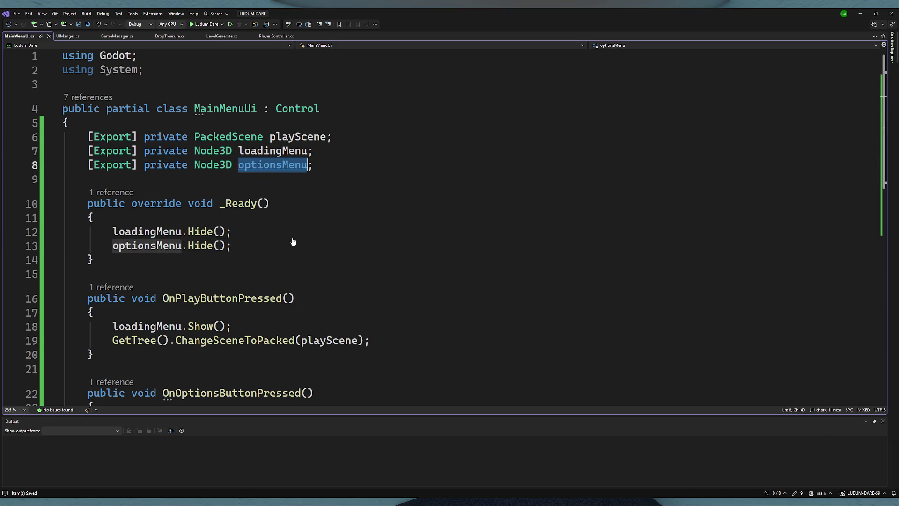
- Add optionsMenu.Show() inside OnOptionsButtonPressed, then return to Godot
scroll(287, 227, "down", 3)
left_click(294, 294)
key("ctrl+v")
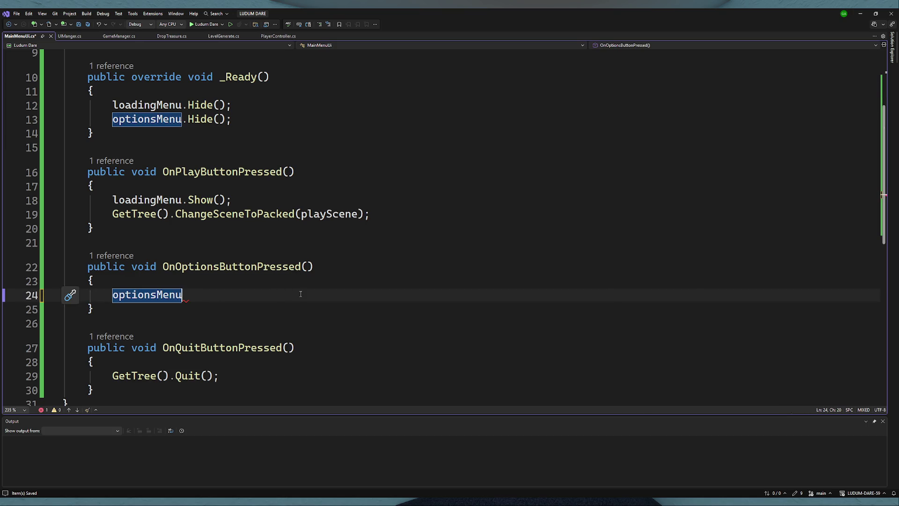
type(".sh")
key("Tab")
key("Tab")
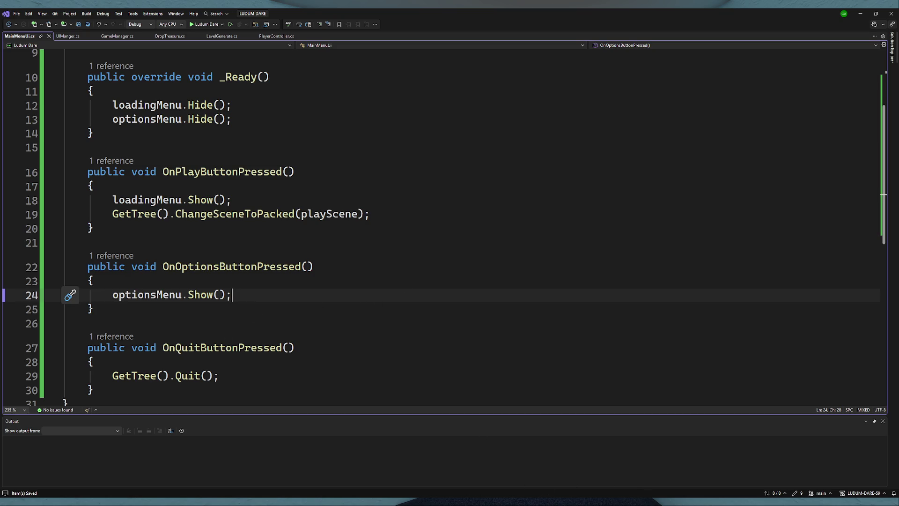
key("alt+Tab")
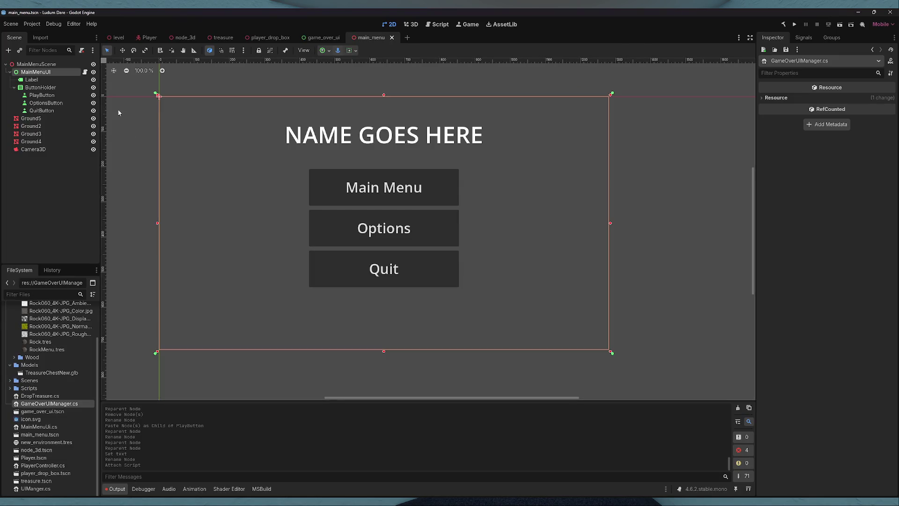
- Rebuild the C# project and drag level.tscn into MainMenuUI's Play Scene field
left_click(783, 24)
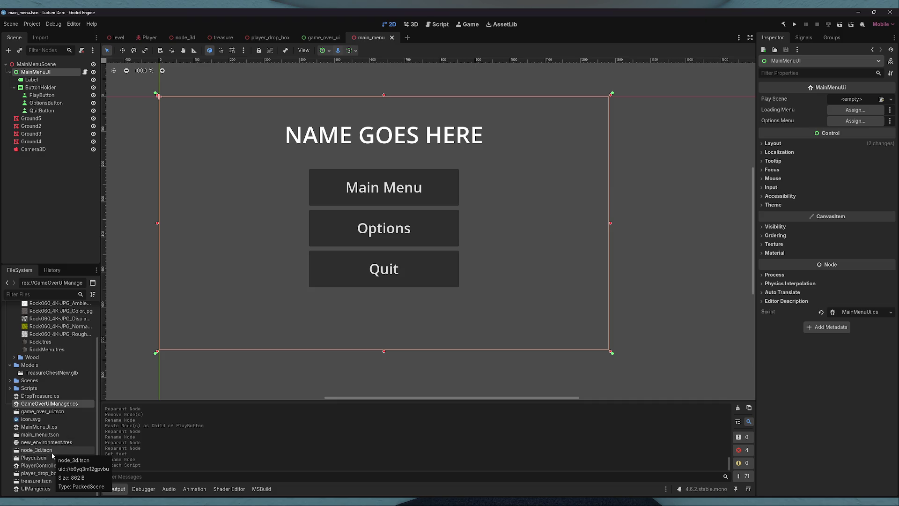
left_click(10, 380)
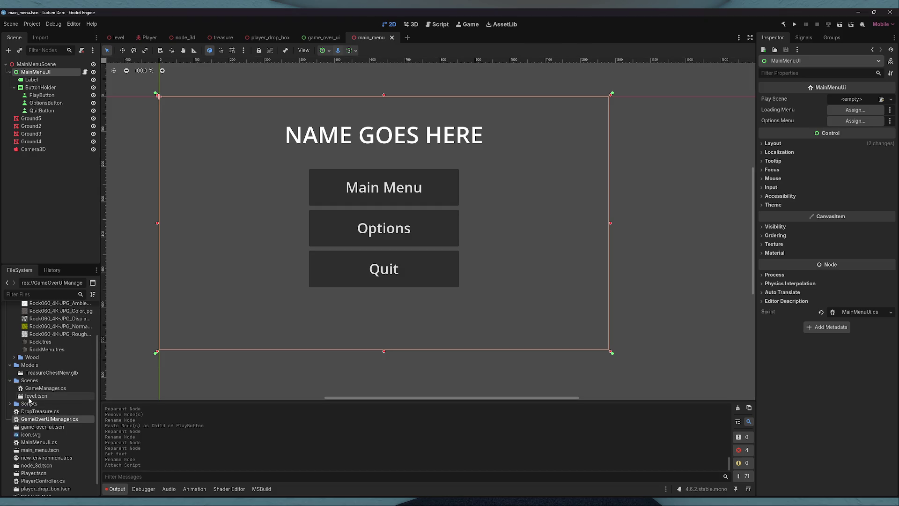
mouse_move(27, 398)
left_mouse_down()
mouse_move(703, 267)
mouse_move(853, 110)
mouse_move(852, 101)
left_mouse_up()
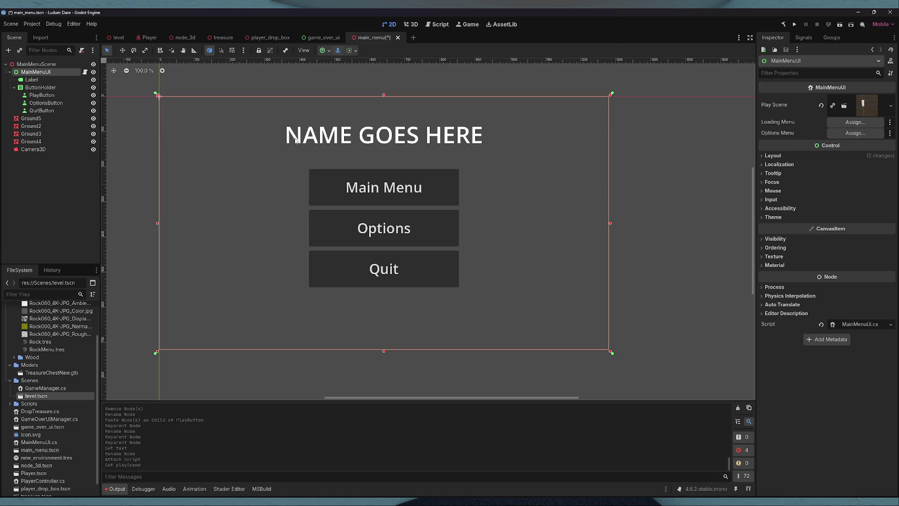
left_click(10, 380)
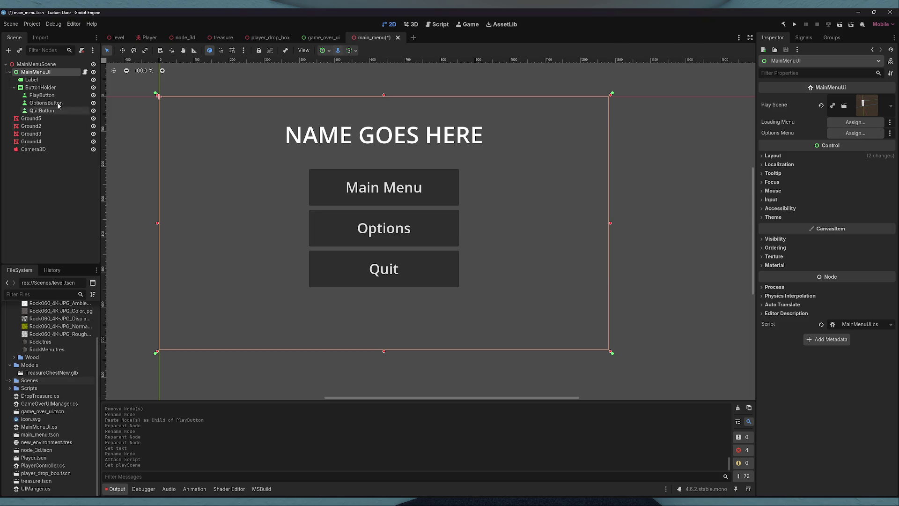
left_click(14, 88)
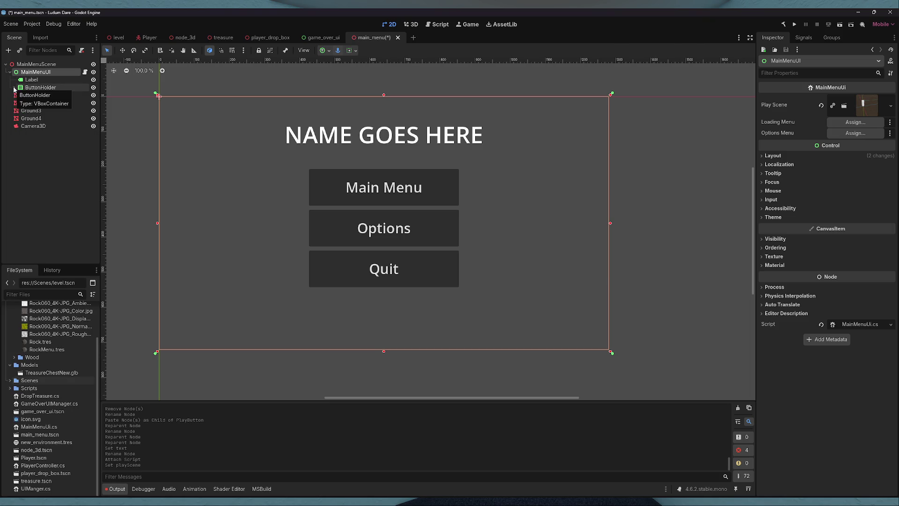
right_click(38, 75)
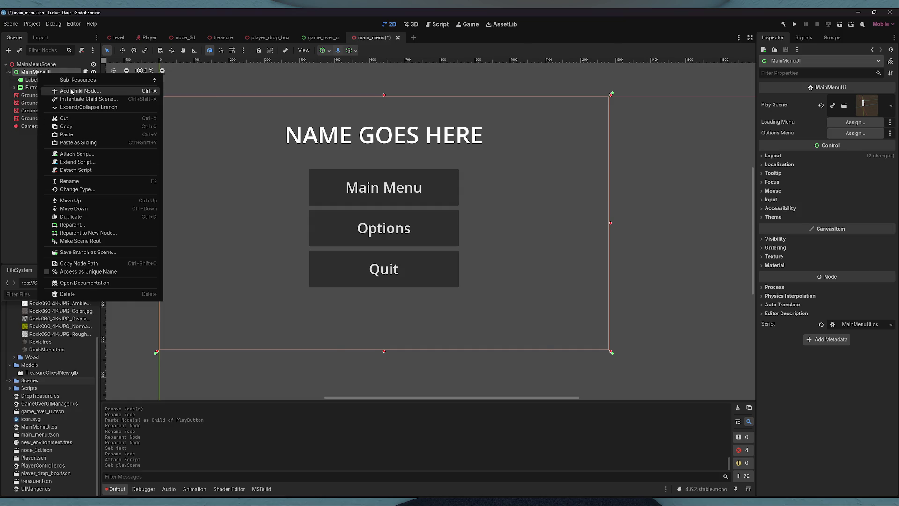
- Add a Panel child to MainMenuUI, then delete it again
left_click(69, 90)
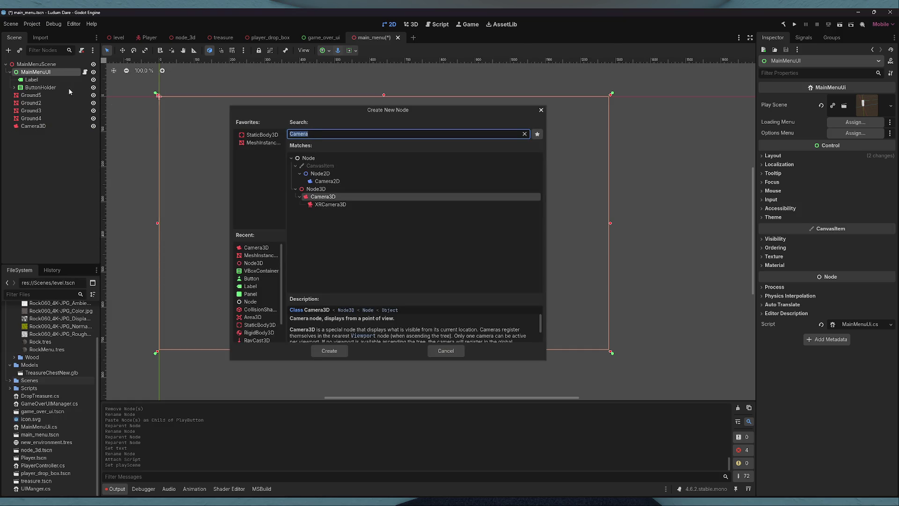
type("panel")
key("Return")
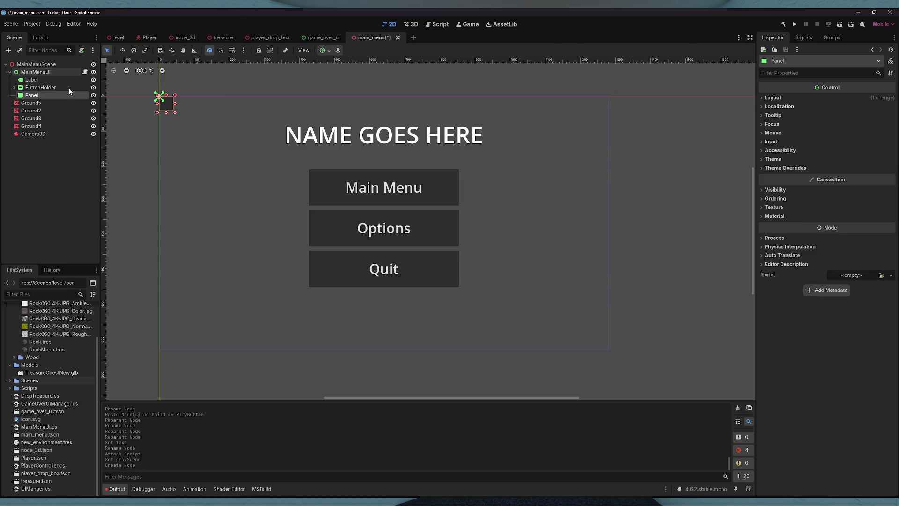
left_click_drag(43, 95, 44, 76)
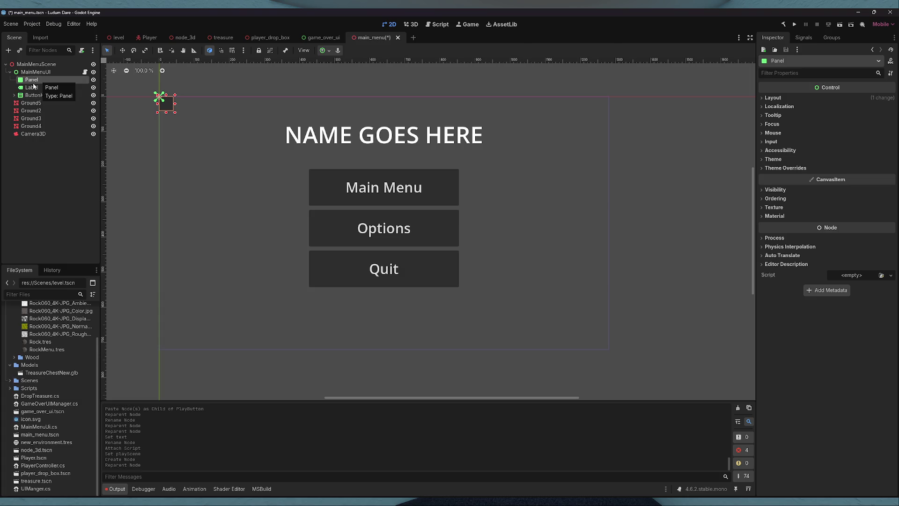
key("Delete")
left_click(429, 263)
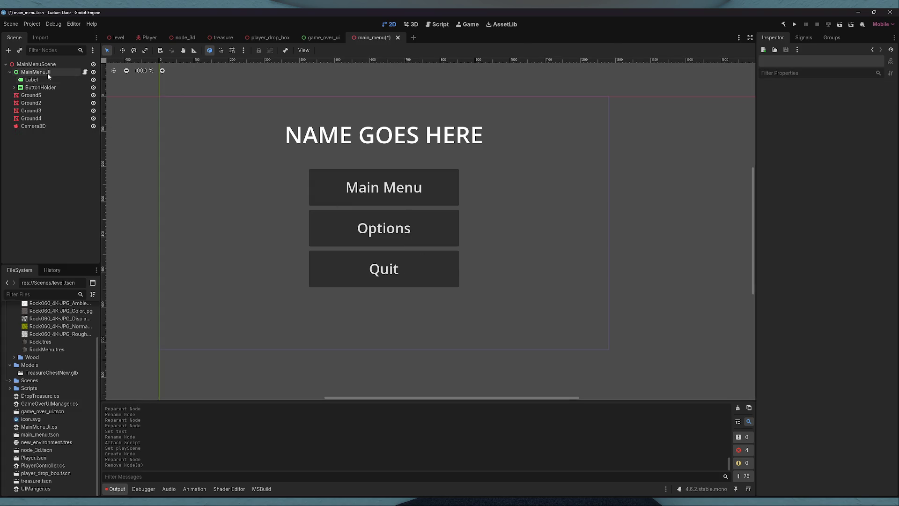
- Add a full-screen Control child to MainMenuUI named MainMenu
right_click(48, 72)
left_click(75, 78)
type("c")
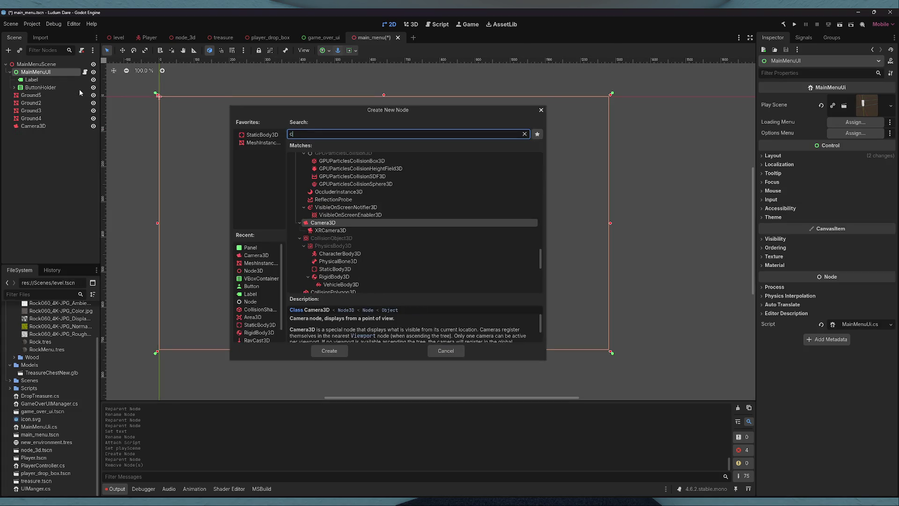
type("ontrol")
key("Return")
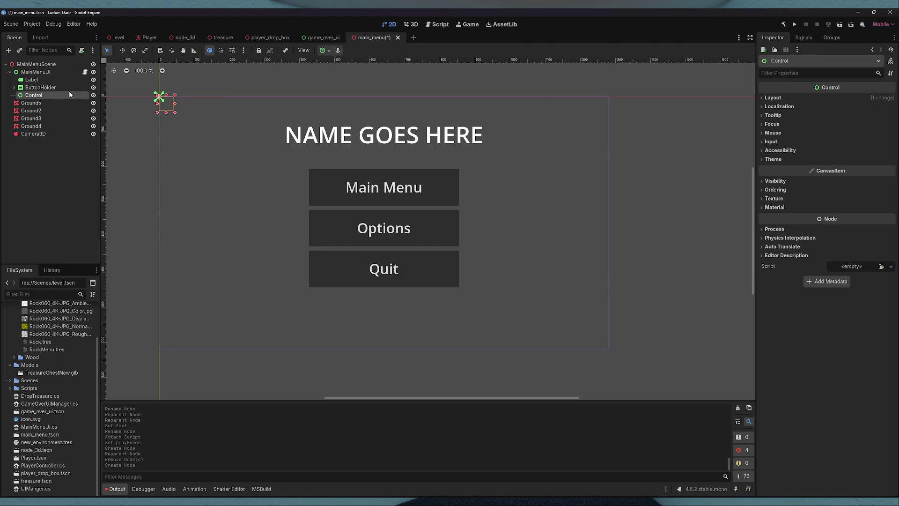
left_click(323, 50)
left_click(366, 114)
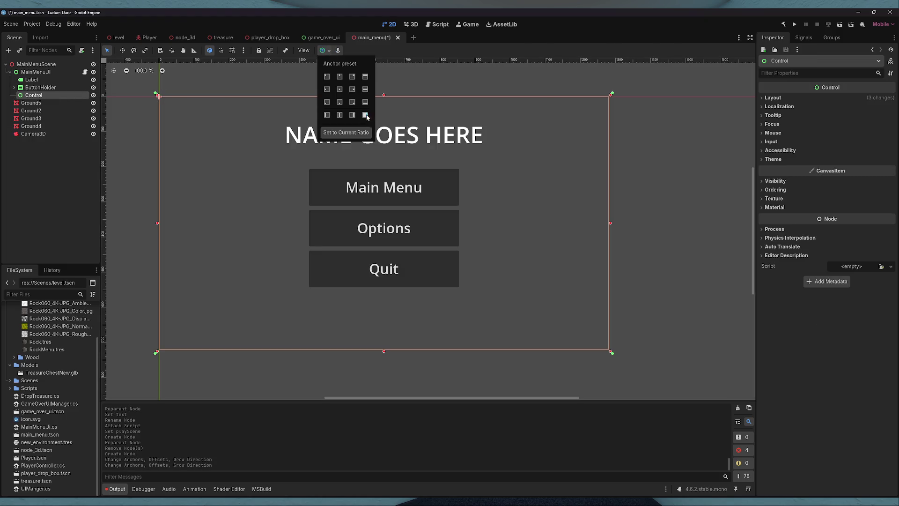
double_click(31, 96)
type("MainMenu")
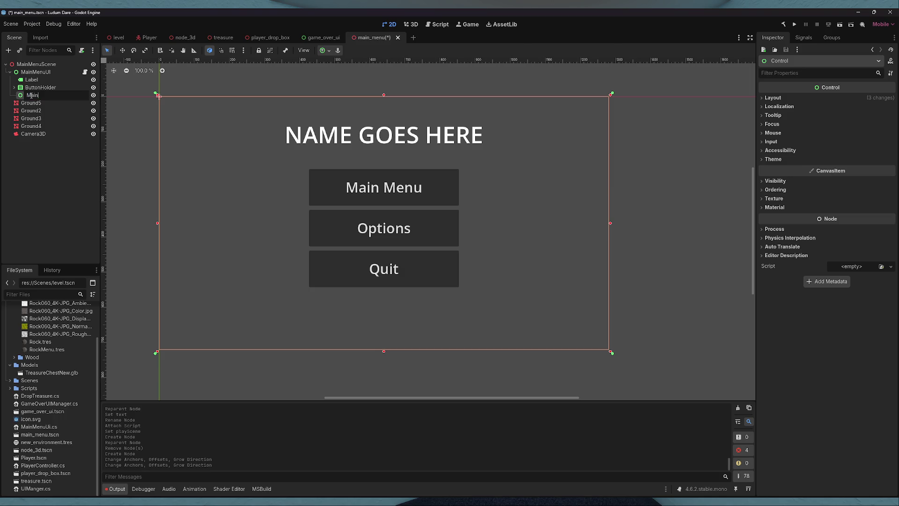
- Move Label and ButtonHolder under MainMenu and save the scene
left_click(47, 80)
left_click(47, 88, "ctrl")
left_click_drag(47, 87, 45, 97)
key("ctrl+s")
- Add another full-screen Control child to MainMenuUI
left_click(14, 80)
left_click(30, 74)
right_click(30, 74)
left_click(52, 90)
type("con")
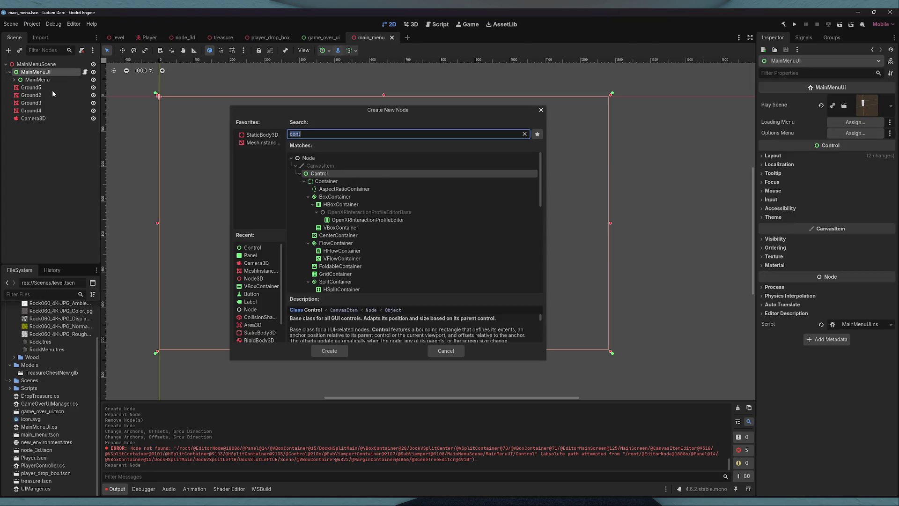
key("Return")
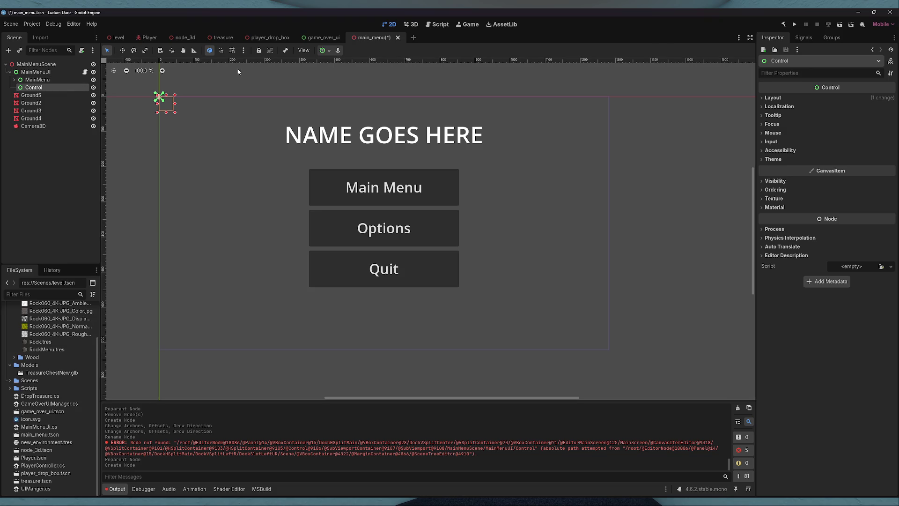
left_click(324, 50)
left_click(365, 101)
left_click(367, 116)
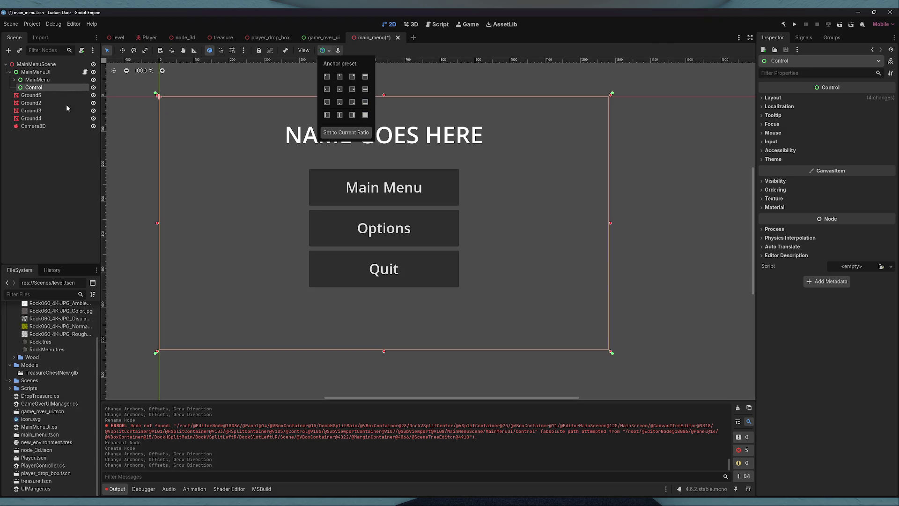
- Name the new Control OptionsMenu and clear the Output log
double_click(38, 89)
type("opeion")
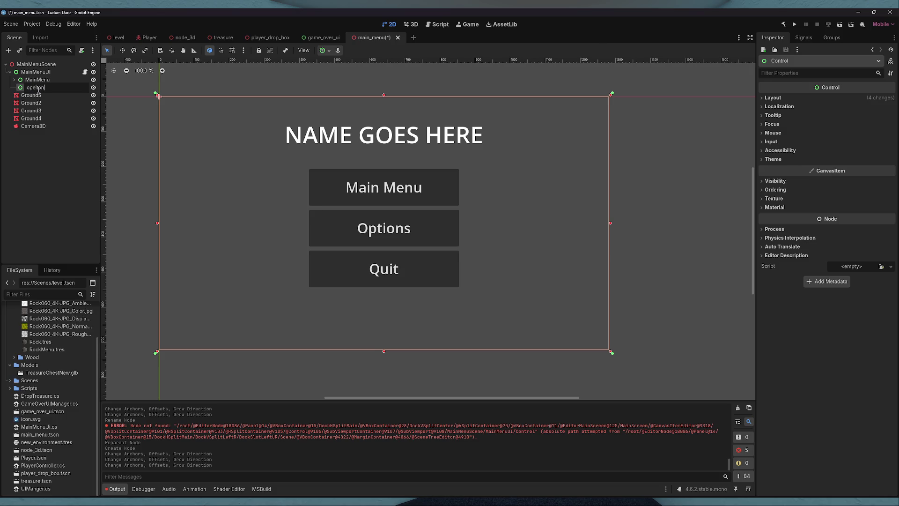
key("BackSpace")
type("Opptions")
type("Menu")
left_click(38, 89)
key("BackSpace")
key("Return")
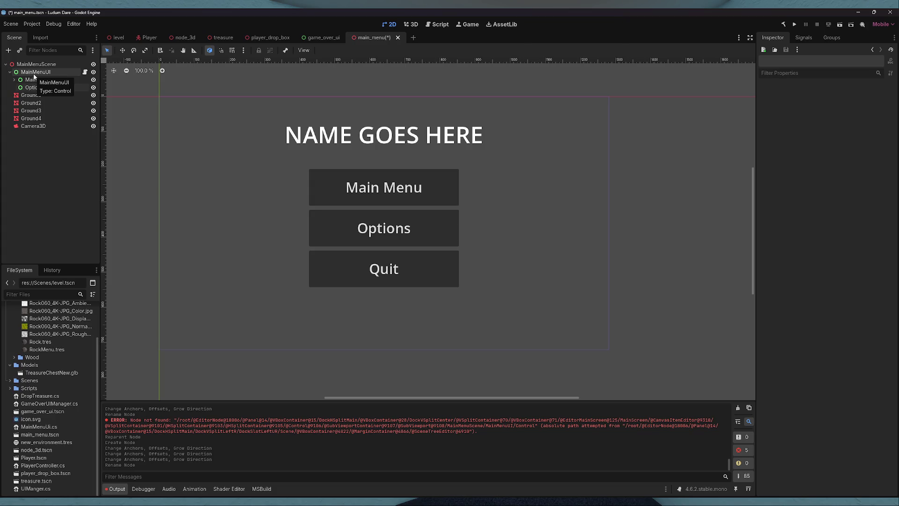
left_click(739, 408)
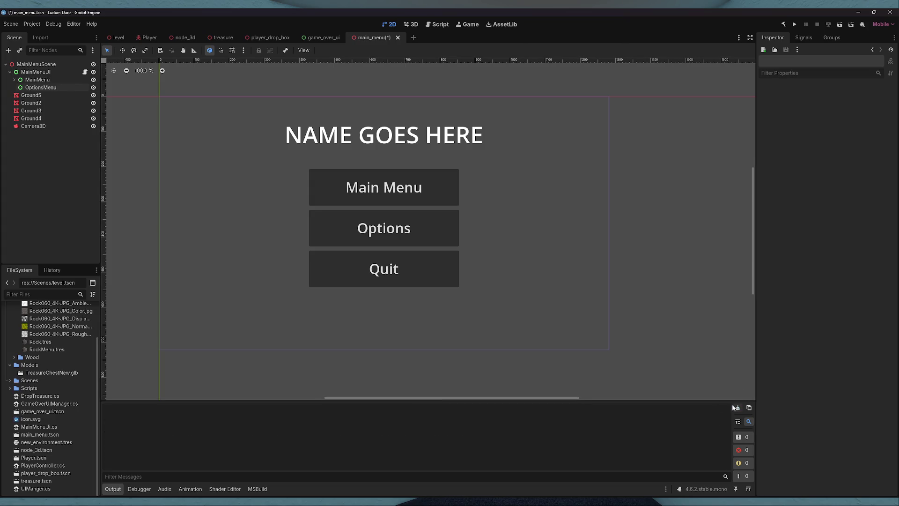
- Duplicate OptionsMenu, place the copy above MainMenu, and rename it LoadingMenu
left_click(39, 89)
key("ctrl+c")
key("ctrl+v")
left_click_drag(42, 95, 47, 78)
double_click(65, 80)
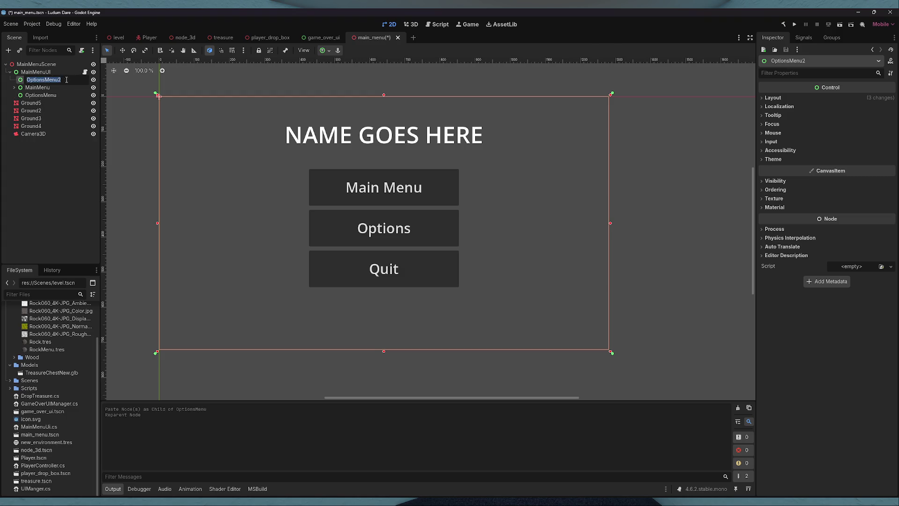
type("Loading")
type("Menu")
right_click(67, 79)
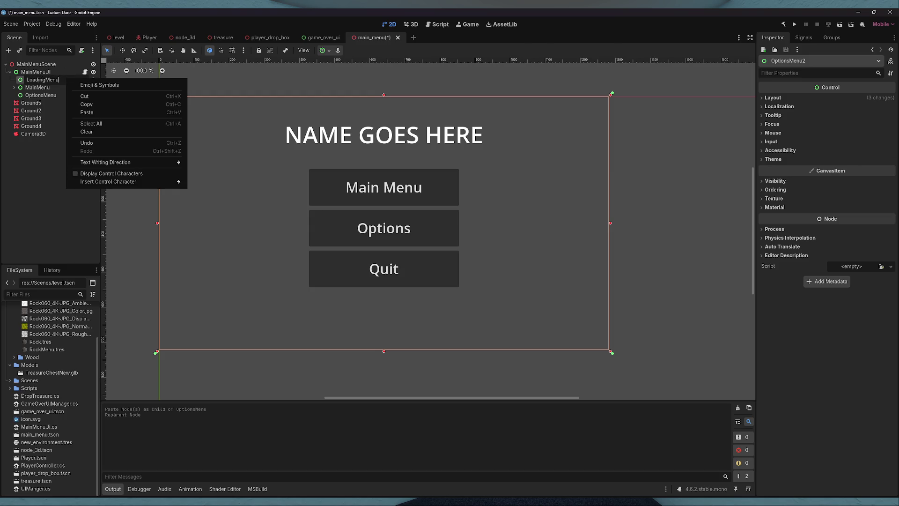
key("Escape")
key("Return")
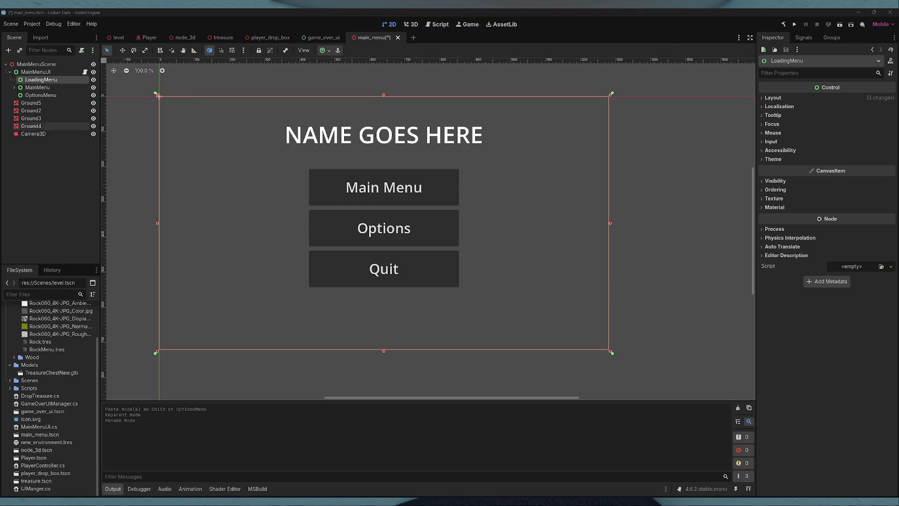
left_click(42, 150)
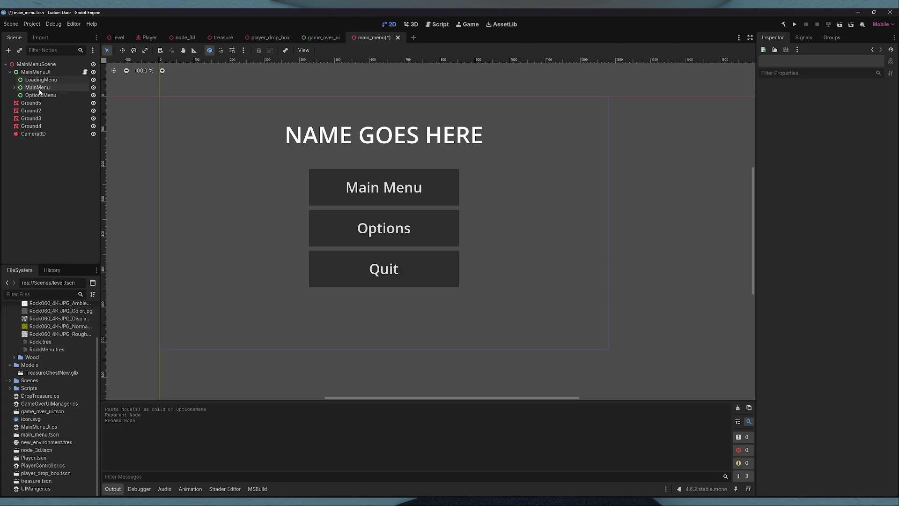
right_click(41, 81)
left_click(55, 90)
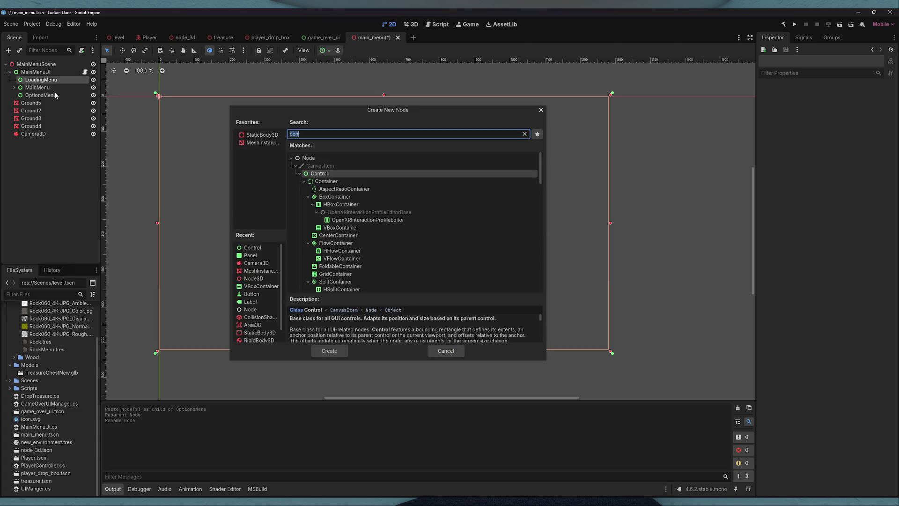
- Add a Panel under LoadingMenu with the Full Rect anchor preset
type("panel")
key("Return")
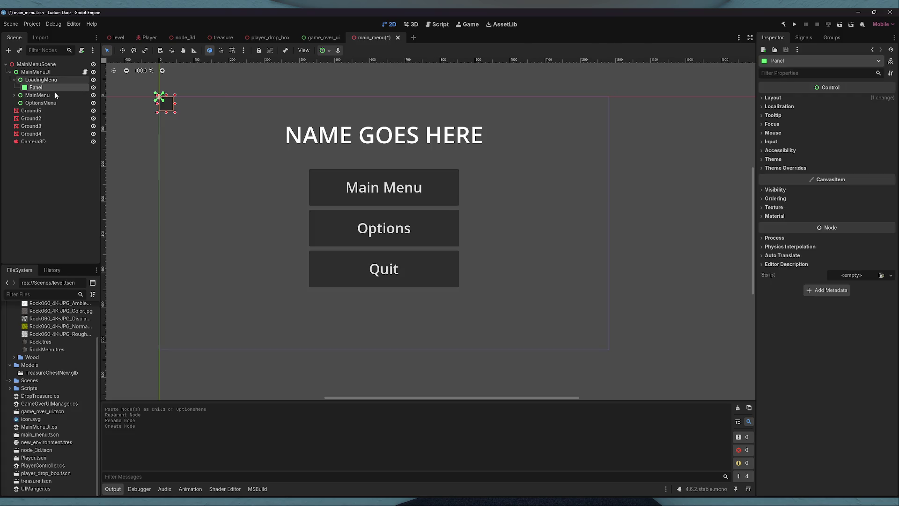
left_click(324, 50)
left_click(365, 114)
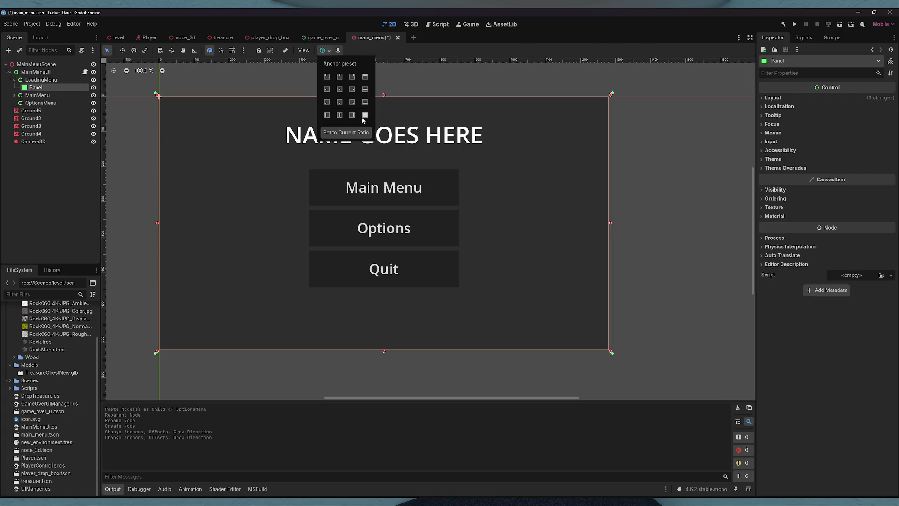
left_click(365, 115)
left_click(365, 115)
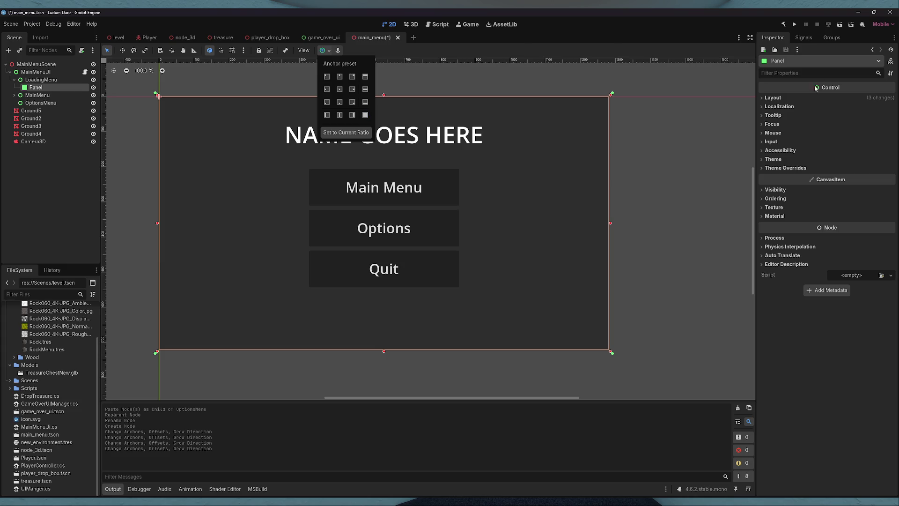
left_click(581, 85)
- Select MainMenuUI to check its exported fields, then go back to MainMenuUi.cs
left_click(14, 80)
left_click(14, 88)
left_click(14, 87)
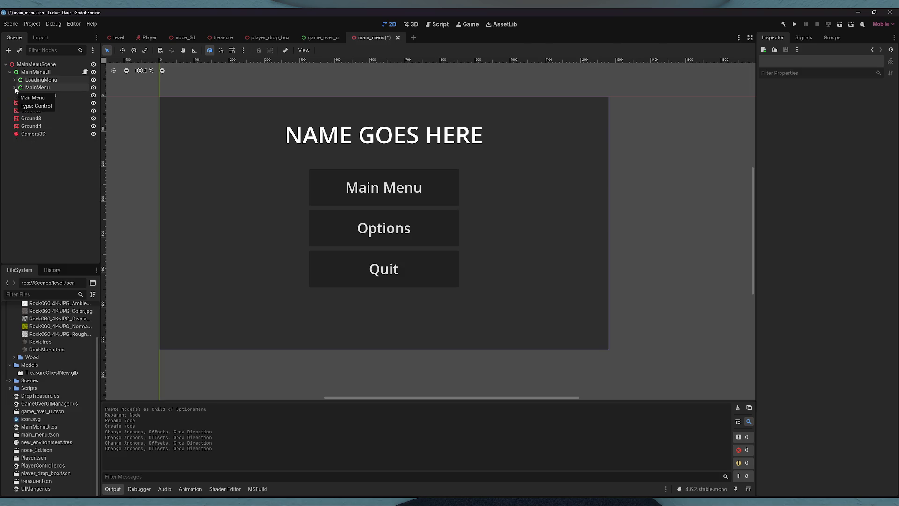
left_click(35, 71)
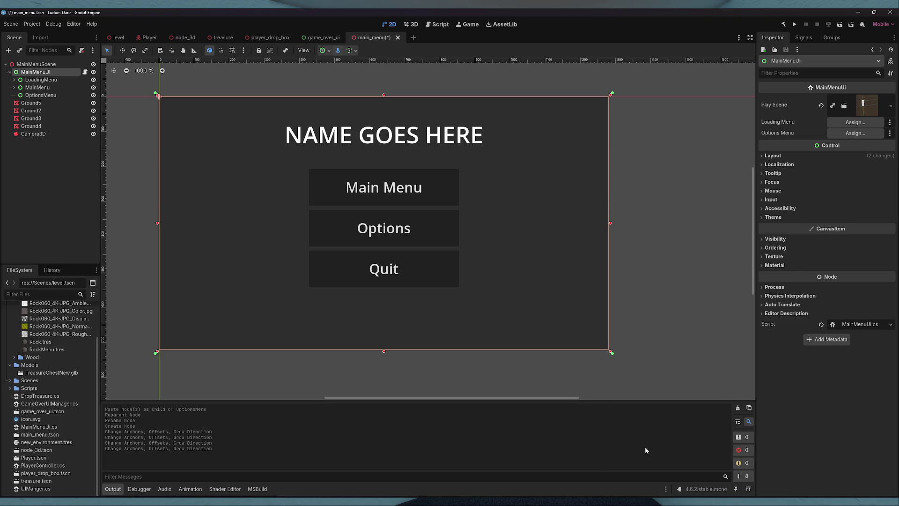
key("alt+Tab")
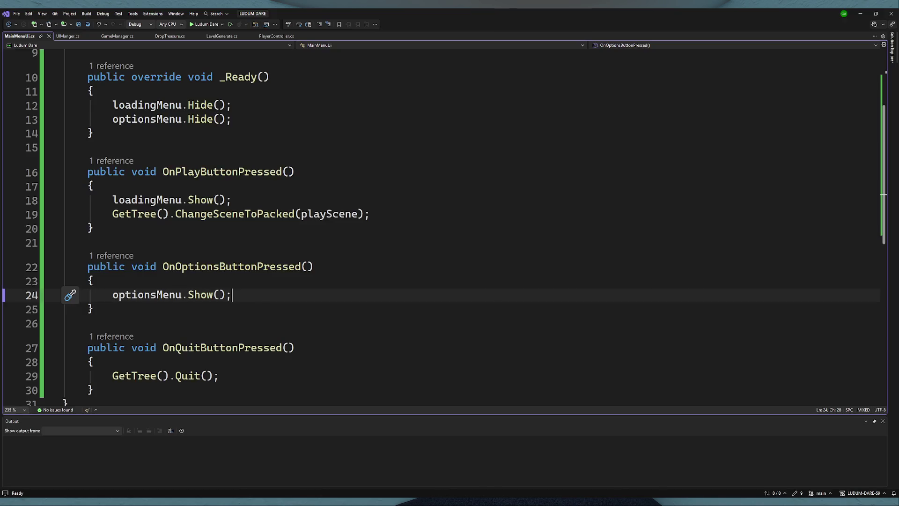
- Duplicate the optionsMenu export line above loadingMenu and rename the copy mainMenu
scroll(325, 159, "up", 3)
left_click(325, 159)
key("ctrl+d")
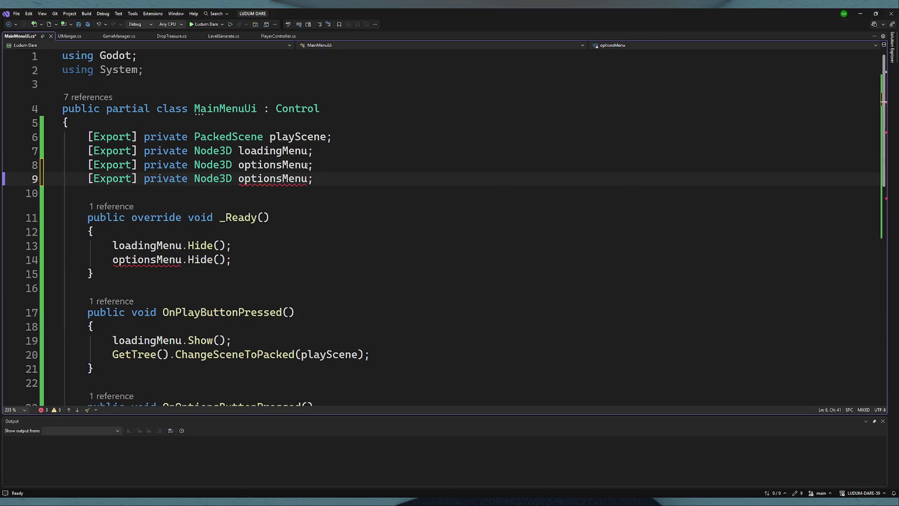
key("alt+Up")
key("alt+Up")
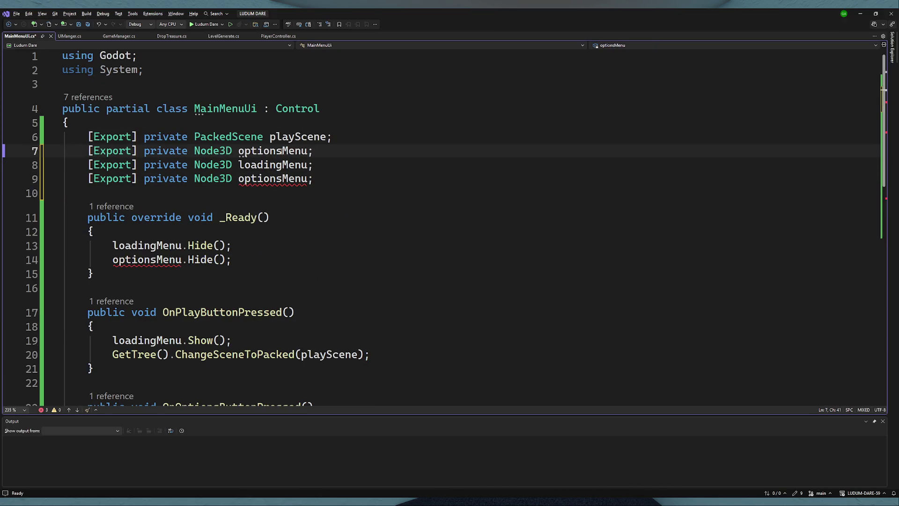
left_click_drag(287, 151, 238, 151)
type("main")
double_click(238, 151)
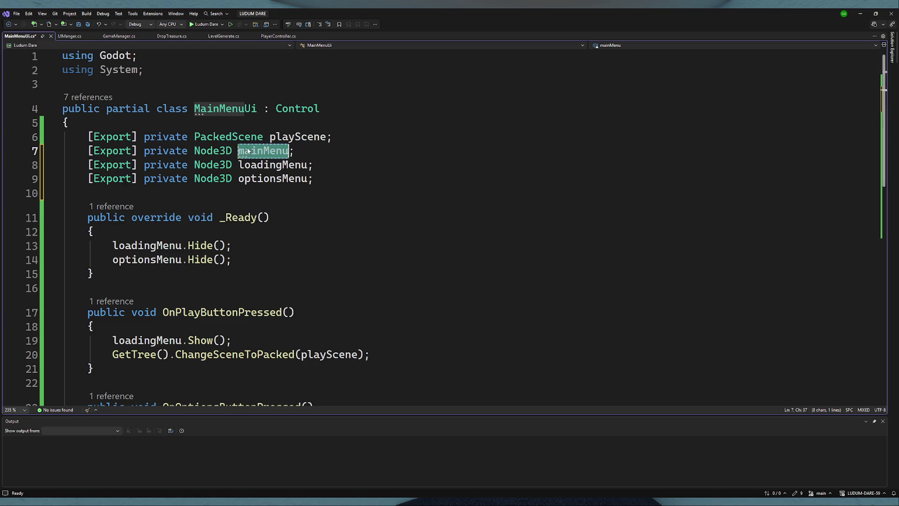
- Add mainMenu.Show(); at the top of _Ready and save MainMenuUi.cs
scroll(153, 189, "down", 1)
left_click(153, 190)
key("Return")
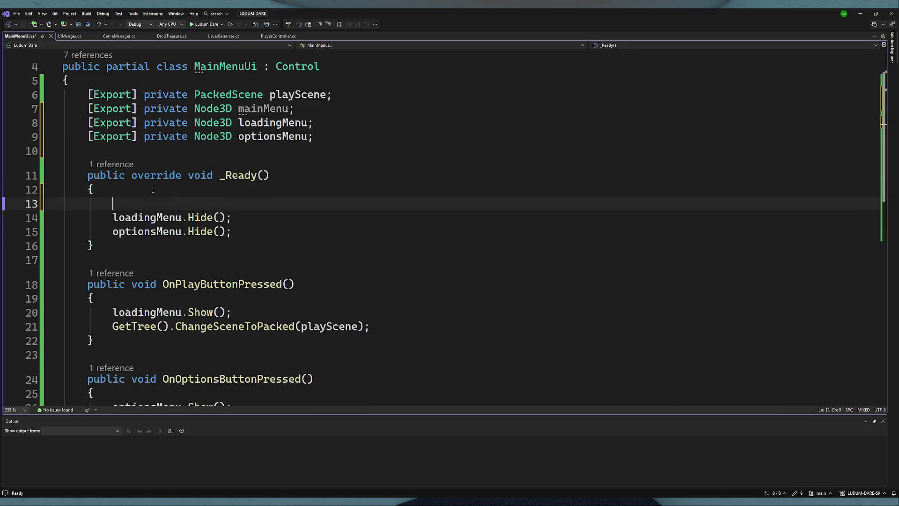
type("mainMenu.S")
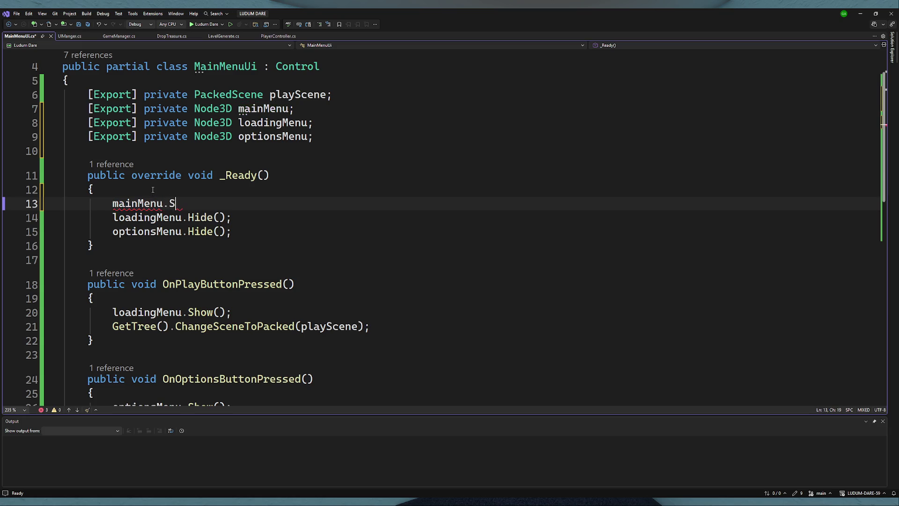
key("Tab")
type("();")
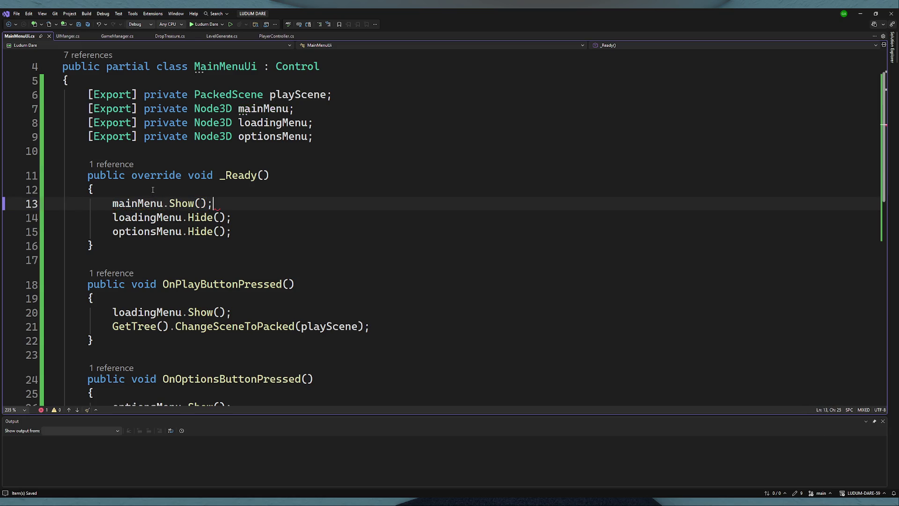
double_click(155, 203)
key("ctrl+s")
scroll(172, 212, "down", 5)
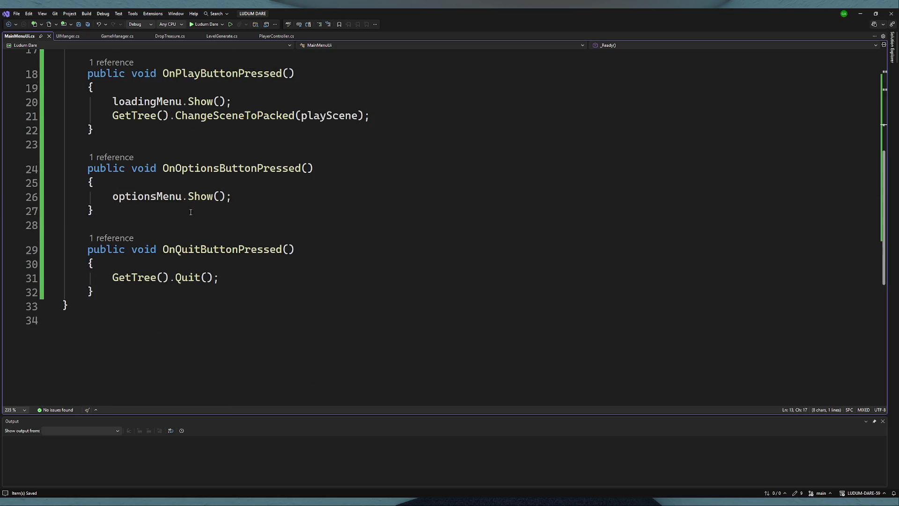
scroll(251, 297, "up", 2)
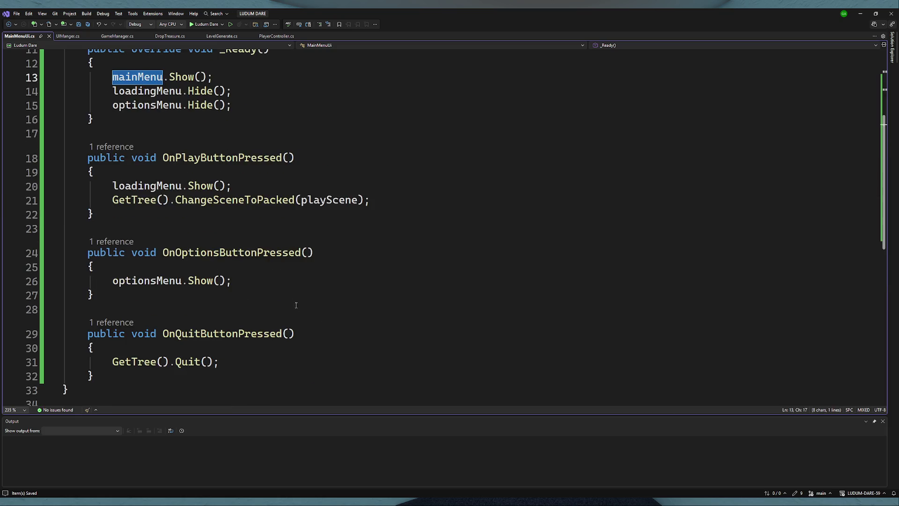
left_click(250, 186)
left_click(229, 178)
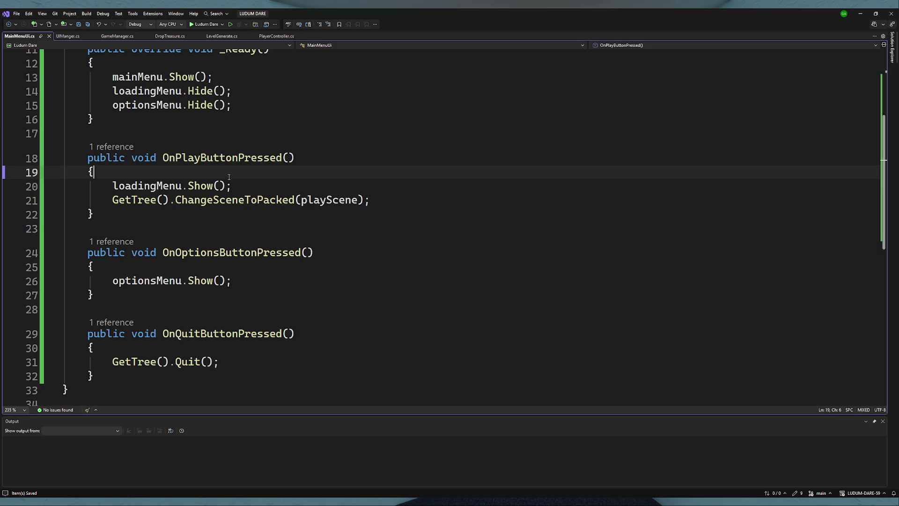
- Make OnPlayButtonPressed begin with mainMenu.Hide()
key("Return")
type("mainMenu.Hide();")
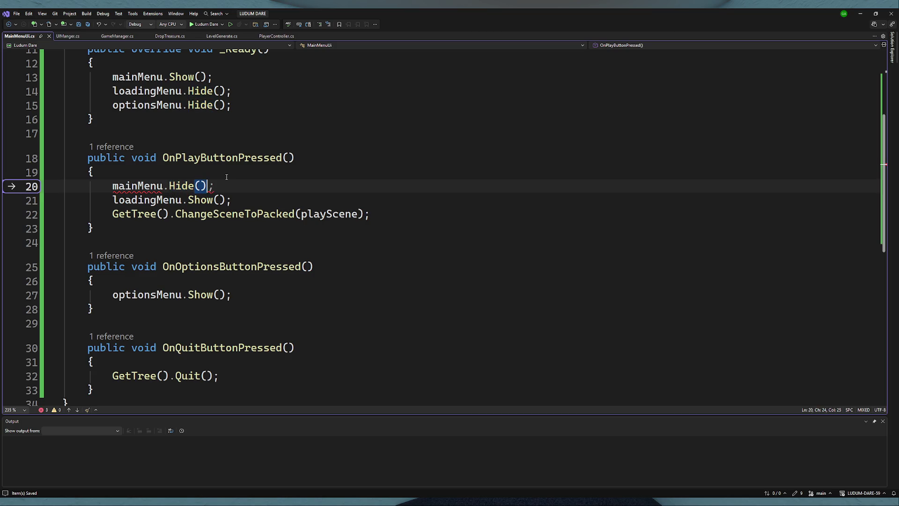
left_click(226, 177)
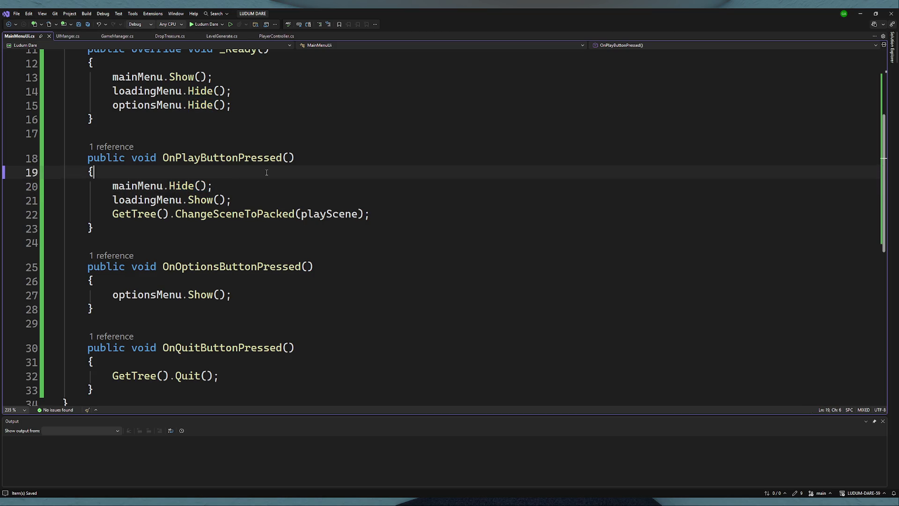
left_click(231, 189)
- Add a '// TODO: If time: animation' comment below the Hide call, then return to Godot
key("Return")
type("// I")
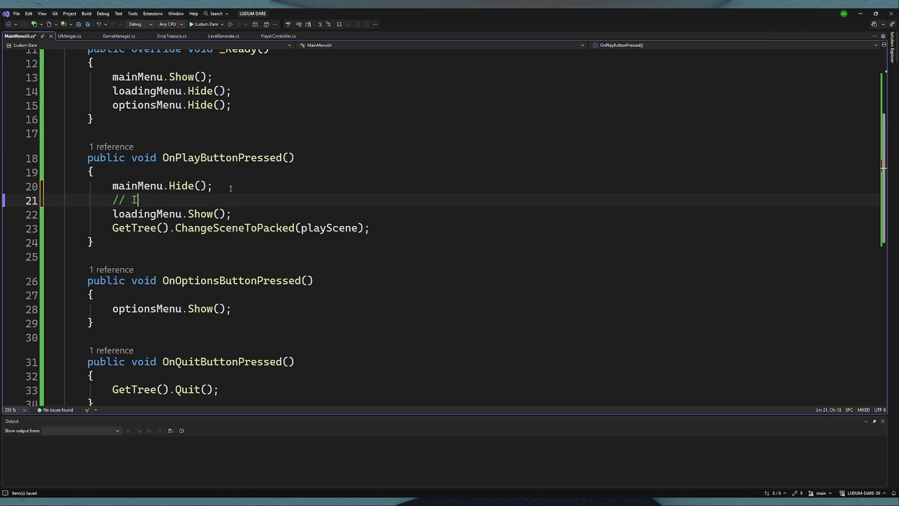
type("f time: a")
type("nimation")
key("Down")
key("Down")
key("Down")
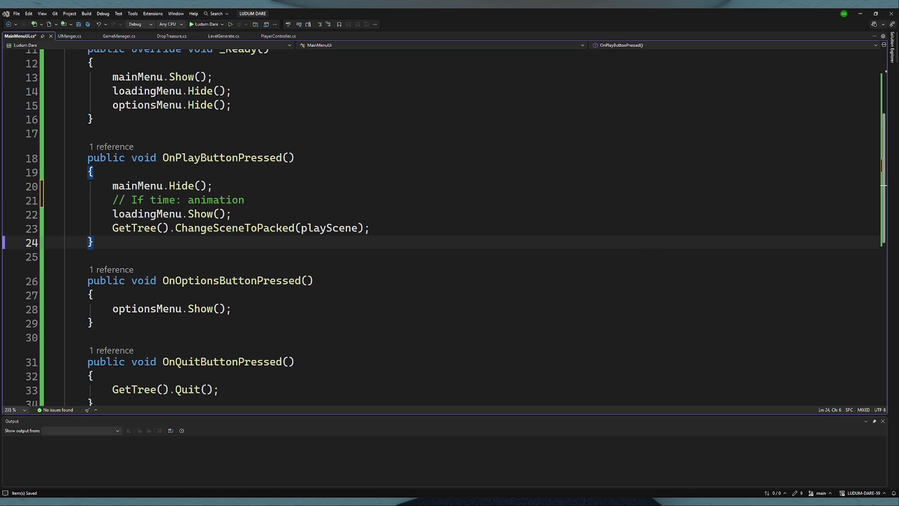
key("Up")
key("Up")
key("Up")
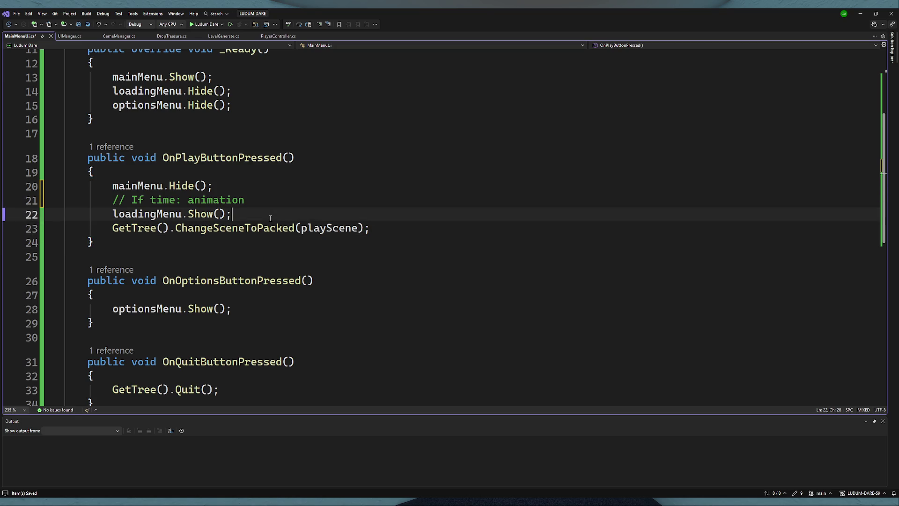
left_click(128, 200)
type("TODO:")
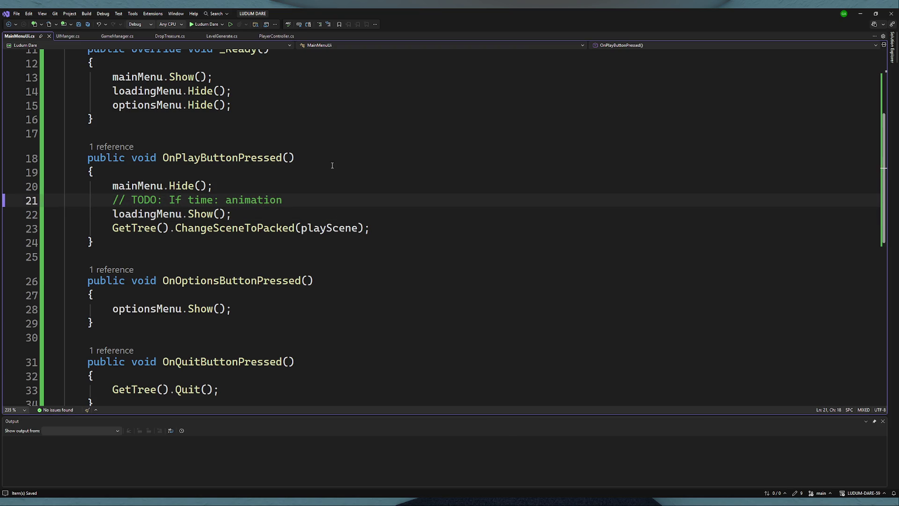
left_click(182, 186)
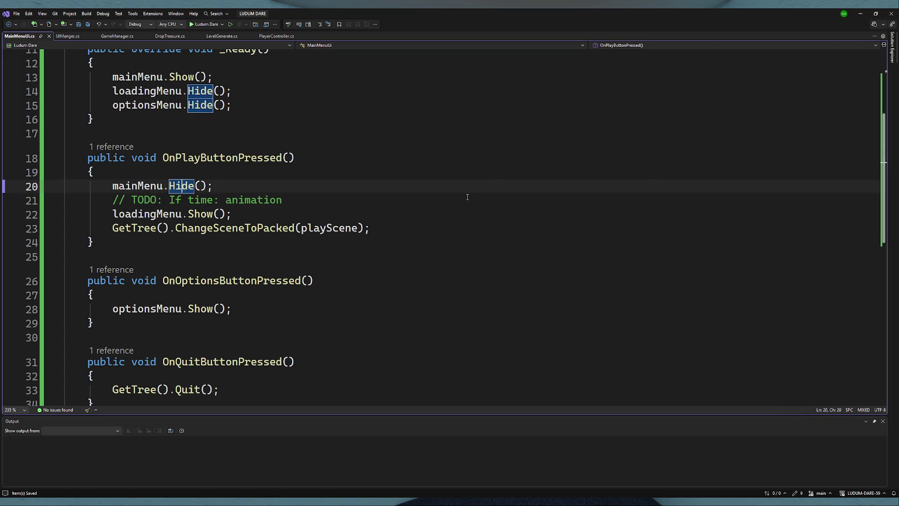
double_click(181, 186)
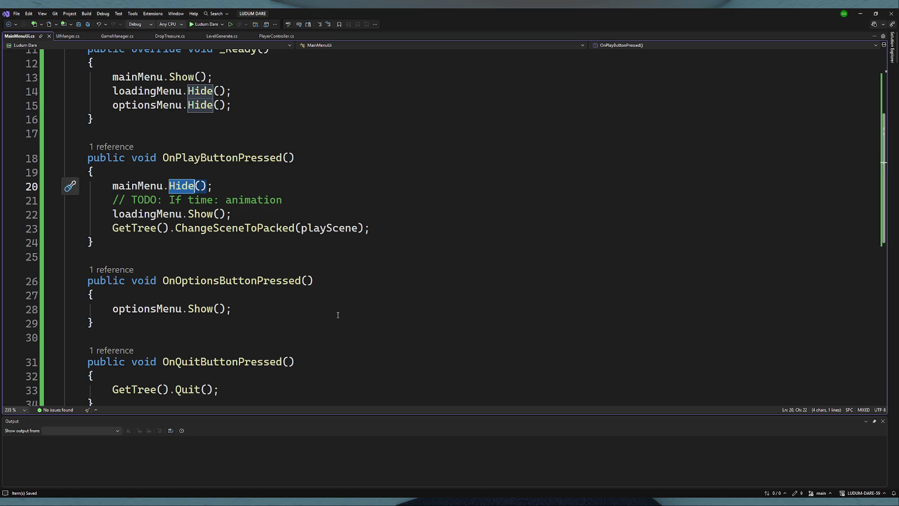
double_click(275, 201)
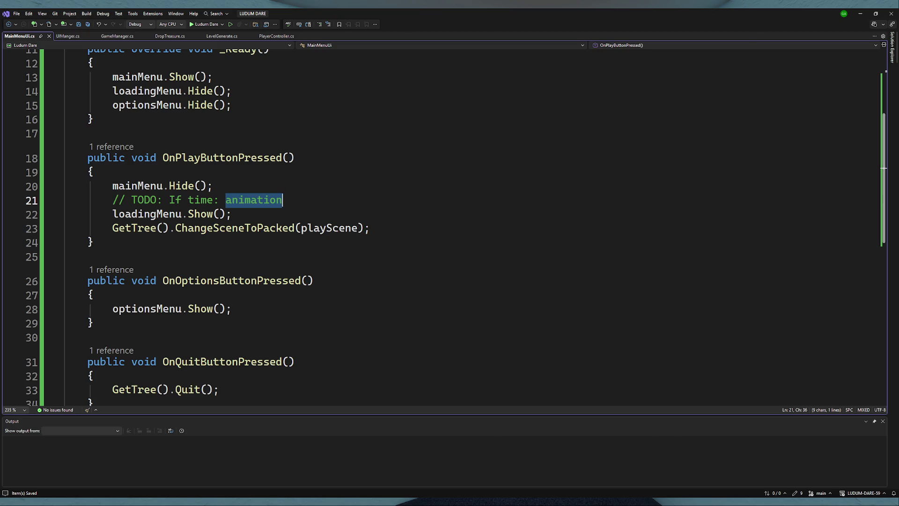
key("alt+Tab")
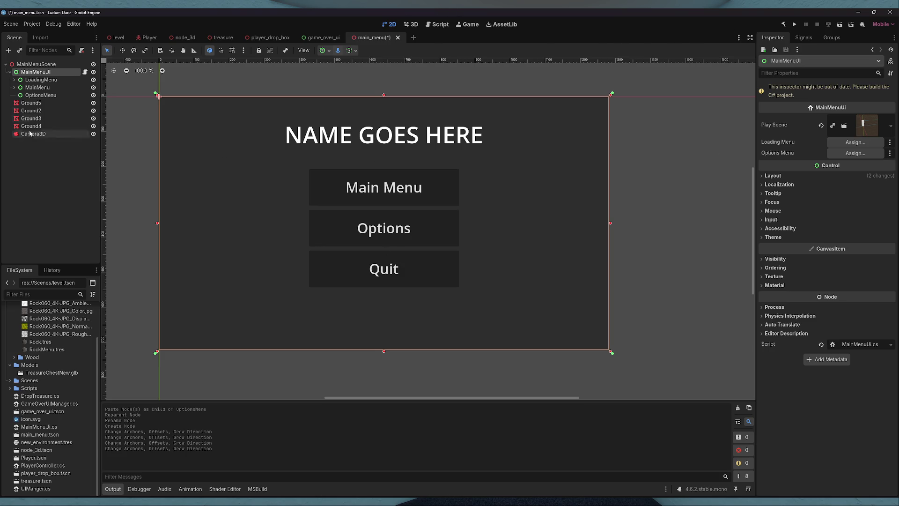
- Retype the loadingMenu, optionsMenu and mainMenu fields from Node3D to Control
left_click_drag(40, 79, 843, 145)
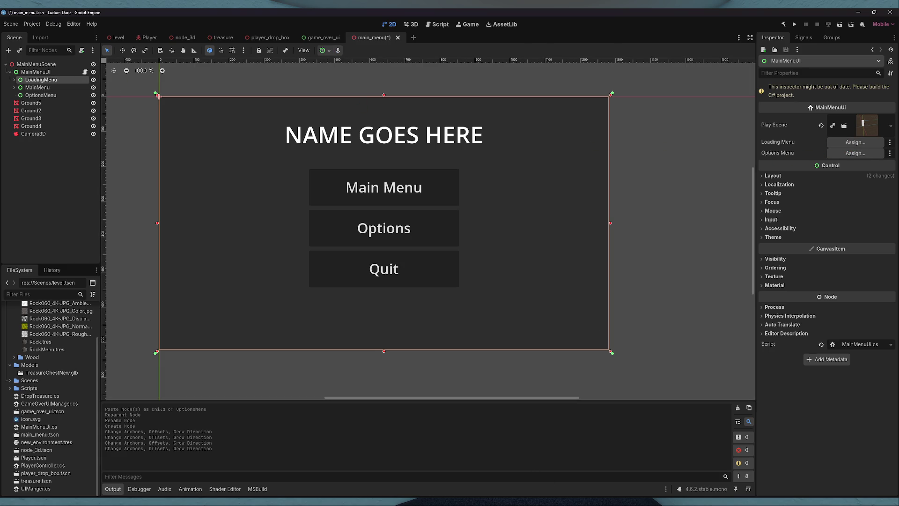
key("alt+Tab")
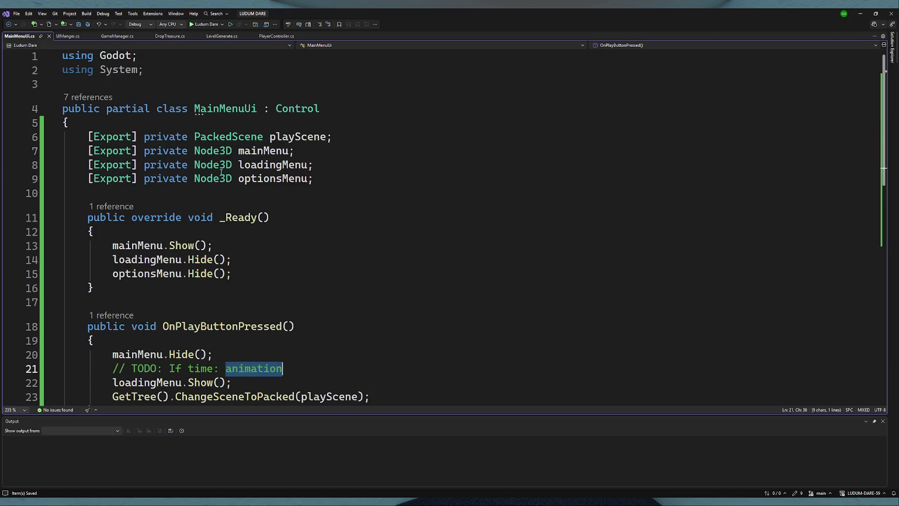
double_click(212, 164)
type("Cont")
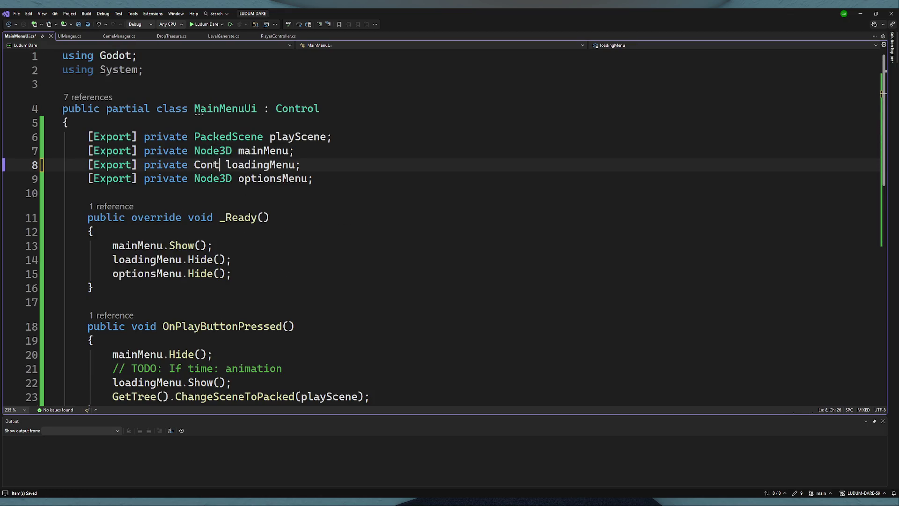
type("rol")
double_click(218, 165)
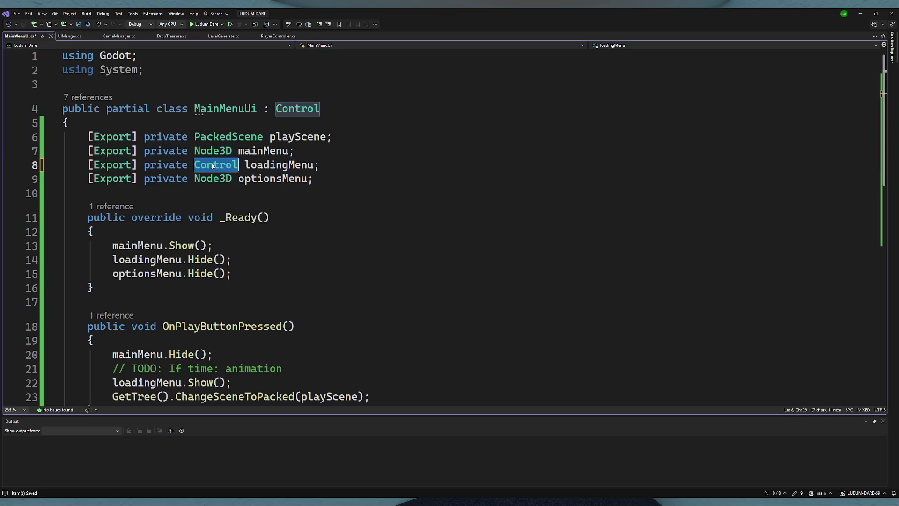
key("ctrl+c")
double_click(206, 179)
key("ctrl+v")
double_click(213, 150)
key("ctrl+v")
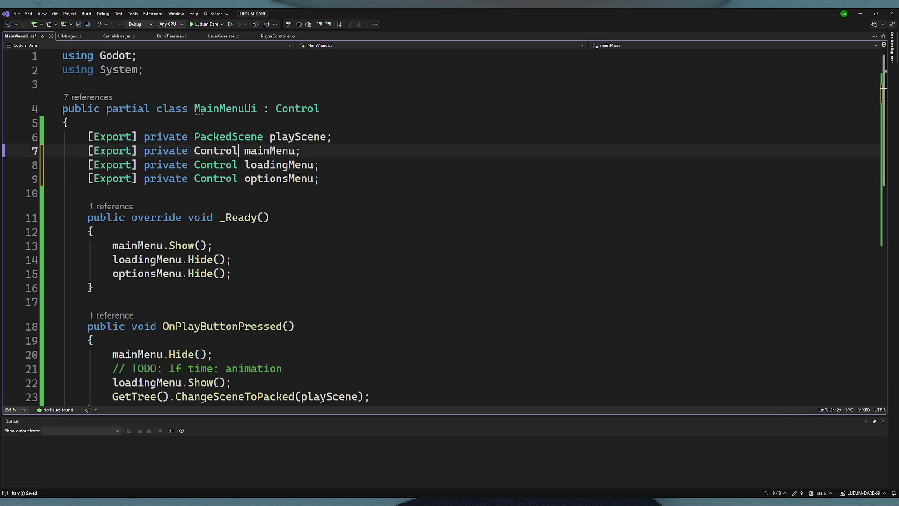
scroll(344, 165, "down", 10)
scroll(349, 211, "up", 5)
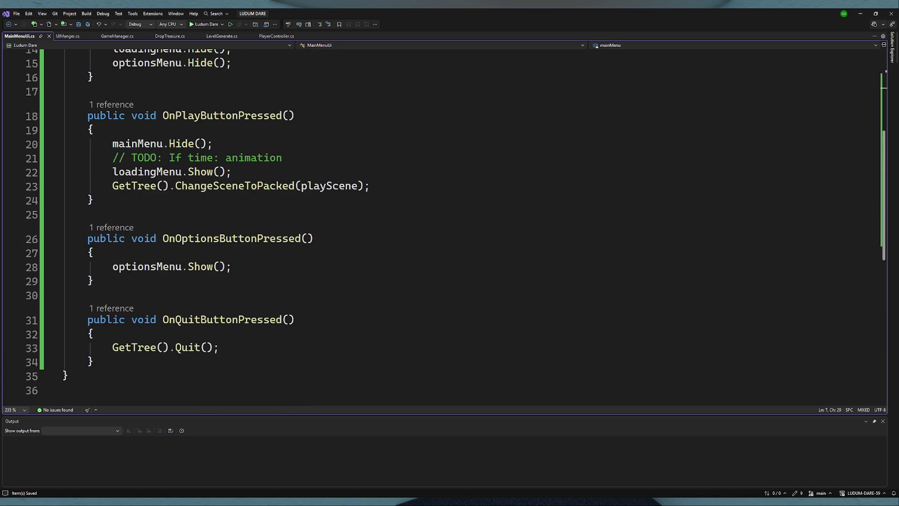
key("alt+Tab")
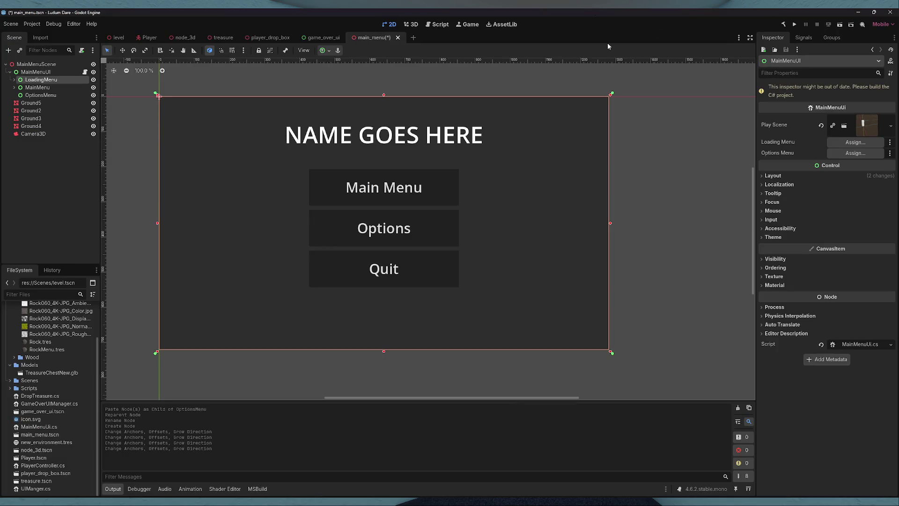
- Build, fill the Main, Loading and Options Menu slots with their nodes, put LoadingMenu last, save
left_click(783, 25)
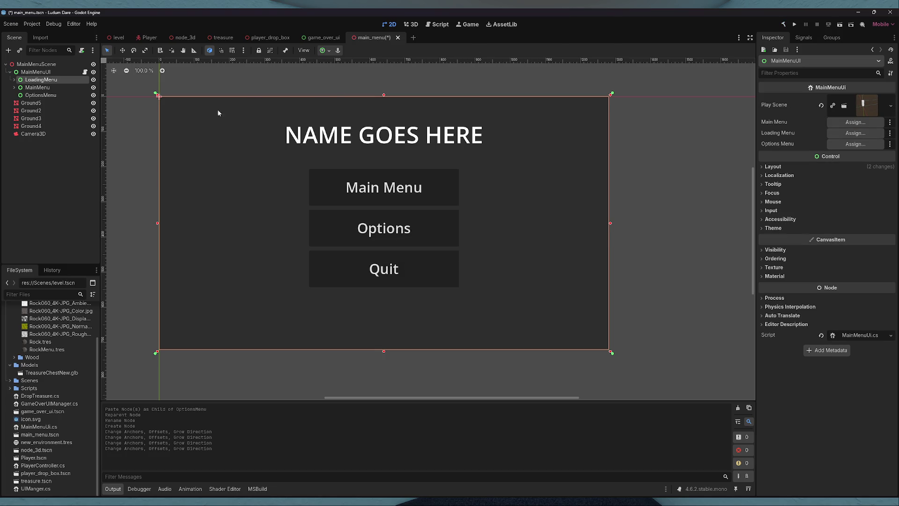
mouse_move(37, 87)
left_mouse_down()
mouse_move(819, 129)
mouse_move(855, 122)
left_mouse_up()
mouse_move(42, 80)
left_mouse_down()
mouse_move(762, 143)
mouse_move(855, 133)
left_mouse_up()
mouse_move(40, 95)
left_mouse_down()
mouse_move(815, 162)
mouse_move(854, 145)
left_mouse_up()
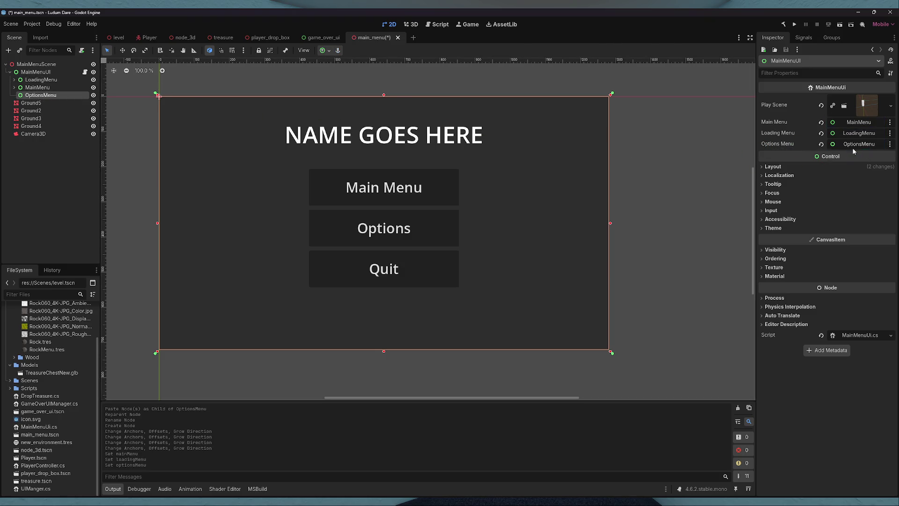
left_click_drag(41, 80, 45, 97)
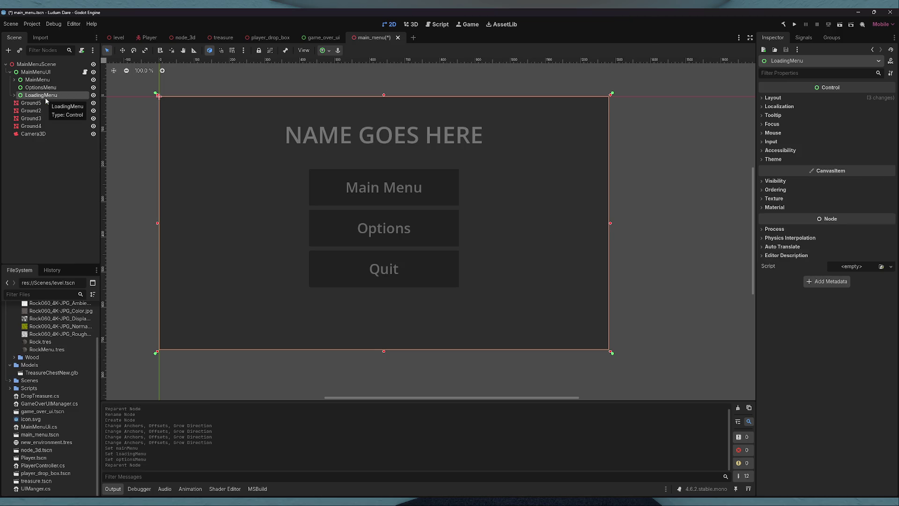
key("ctrl+s")
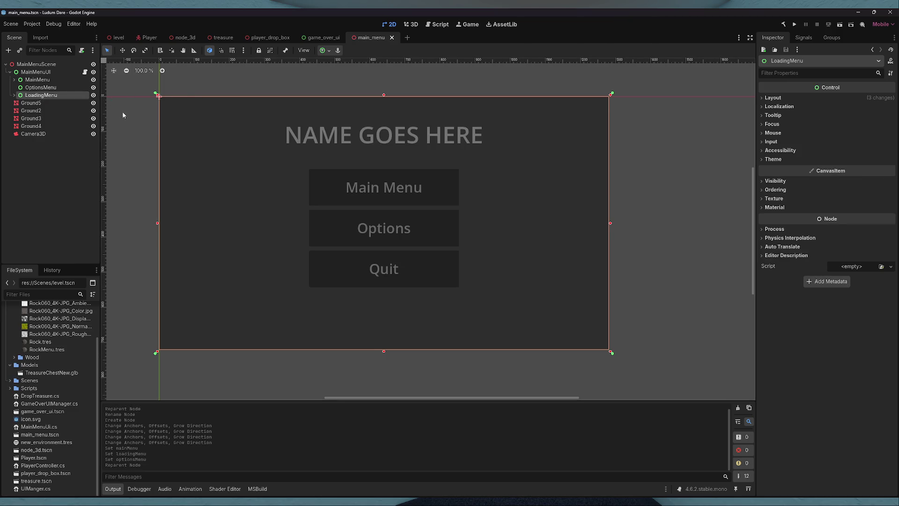
- Paste mainMenu.Hide(); into OnOptionsButtonPressed in Visual Studio
key("alt+Tab")
left_click_drag(213, 144, 113, 144)
left_click(150, 255)
key("Return")
key("ctrl+v")
- Delete the Panel child of LoadingMenu in the Godot scene tree
left_click(14, 95)
left_click(36, 103)
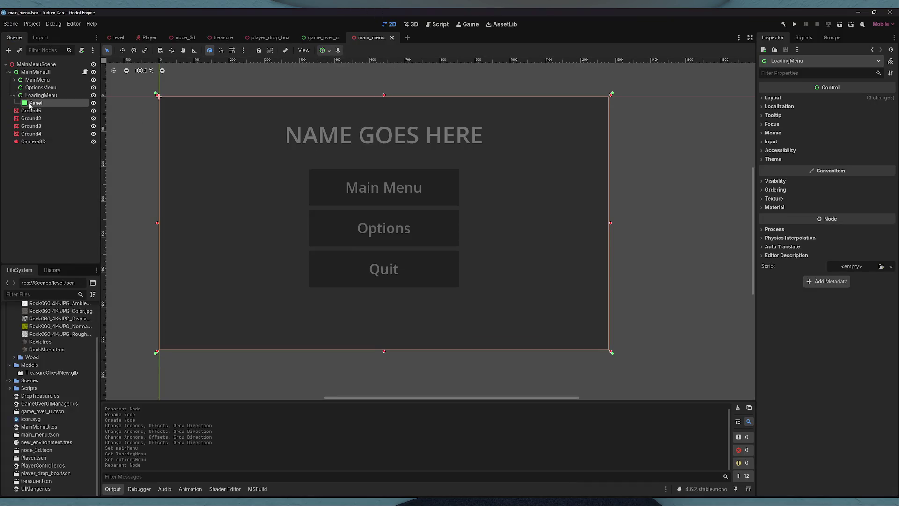
left_click(773, 97)
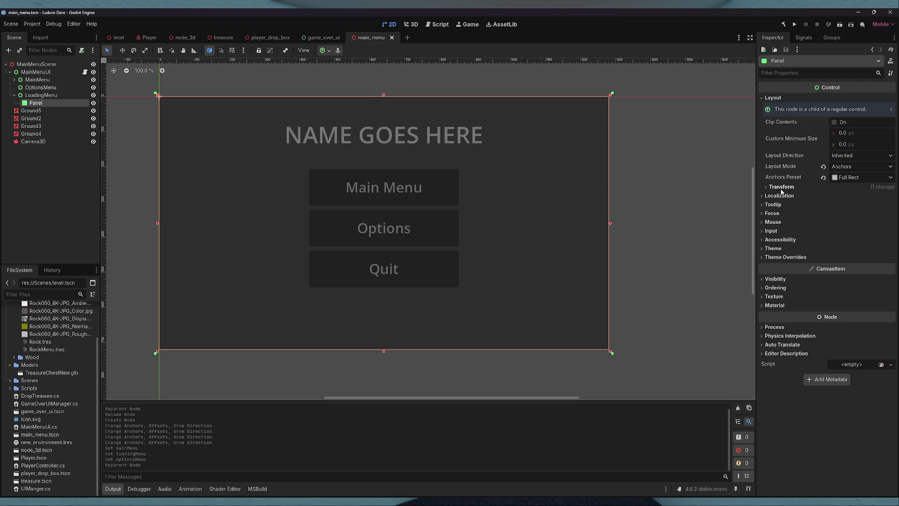
left_click(789, 257)
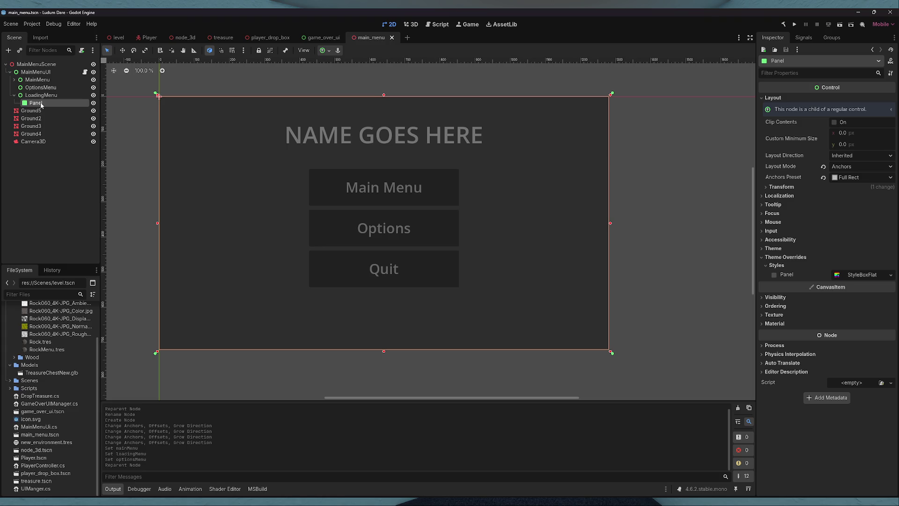
key("Delete")
key("Return")
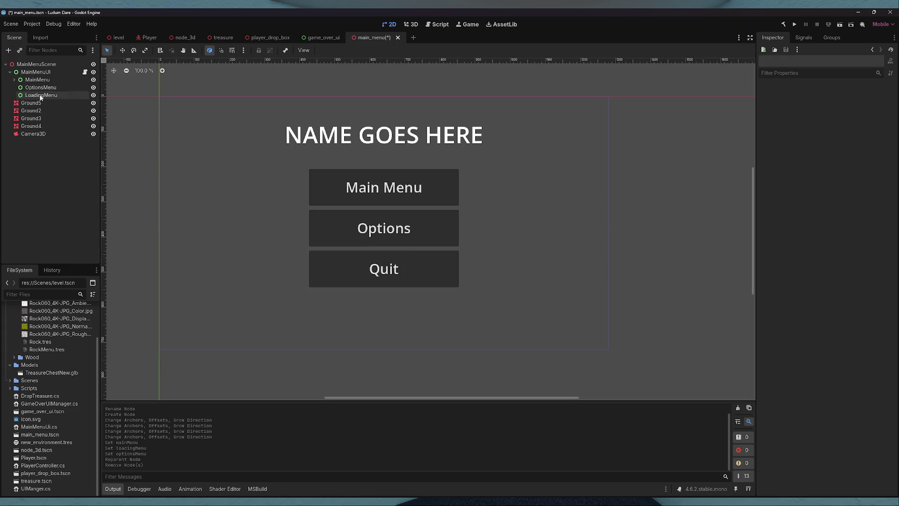
- Add a Full Rect ColorRect under LoadingMenu with colour 000000, and save
right_click(41, 96)
left_click(60, 99)
type("color")
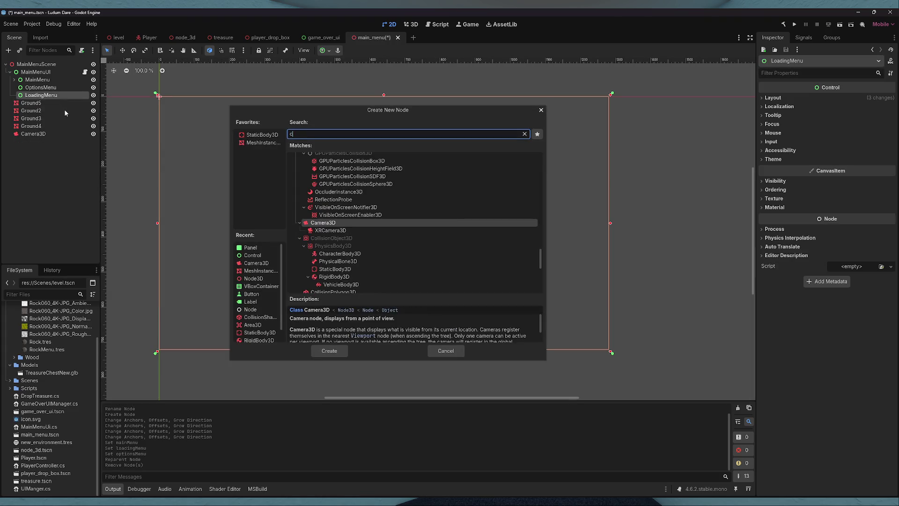
key("Return")
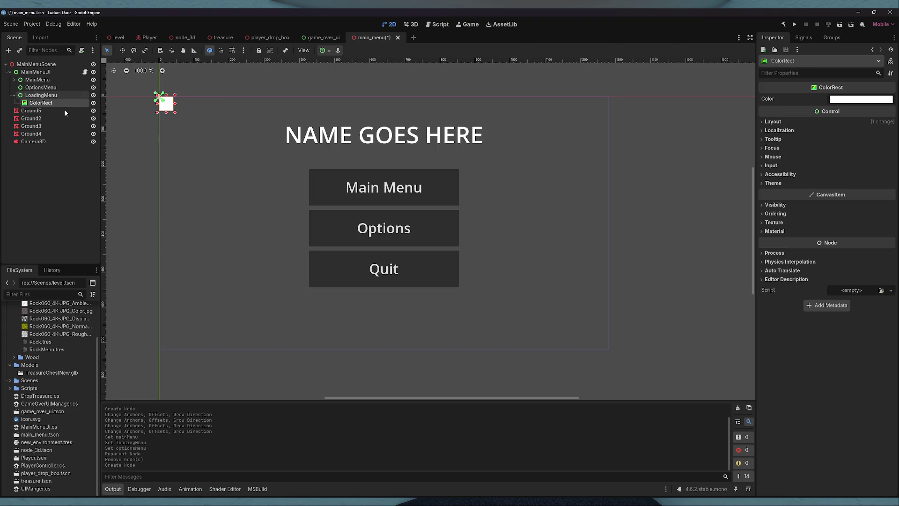
left_click(323, 51)
left_click(365, 115)
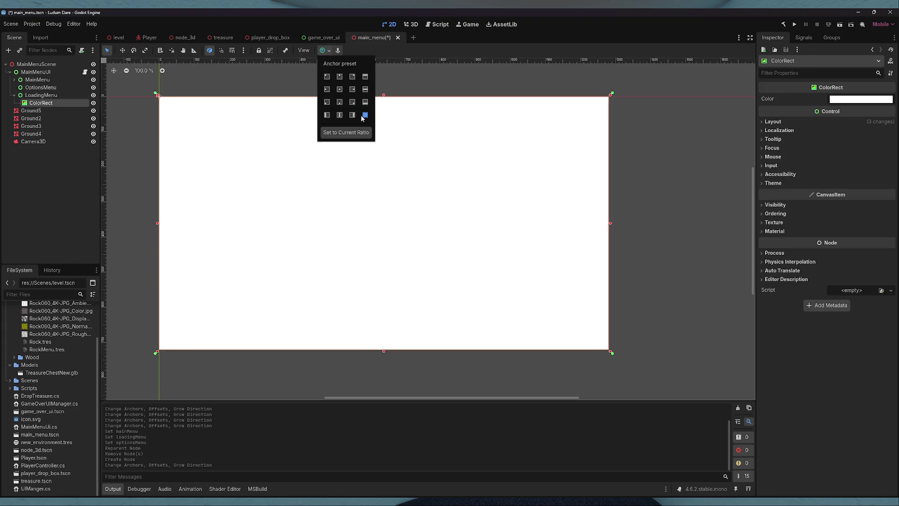
left_click(860, 99)
type("000000")
key("Return")
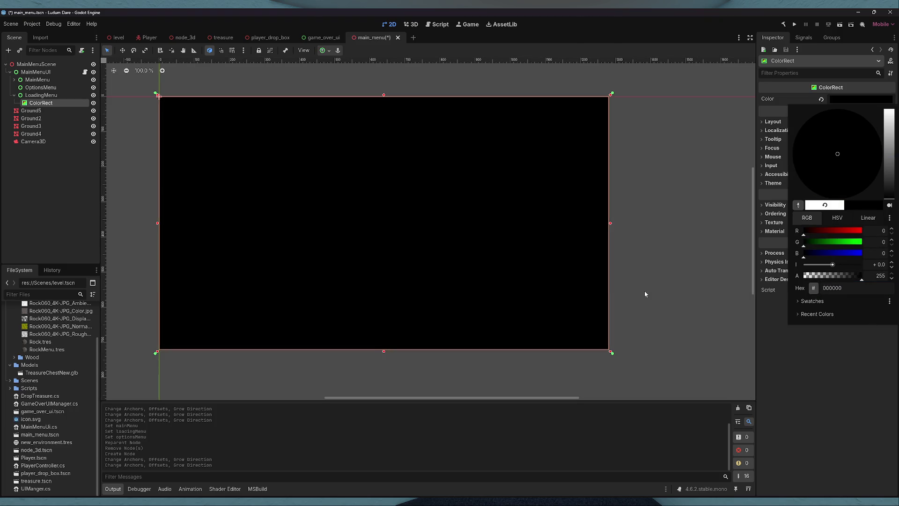
left_click(628, 203)
key("ctrl+s")
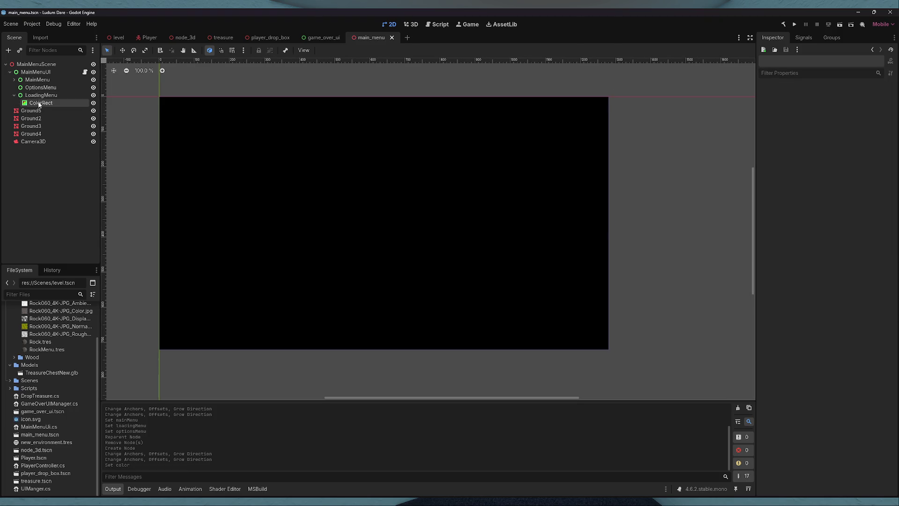
- Copy MainMenu's title Label and paste it under LoadingMenu
left_click(14, 79)
left_click(35, 88)
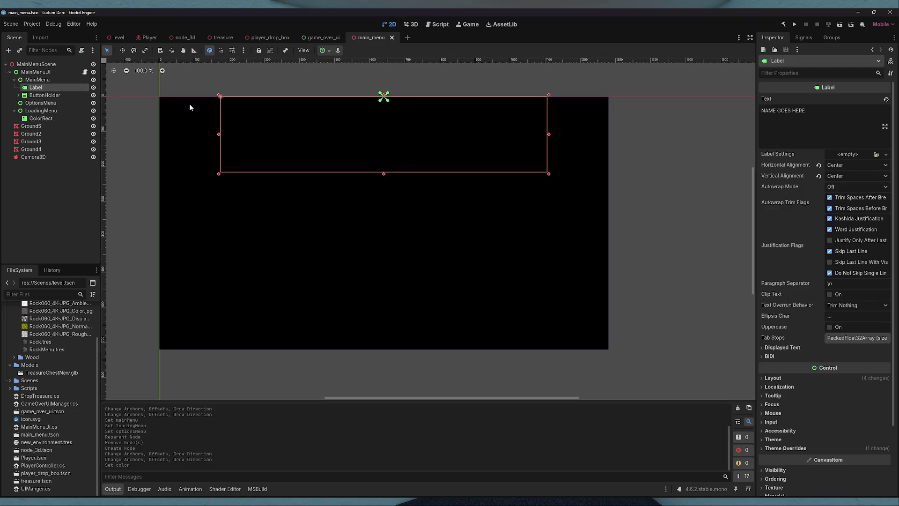
key("ctrl+c")
left_click(40, 110)
key("ctrl+v")
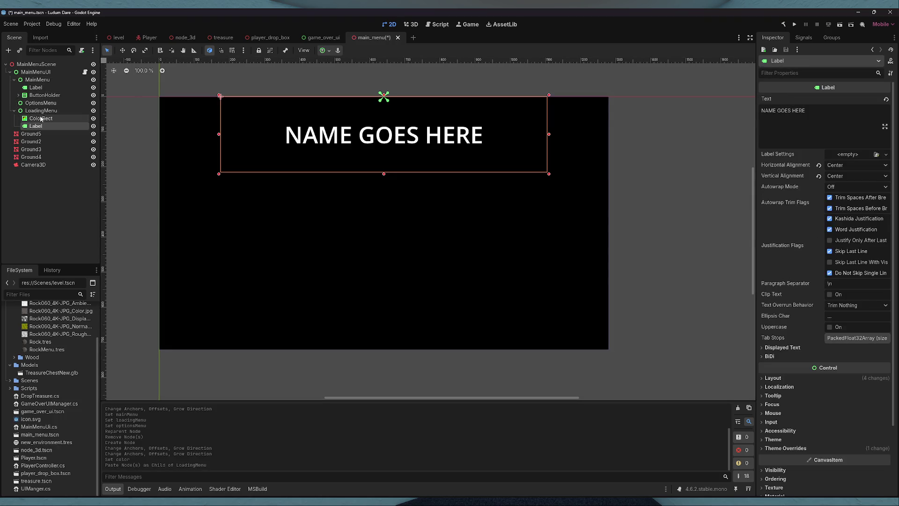
- Change the pasted label's text from NAME GOES HERE to 'Loading...' and save
left_click_drag(806, 111, 669, 108)
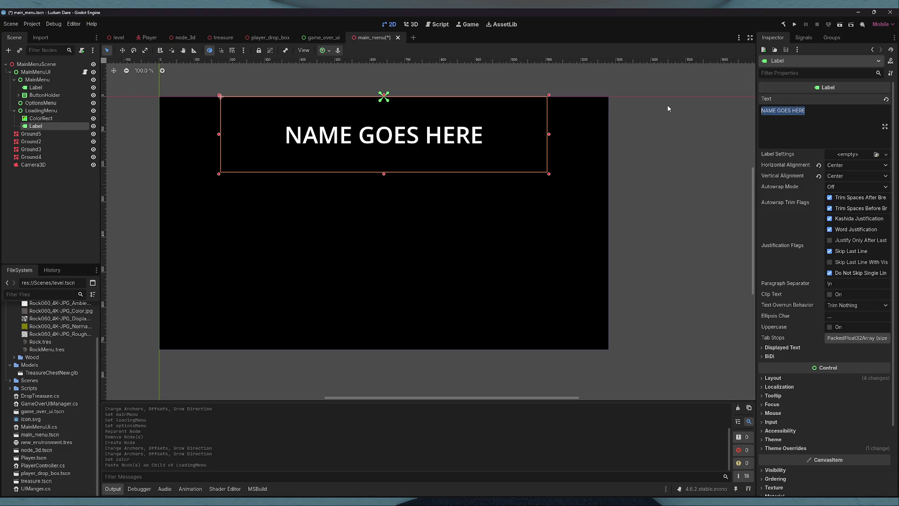
type("Loading")
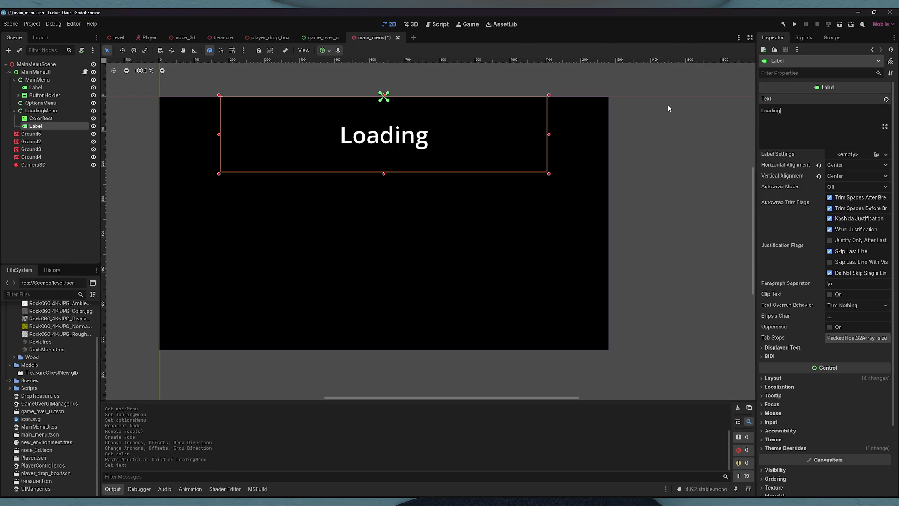
type("...")
left_click(666, 107)
key("ctrl+s")
- Apply the Center anchor preset to the Loading... label and save
left_click(41, 110)
left_click(36, 126)
left_click_drag(412, 140, 410, 208)
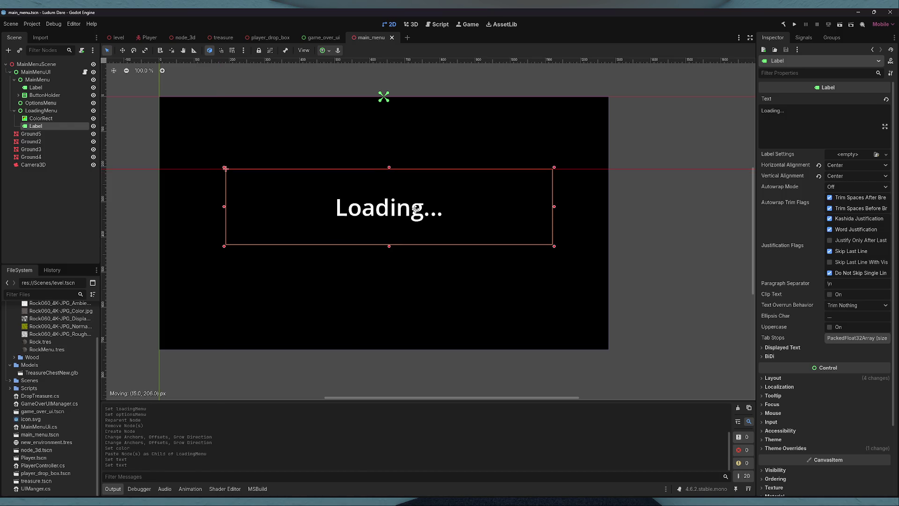
left_click(323, 50)
left_click(340, 89)
left_click(342, 93)
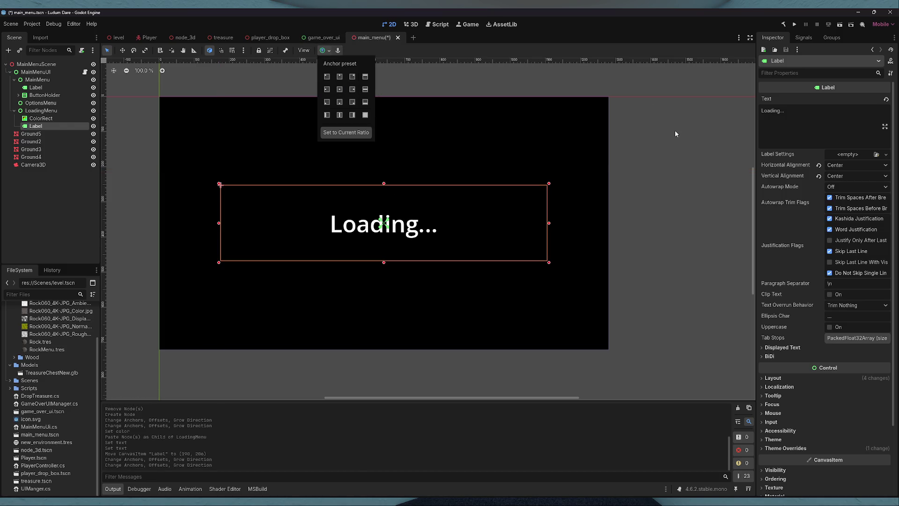
left_click(676, 131)
key("ctrl+s")
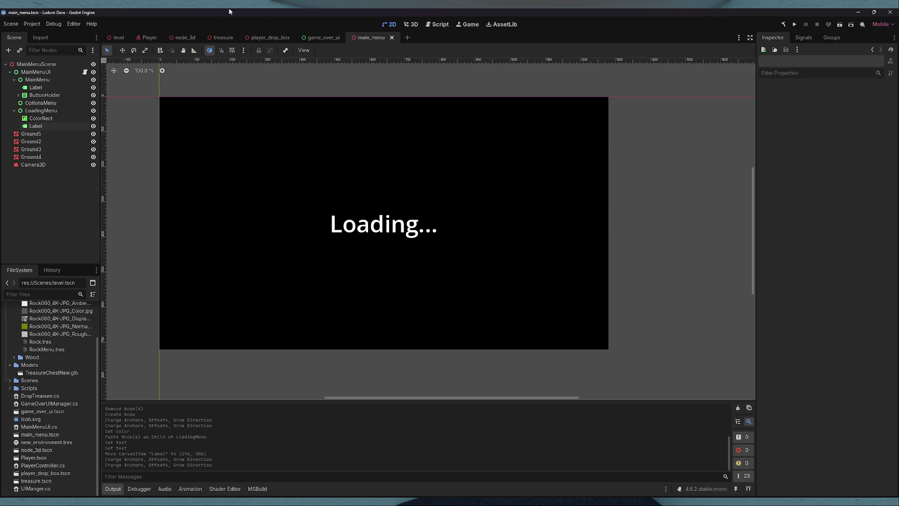
- Hide the LoadingMenu and OptionsMenu nodes and save the scene
left_click(14, 110)
left_click(14, 79)
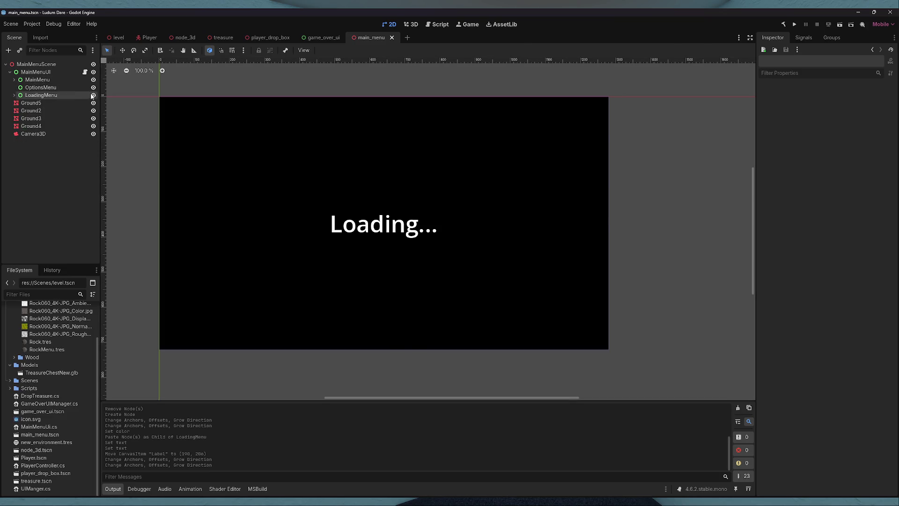
left_click(93, 95)
left_click(93, 87)
left_click(38, 72)
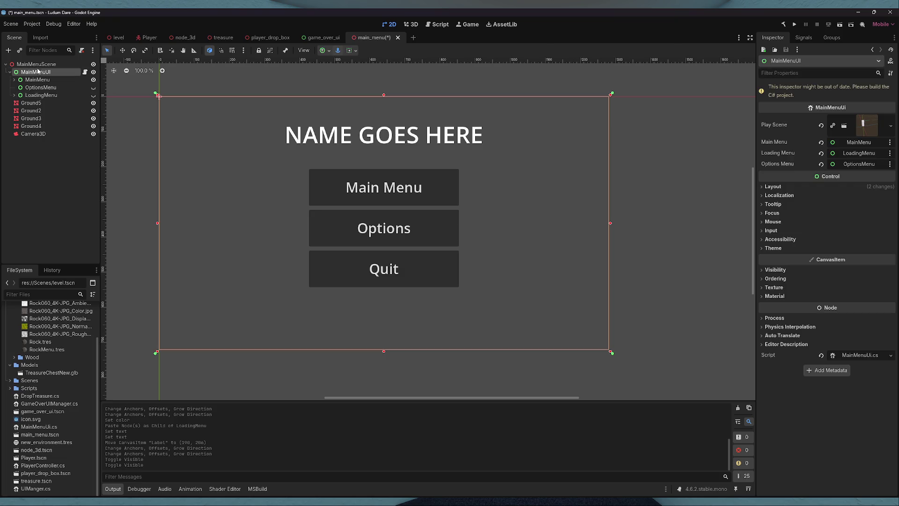
key("ctrl+s")
- Run the project with main_menu selected as the main scene, then stop it
left_click(411, 24)
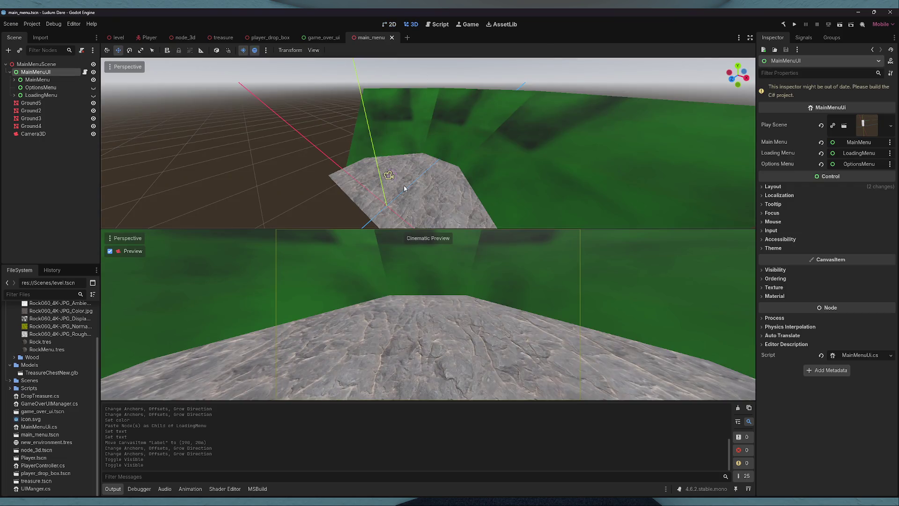
scroll(388, 194, "up", 3)
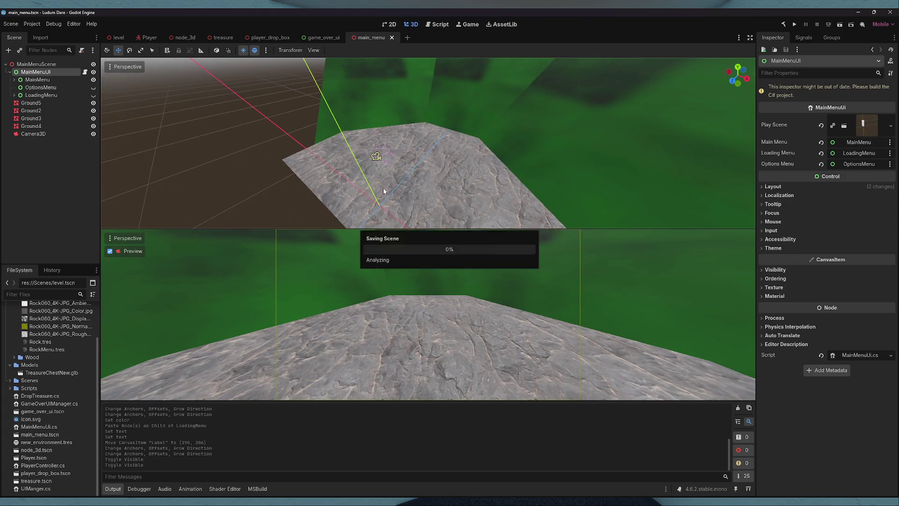
left_click(795, 24)
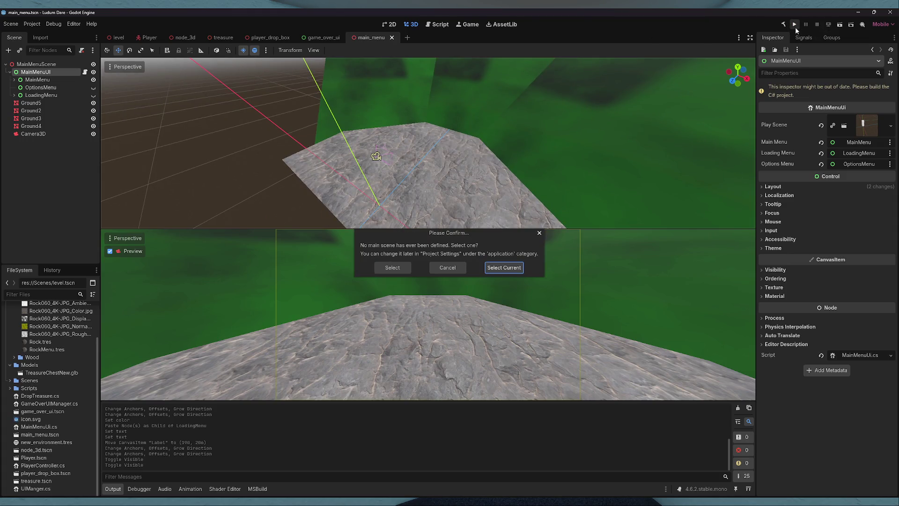
left_click(504, 268)
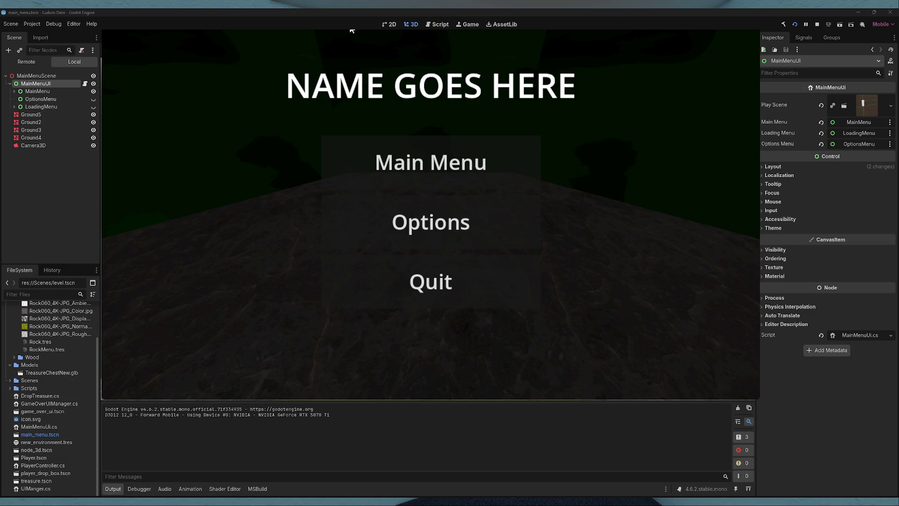
key("F8")
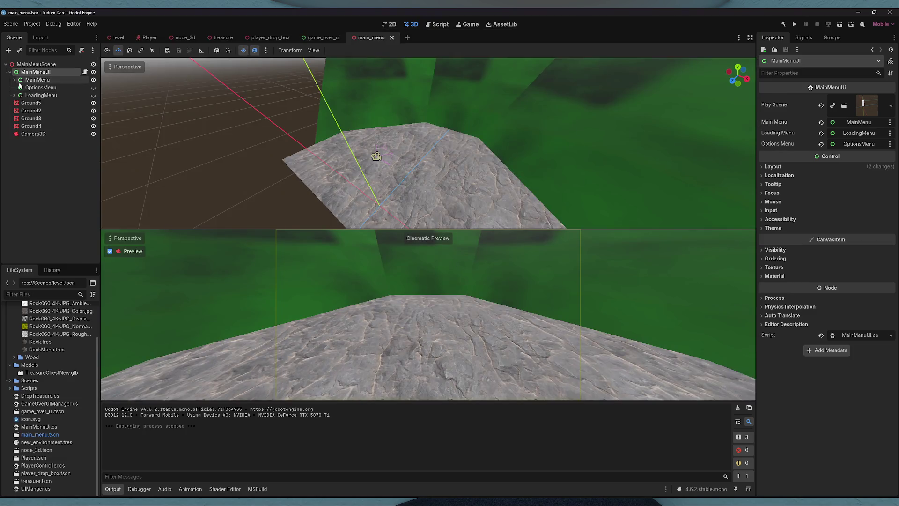
left_click(14, 80)
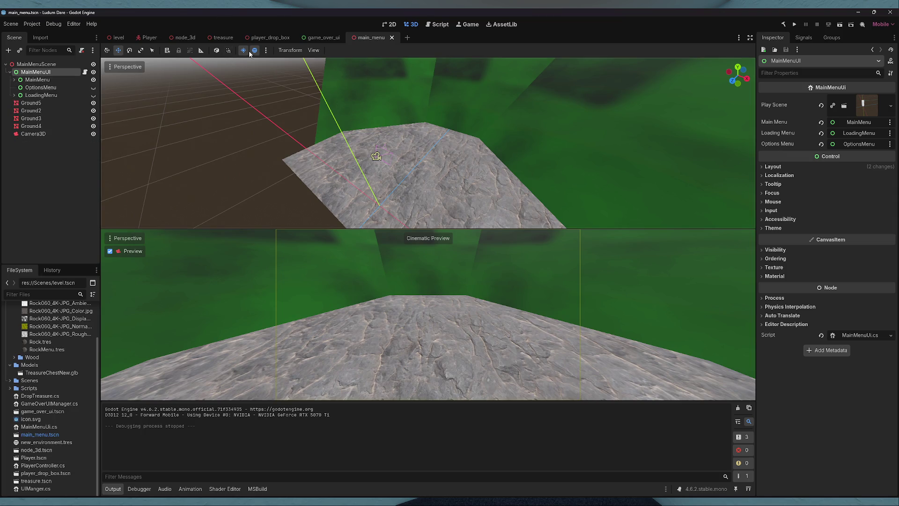
- Add a DirectionalLight3D child to MainMenuScene
left_click_drag(168, 82, 111, 127)
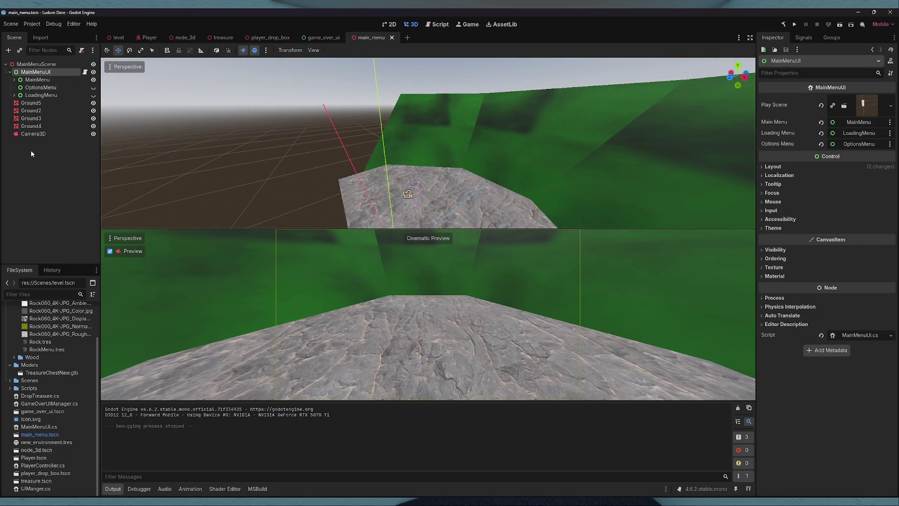
right_click(35, 64)
left_click(60, 71)
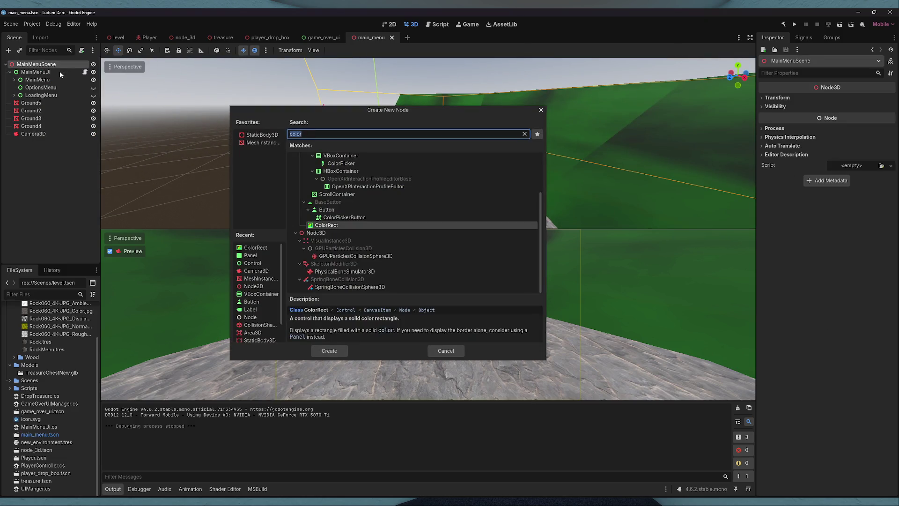
type("directional")
key("Return")
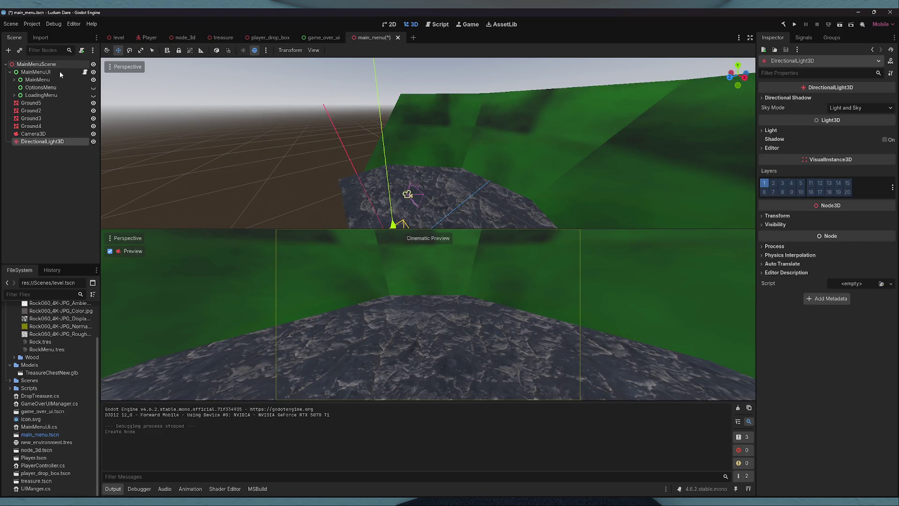
- Set the light's X rotation to -45
key("e")
left_click_drag(378, 161, 402, 169)
left_click(771, 130)
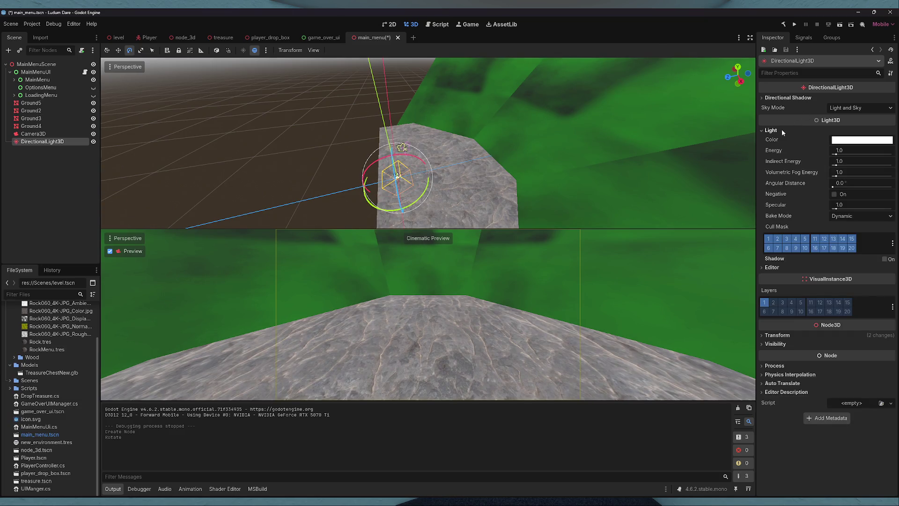
left_click(782, 130)
left_click(780, 215)
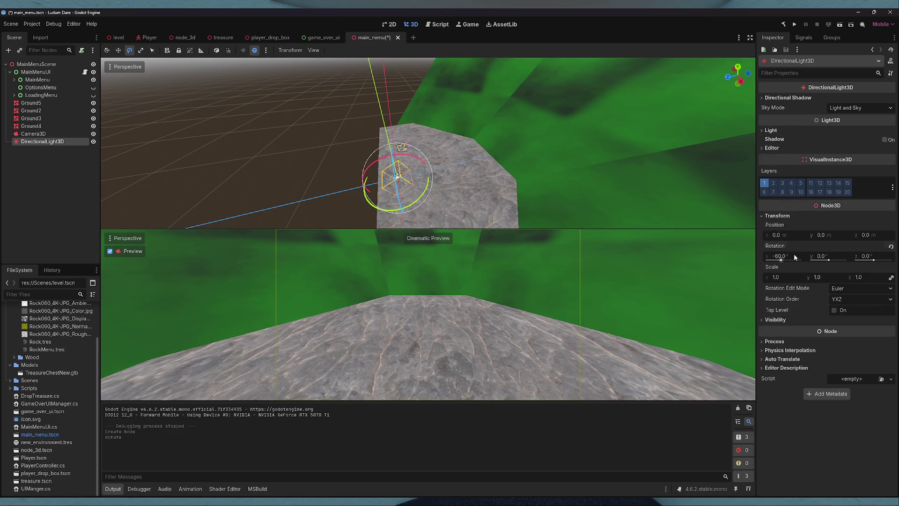
left_click(795, 256)
type("-45")
key("Return")
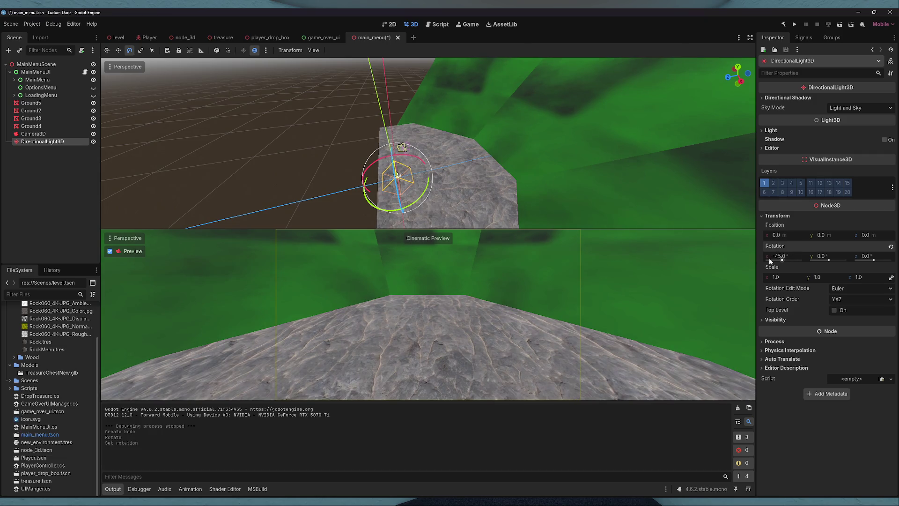
- Enable shadows, raise the light above the scene, save, and rename it THE SUN
key("w")
left_click(792, 98)
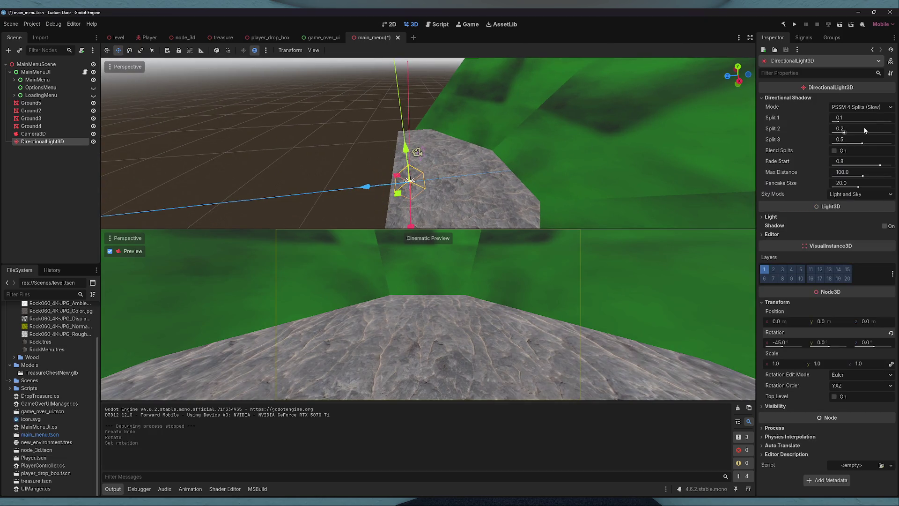
left_click(883, 226)
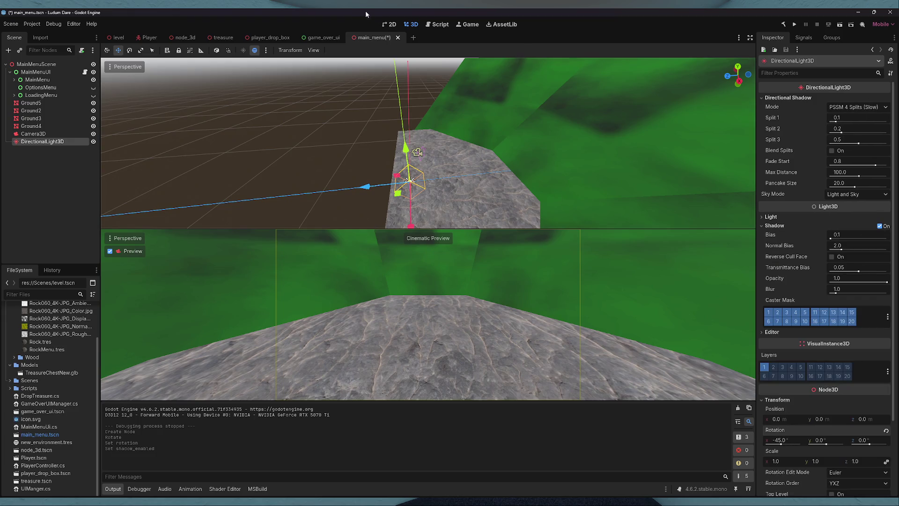
mouse_move(397, 175)
left_mouse_down()
mouse_move(365, 136)
mouse_move(341, 159)
left_mouse_up()
key("ctrl+s")
double_click(42, 142)
type("THE SUN")
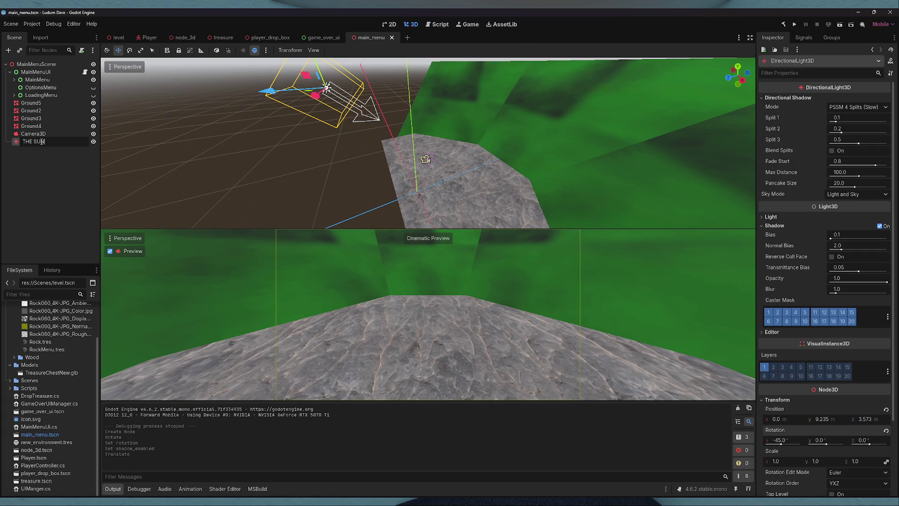
key("Return")
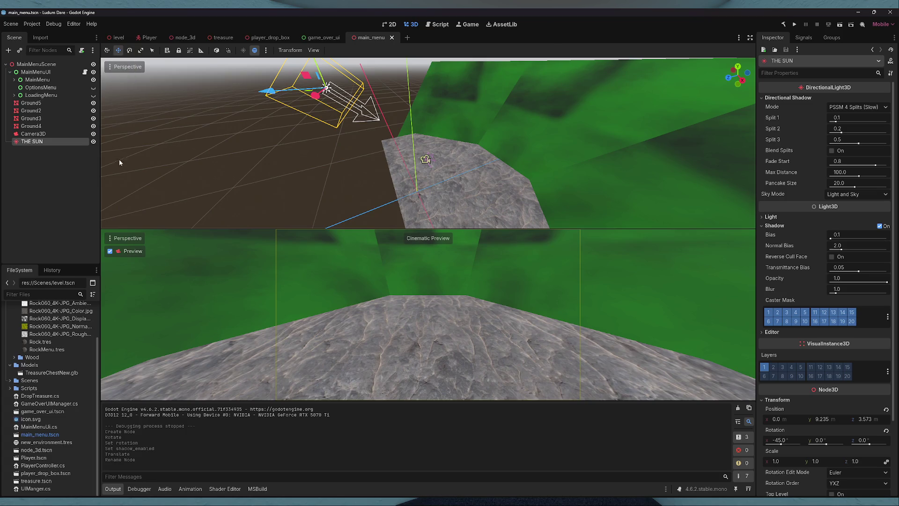
- Add a WorldEnvironment node with a New Environment resource
left_click(12, 173)
left_click(8, 50)
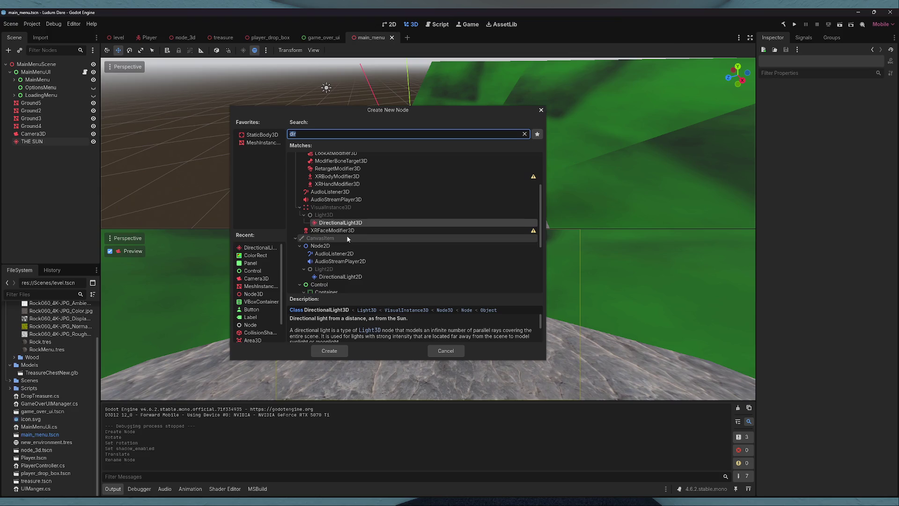
type("world")
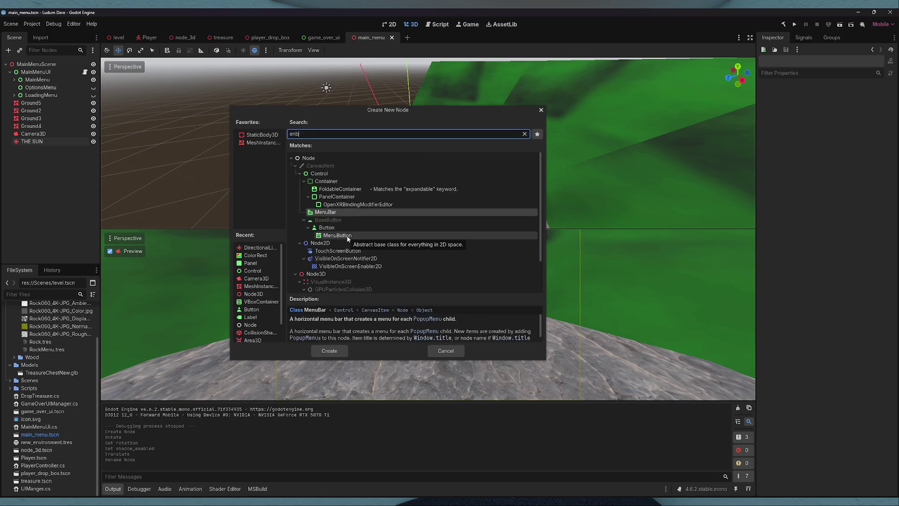
key("Return")
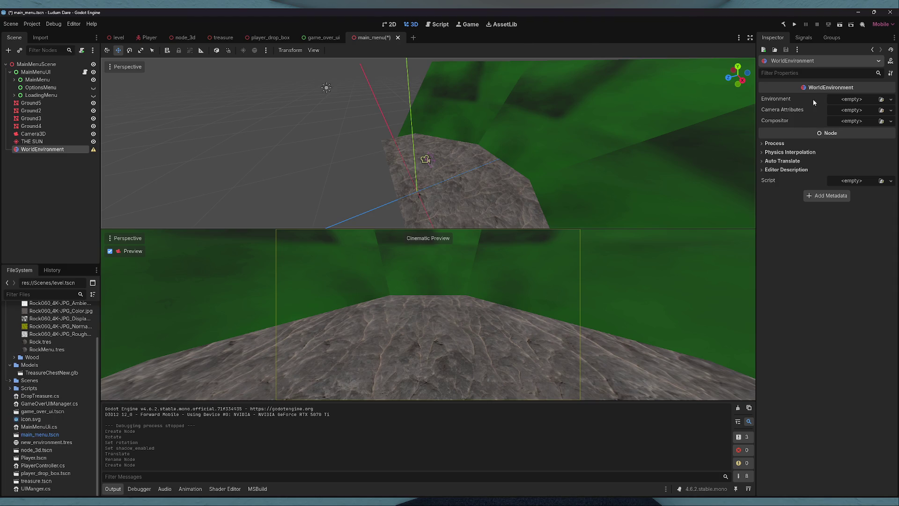
left_click(891, 99)
left_click(861, 124)
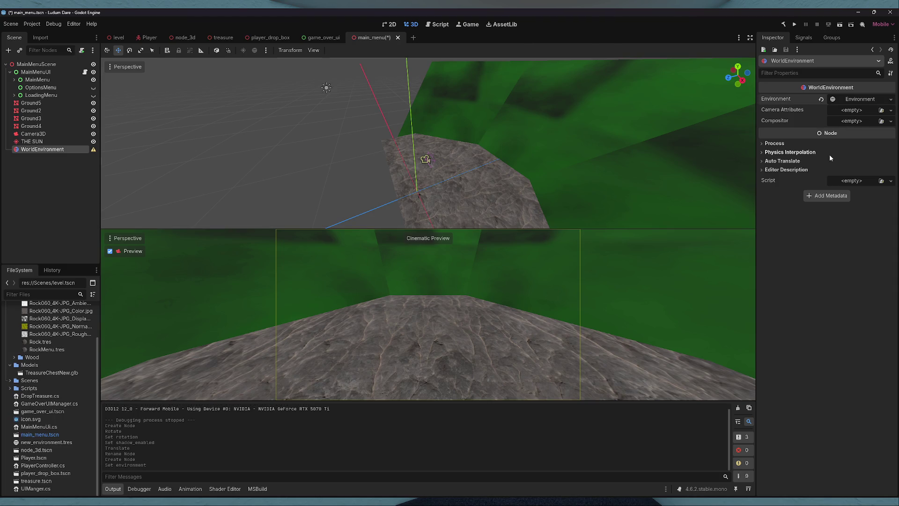
- Save the environment resource to a file named mainMenuEnv.tres
left_click(852, 100)
left_click(850, 99)
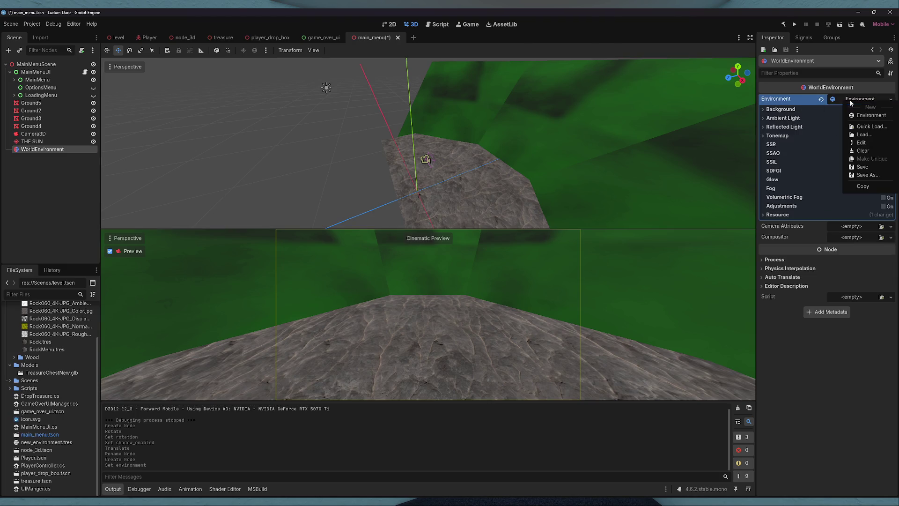
left_click(865, 172)
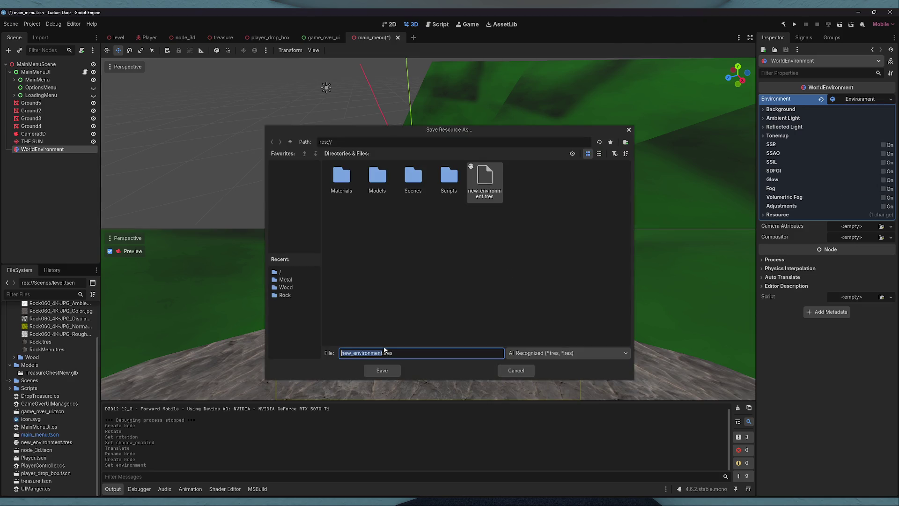
type("main")
key("BackSpace")
type("nv")
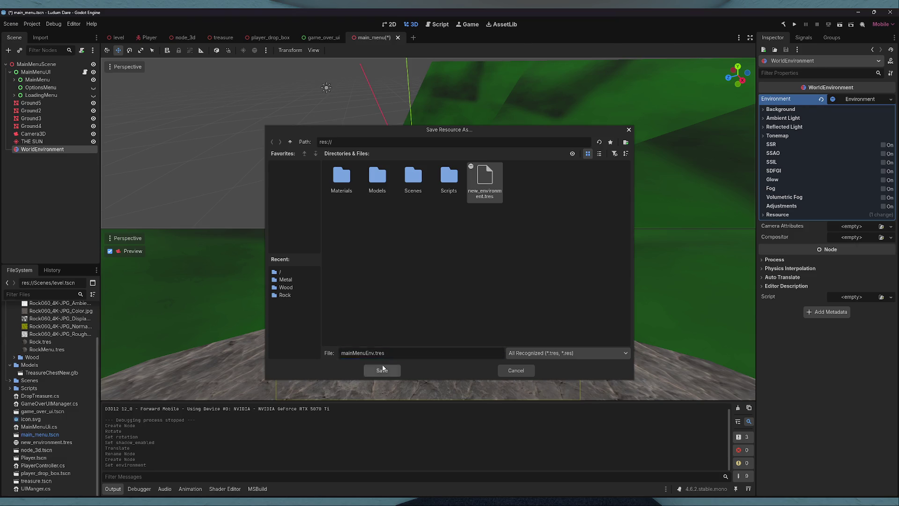
left_click(382, 370)
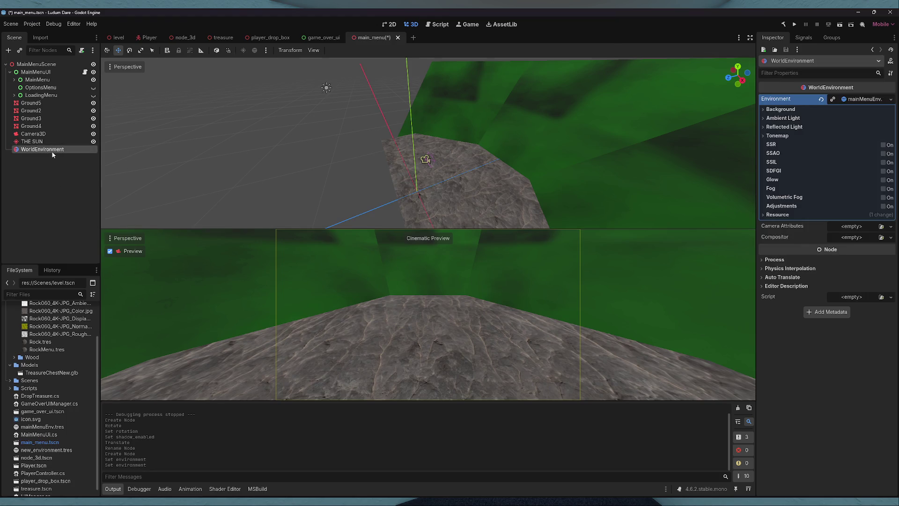
- Set the WorldEnvironment background mode to Sky and create a new Sky resource
left_click(781, 109)
left_click(862, 119)
left_click(843, 146)
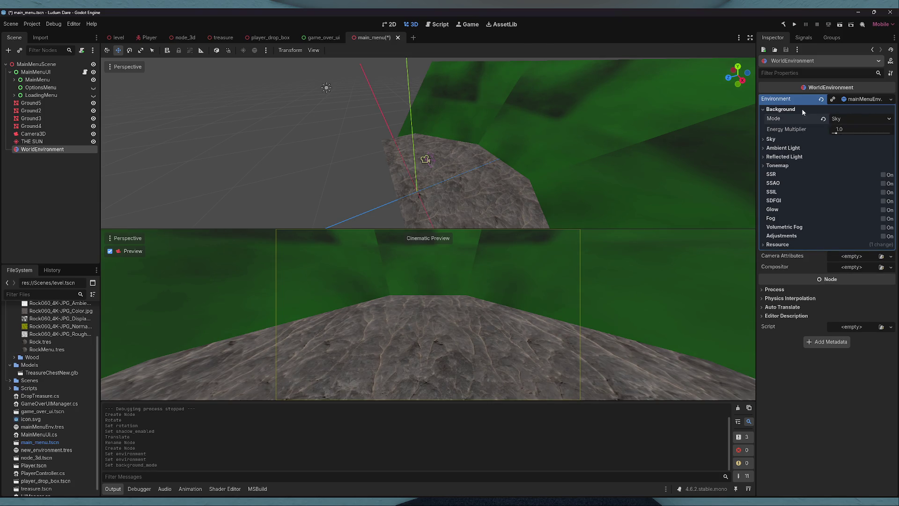
left_click(781, 109)
left_click(771, 118)
left_click(890, 128)
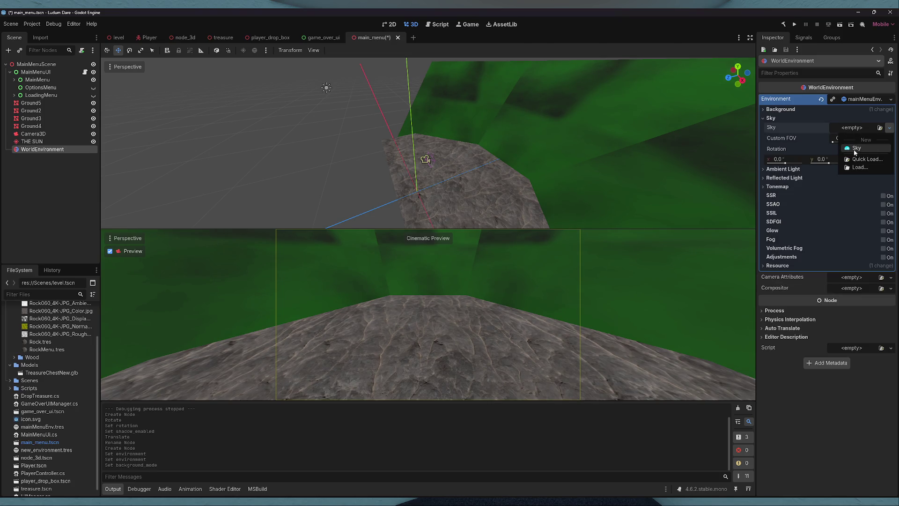
left_click(857, 149)
- Give the sky a new ProceduralSkyMaterial, review its sky colours, and save the scene
left_click(852, 139)
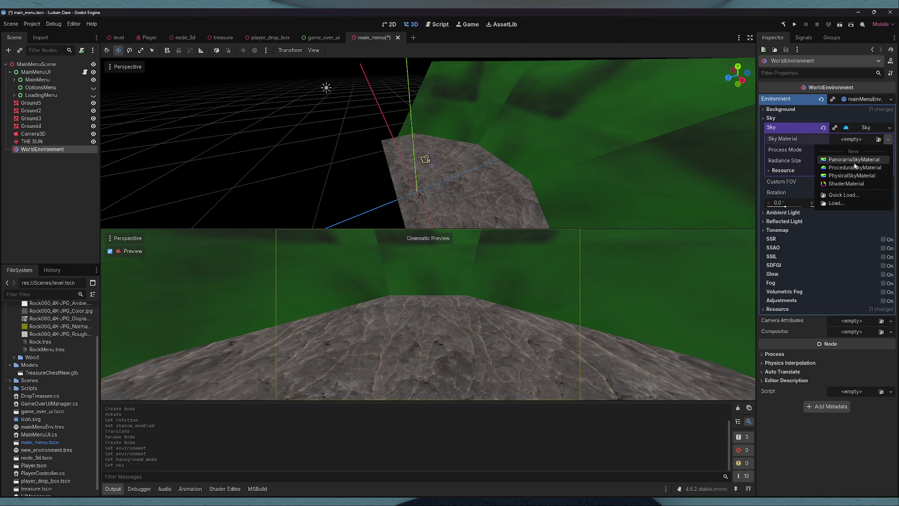
left_click(846, 167)
left_click(860, 140)
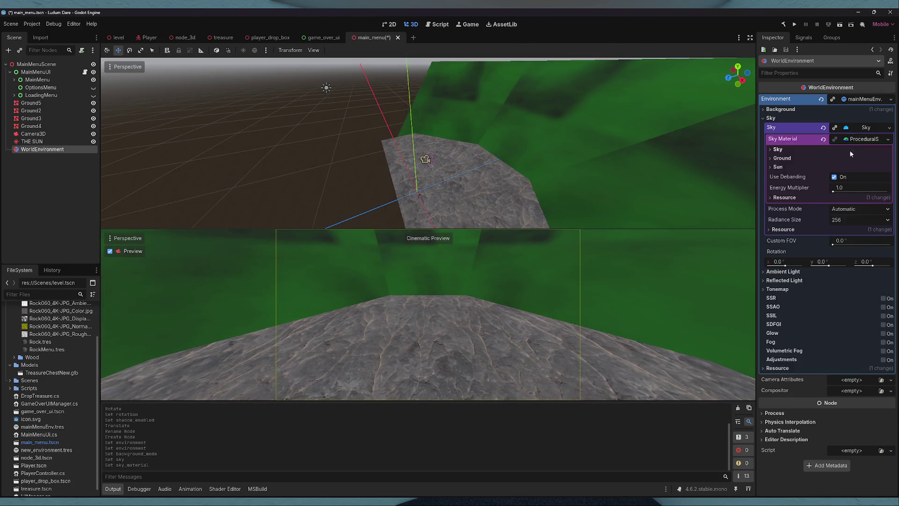
left_click(779, 150)
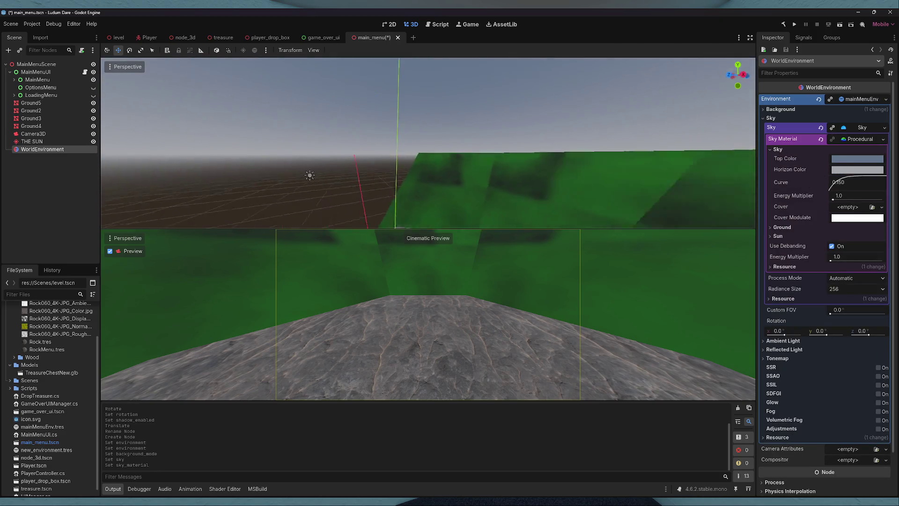
key("ctrl+s")
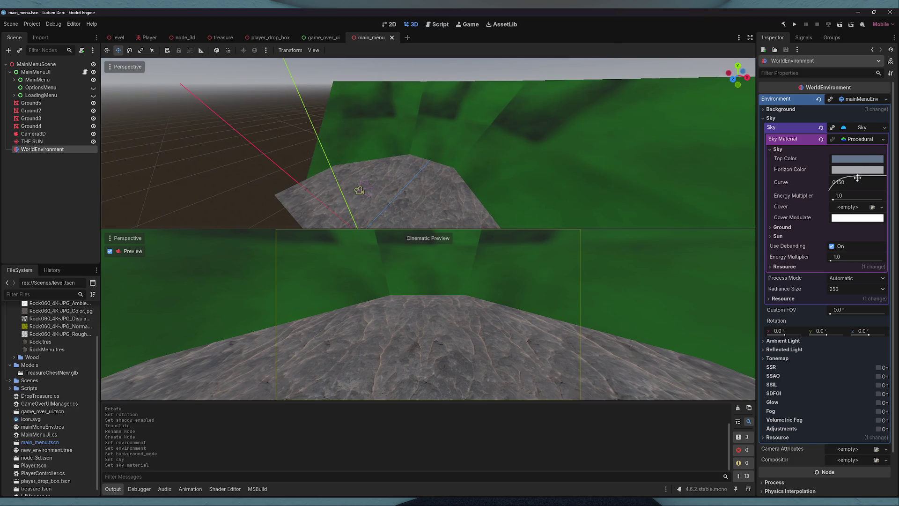
- Look through the environment's ambient light, tonemap and reflected light settings
left_click(870, 139)
left_click(858, 127)
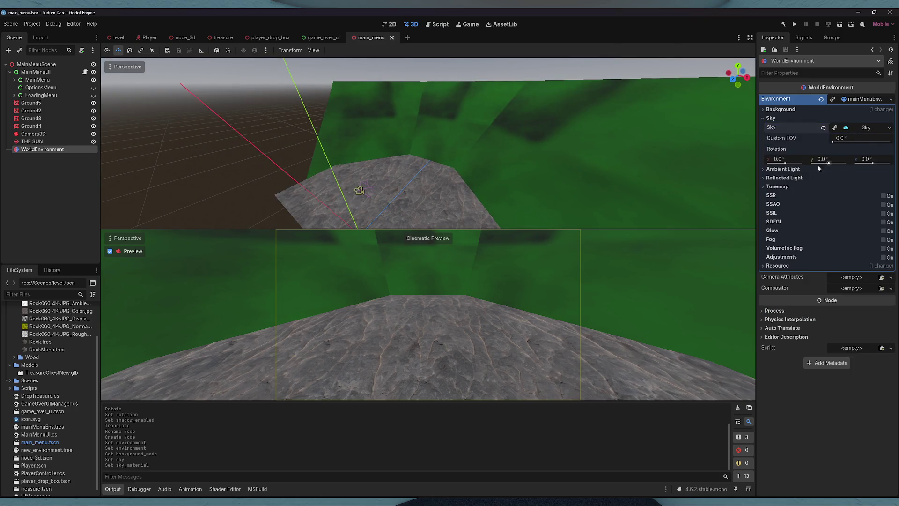
left_click(794, 170)
left_click(788, 230)
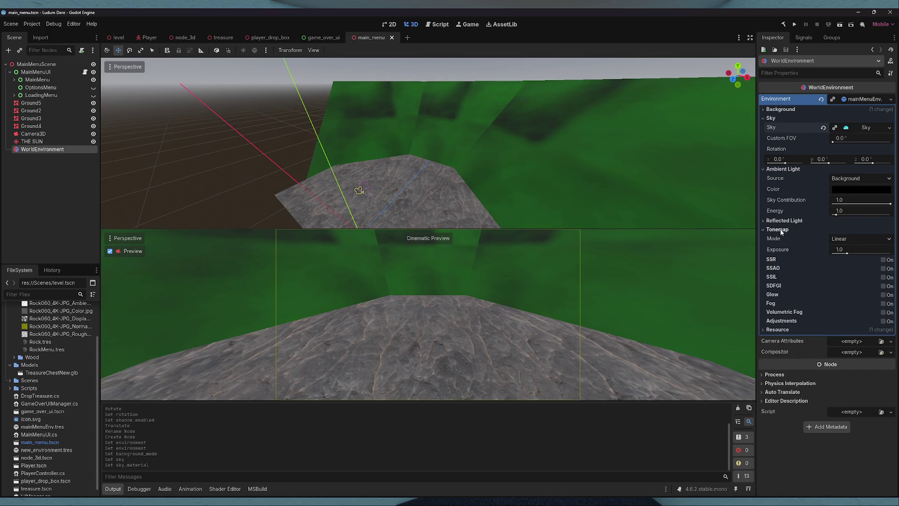
left_click(790, 222)
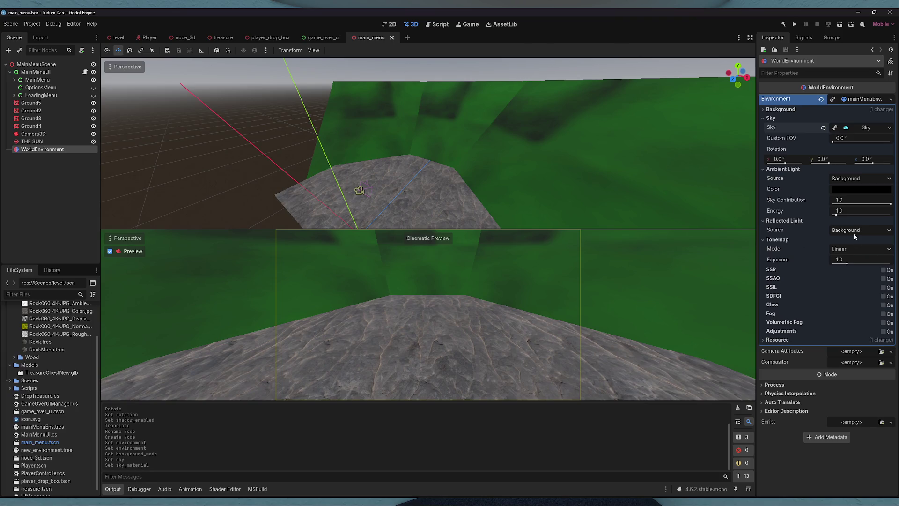
left_click(856, 250)
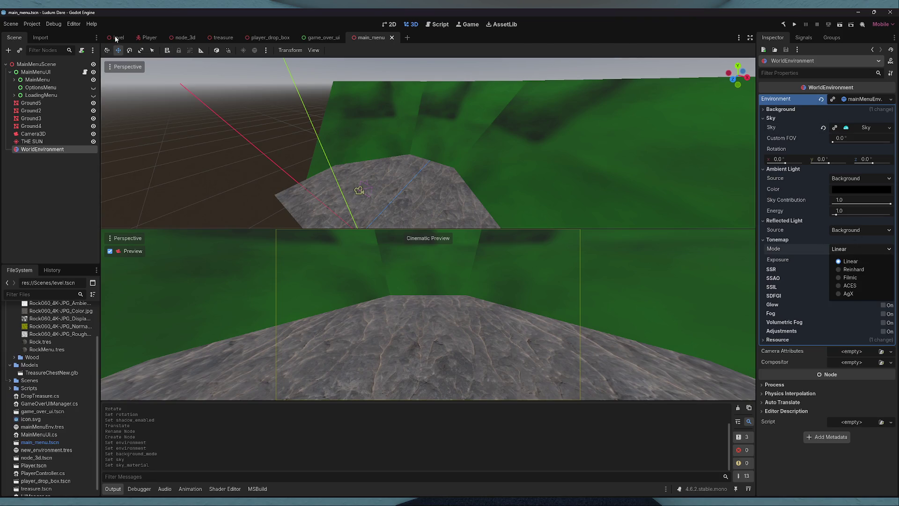
left_click(117, 37)
- Check the level scene's tonemap, then set the main menu's Tonemap Mode to Filmic and save
left_click(42, 79)
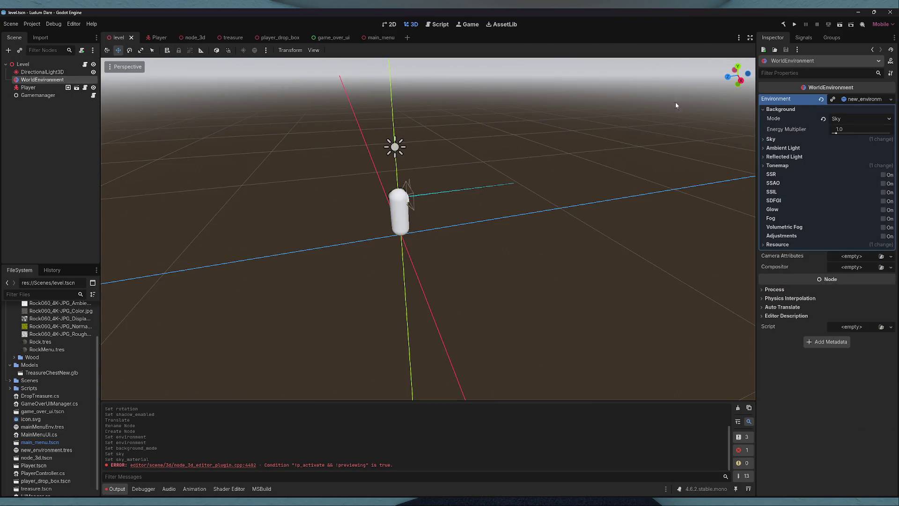
left_click(769, 169)
left_click(368, 37)
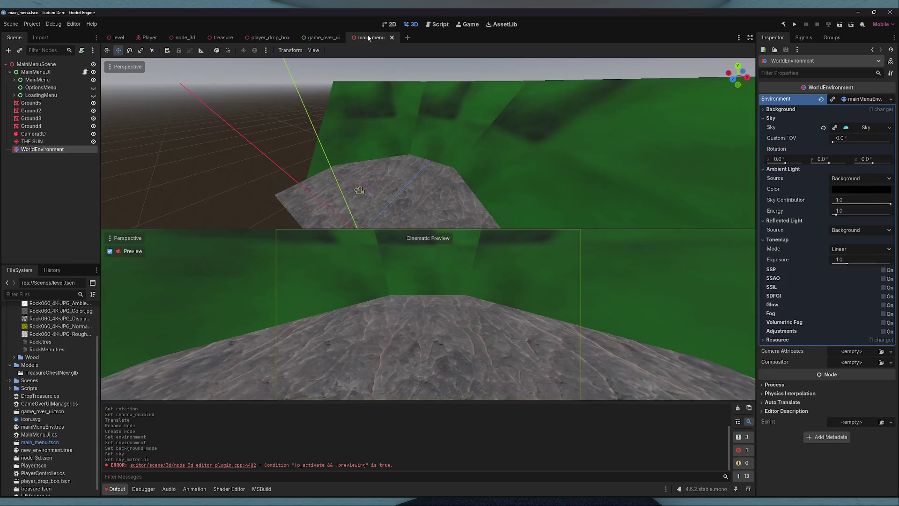
left_click(831, 222)
left_click(843, 238)
left_click(839, 268)
left_click(543, 83)
key("ctrl+s")
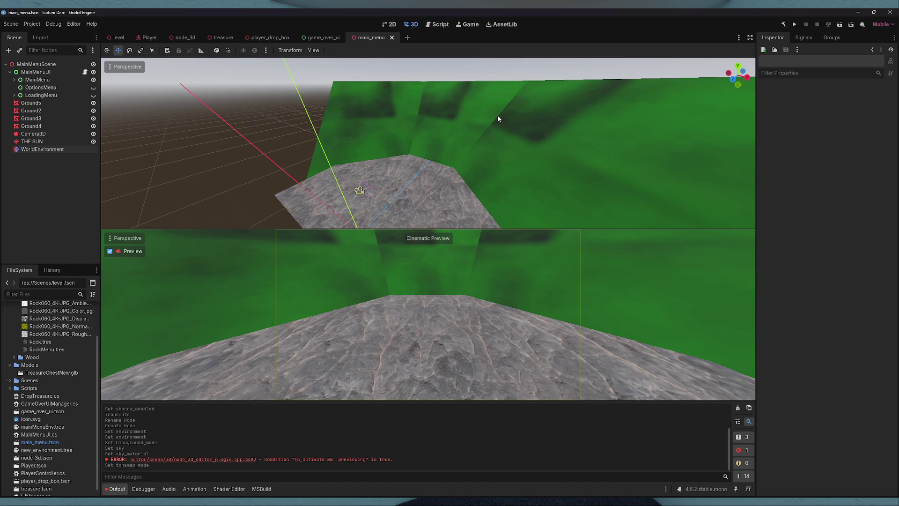
- Reselect WorldEnvironment and run the main menu scene with F5 to test it
left_click(32, 141)
left_click(42, 149)
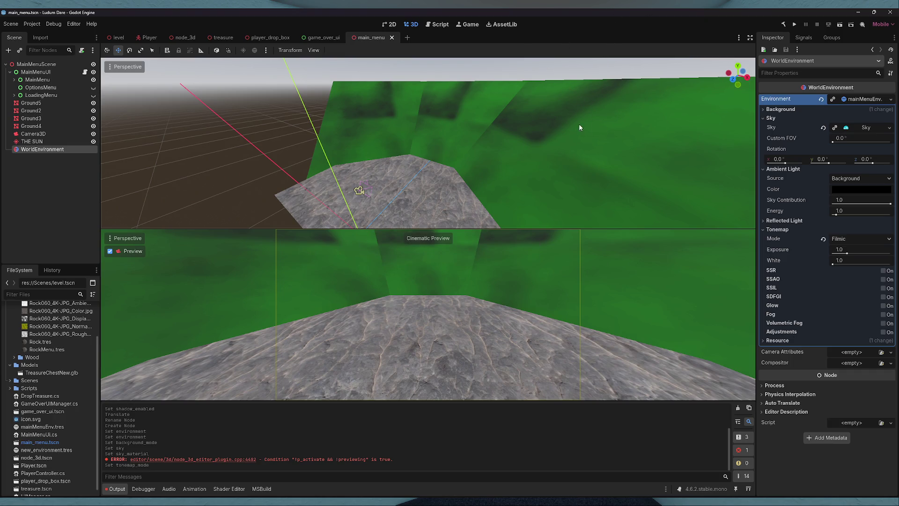
key("F5")
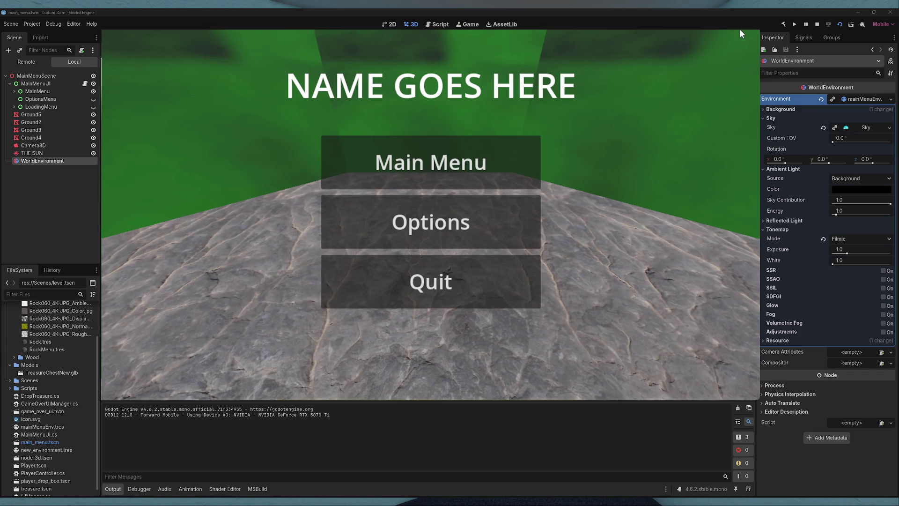
left_click(456, 273)
key("F8")
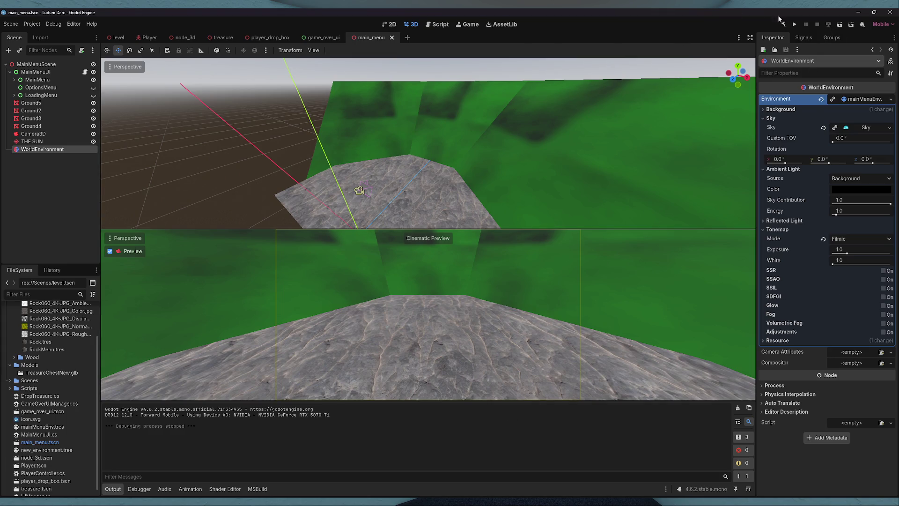
- Move the ButtonHolder button group lower on the menu canvas
left_click(14, 80)
left_click(29, 97)
key("w")
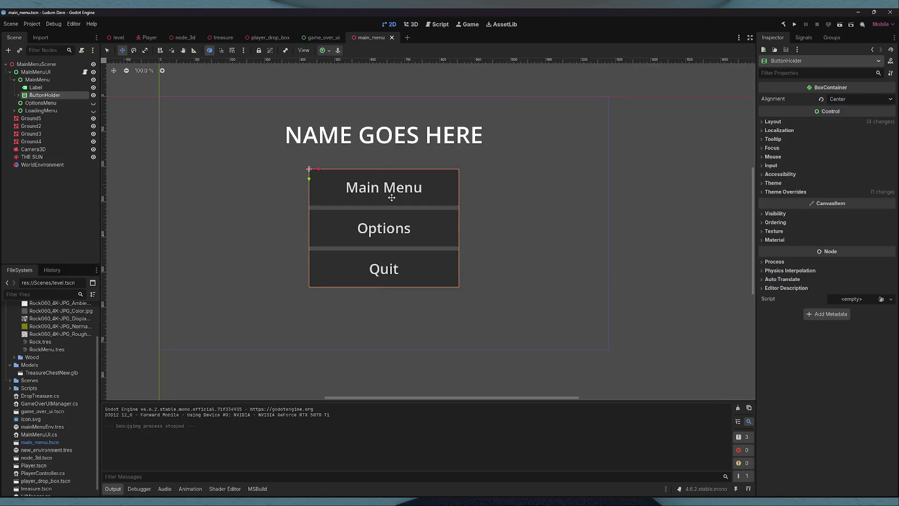
left_click_drag(343, 186, 346, 213)
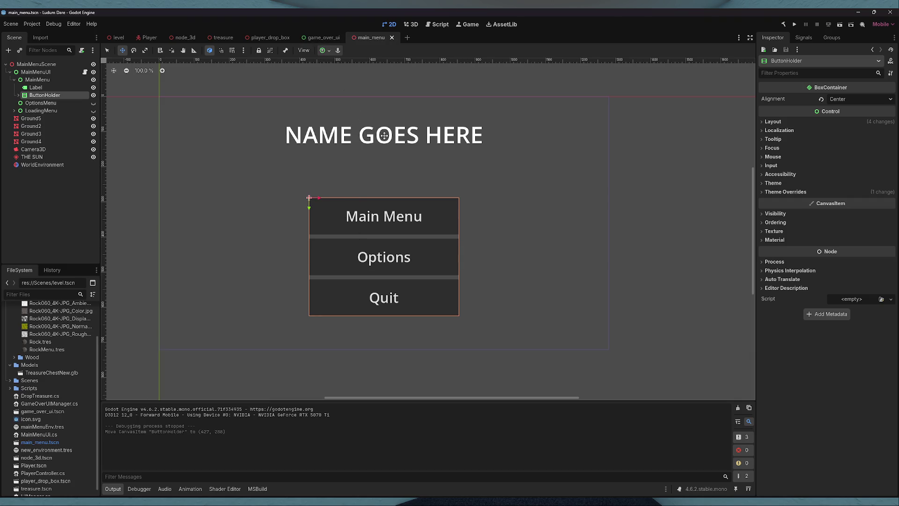
- Nudge the title Label slightly lower, save, and test-run the main menu layout
left_click(36, 87)
left_click_drag(477, 82, 478, 88)
key("ctrl+s")
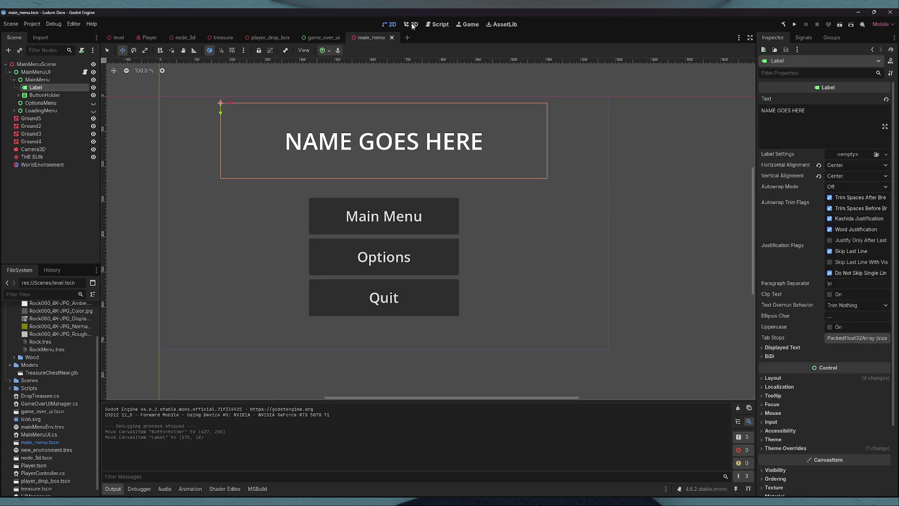
left_click(412, 24)
left_click(841, 24)
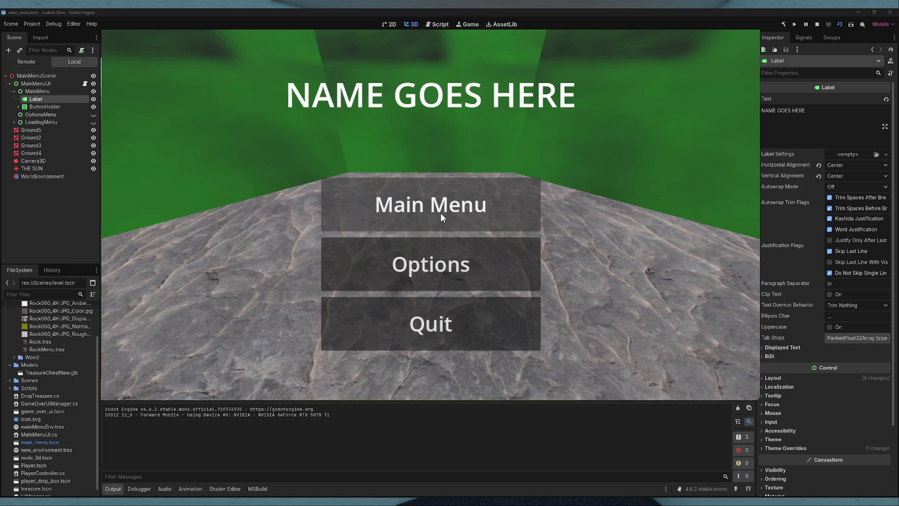
key("F8")
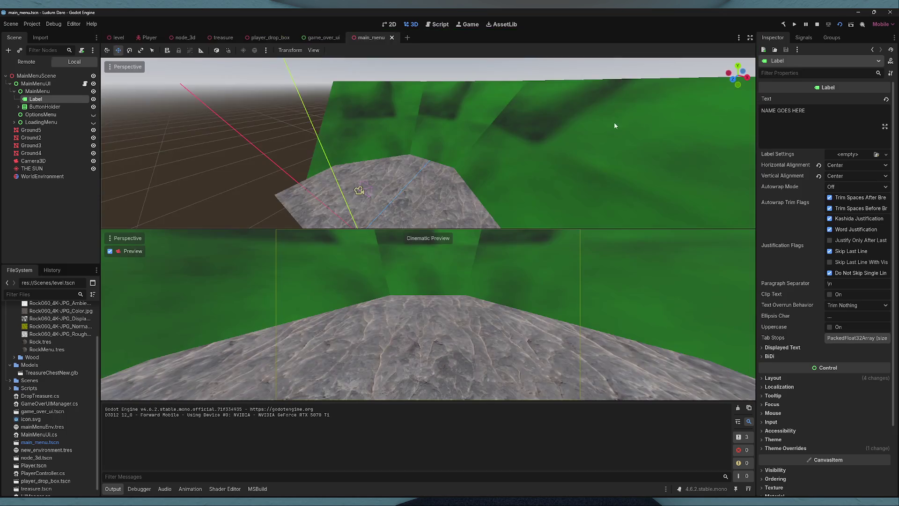
- Change PlayButton's Text from 'Main Menu' to 'Play Scene' and save the scene
key("Down")
key("Right")
key("Down")
triple_click(773, 116)
type("PlayScne")
key("BackSpace")
key("BackSpace")
type("ene")
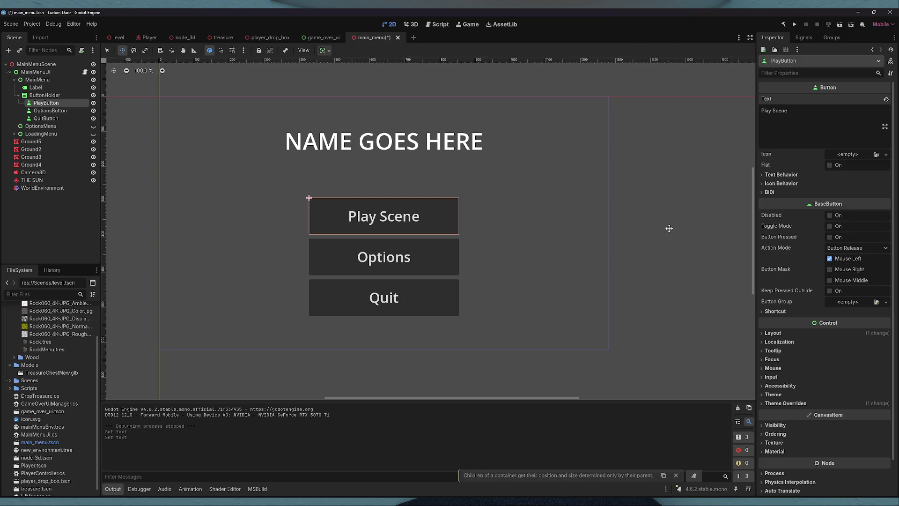
key("ctrl+s")
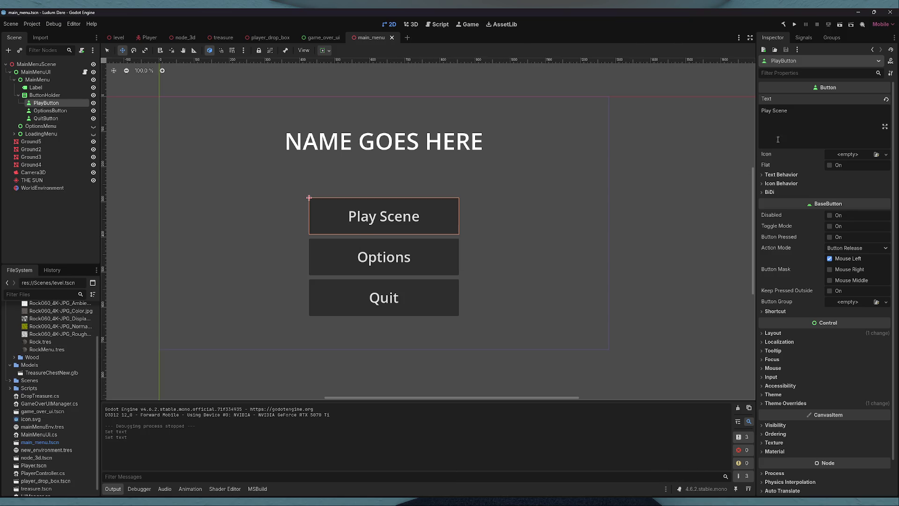
- Connect PlayButton's pressed() signal to OnPlayButtonPressed
left_click(802, 40)
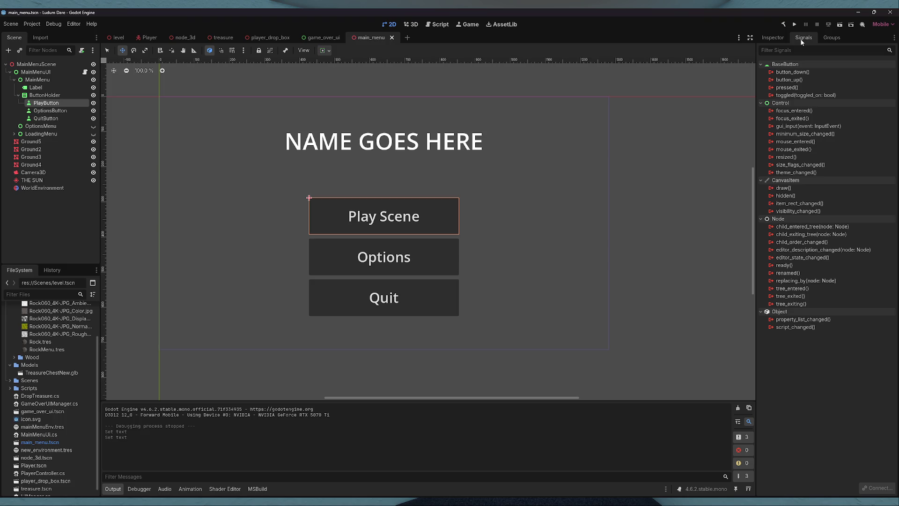
double_click(787, 88)
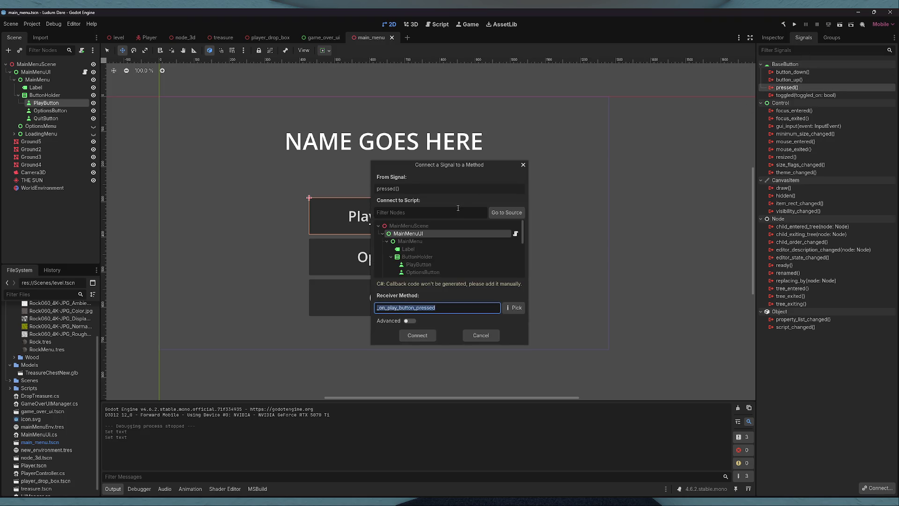
left_click(506, 306)
double_click(390, 193)
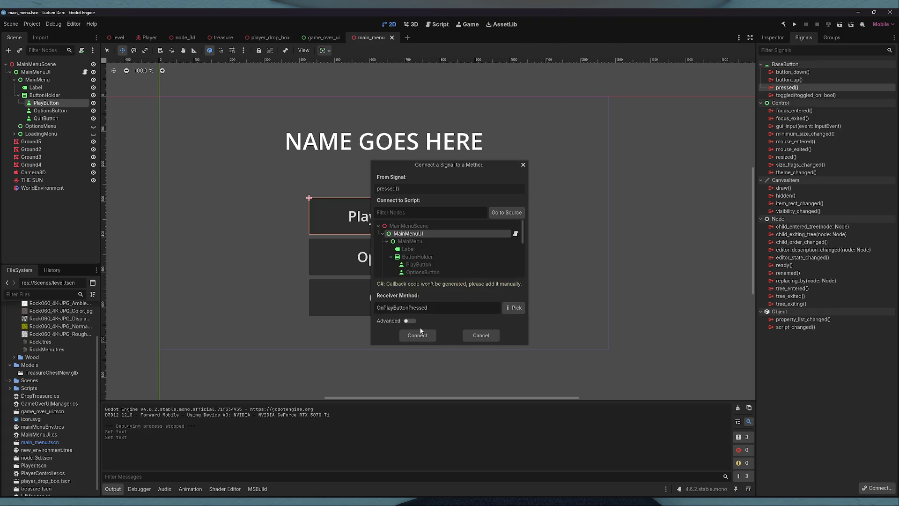
left_click(418, 336)
- Connect OptionsButton's pressed() signal to OnOptionsButtonPressed
left_click(50, 111)
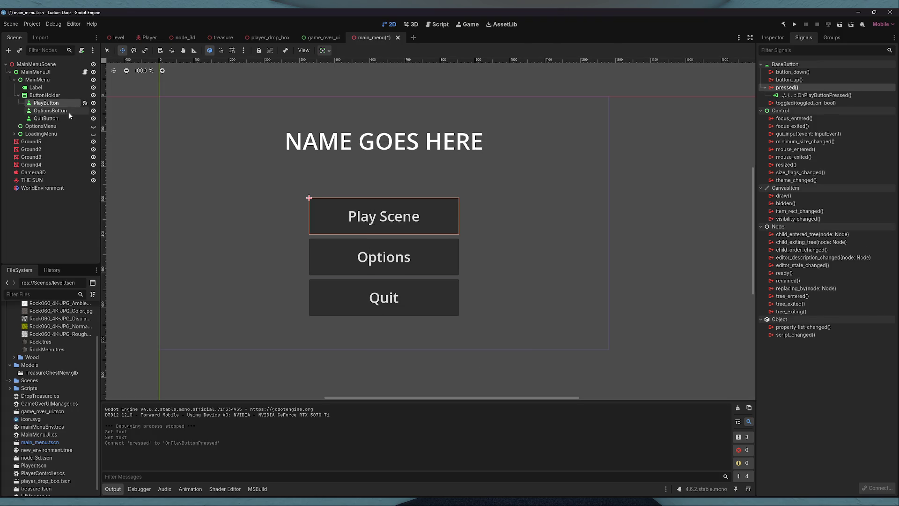
double_click(787, 89)
left_click(510, 307)
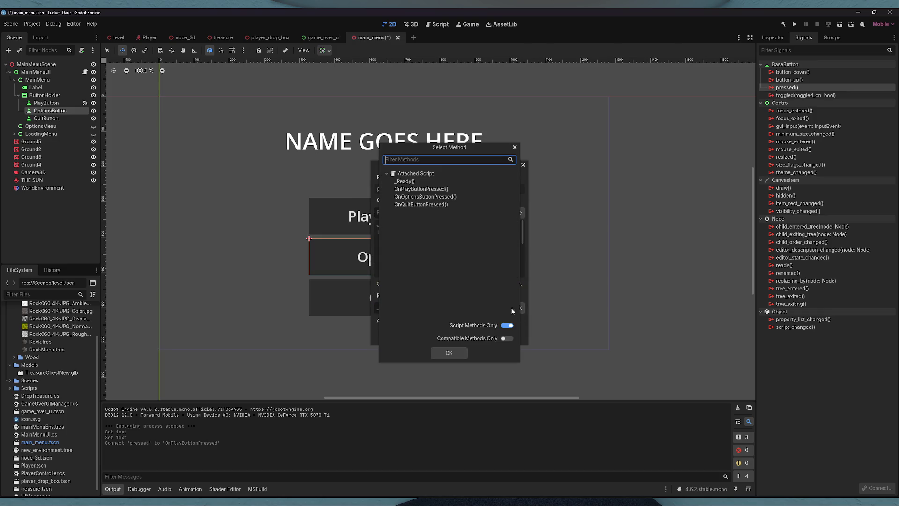
double_click(421, 197)
left_click(418, 335)
- Connect QuitButton's pressed() signal to OnQuitButtonPressed, save, and run the scene with F6
left_click(46, 118)
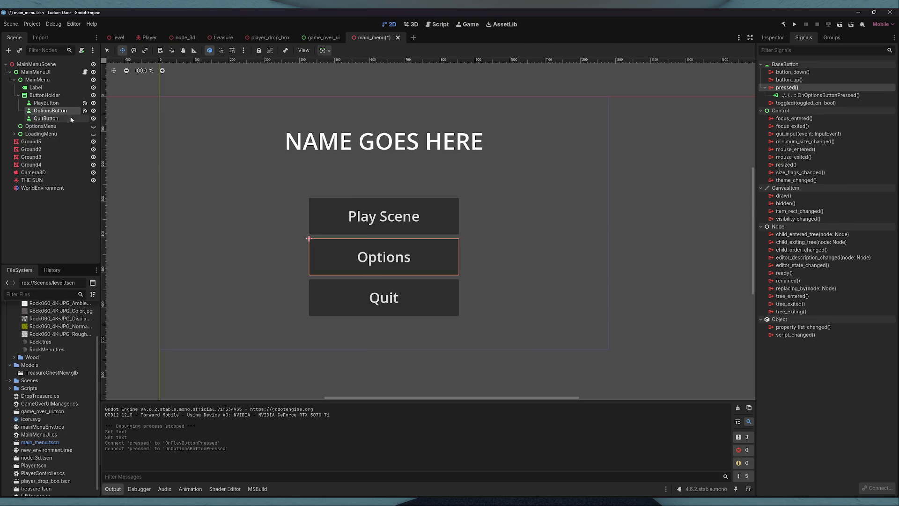
double_click(787, 87)
scroll(427, 243, "down", 2)
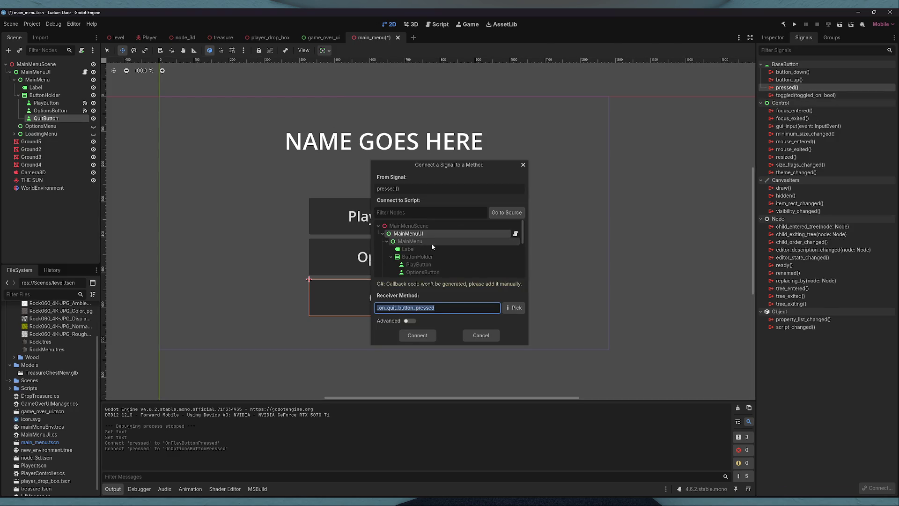
left_click(514, 308)
double_click(431, 205)
left_click(417, 335)
key("ctrl+s")
key("F6")
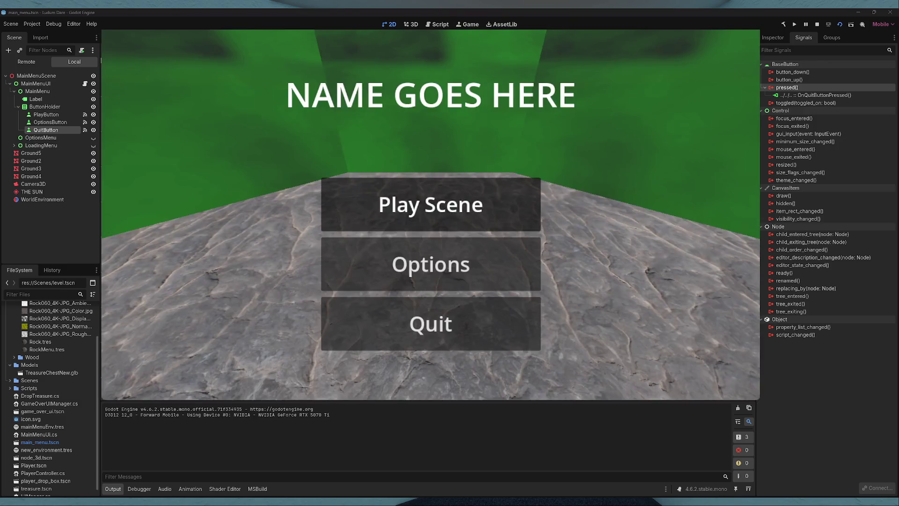
- Start the cave level via Play Scene and jump to the NullReferenceException at SpawnTreasure line 600
left_click(431, 205)
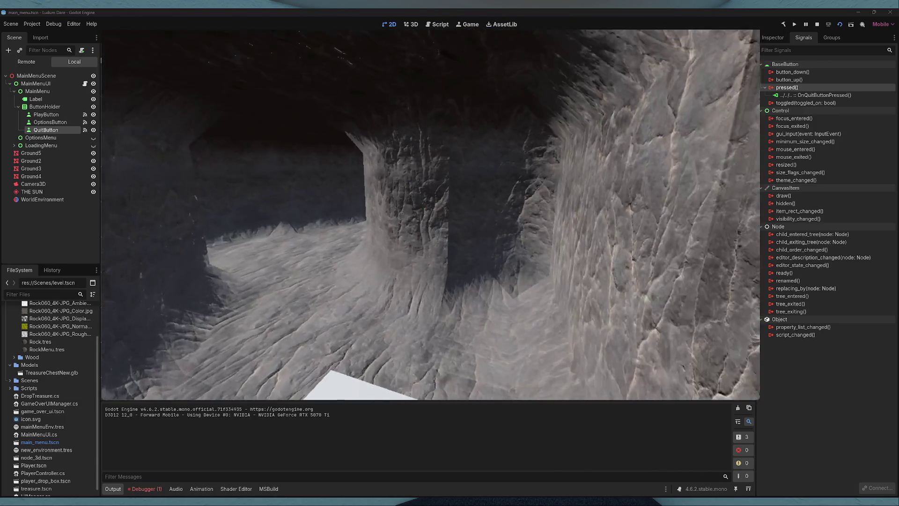
left_click(146, 491)
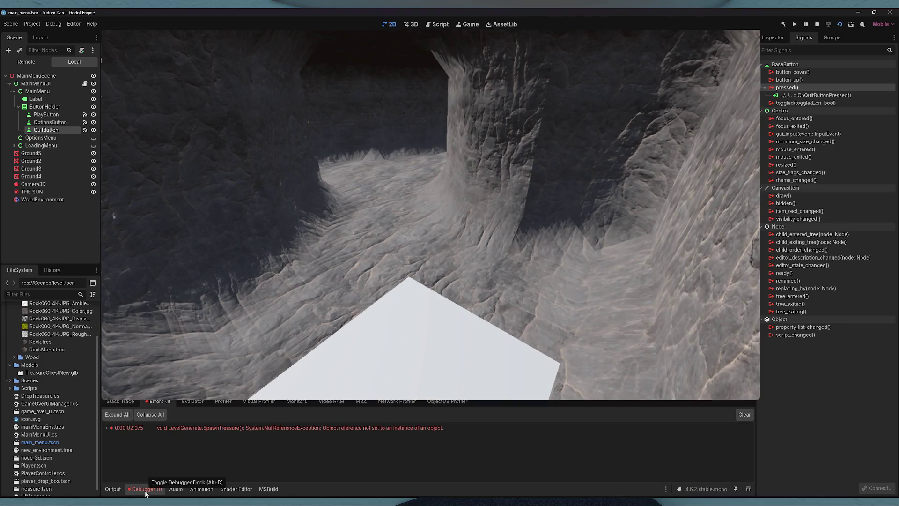
double_click(218, 427)
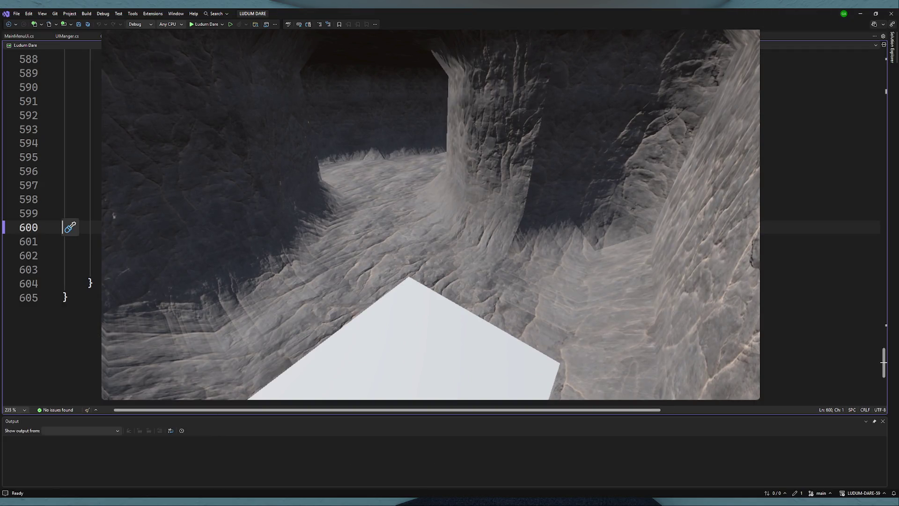
- Save the LevelGenerate script in Visual Studio, then return to Godot and open level.tscn
left_click_drag(883, 367, 873, 83)
key("ctrl+s")
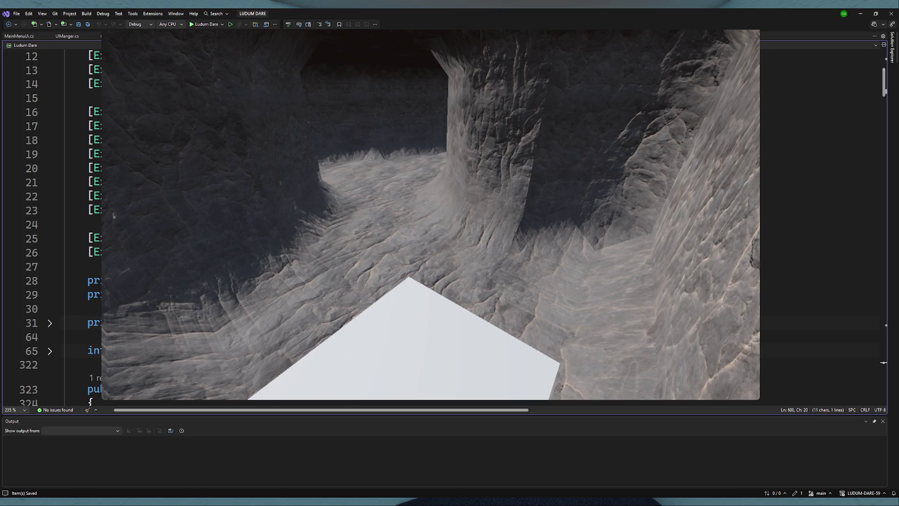
key("alt+Tab")
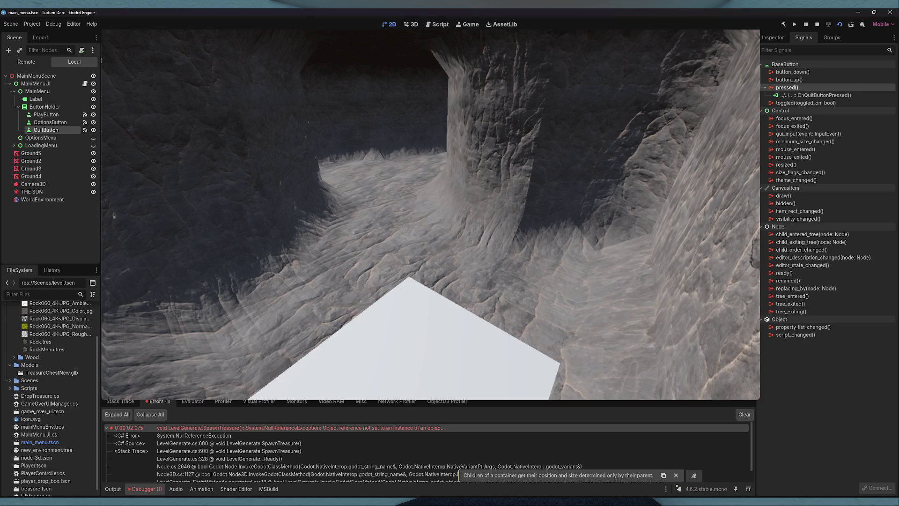
left_click(767, 39)
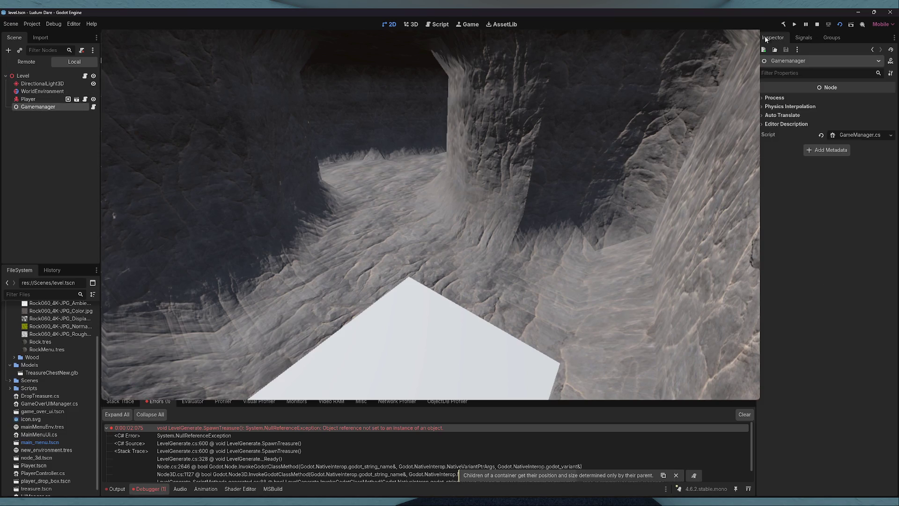
- Assign the Gamemanager node to the Level node's Gamemanager field, then stop the running game
left_click(93, 108)
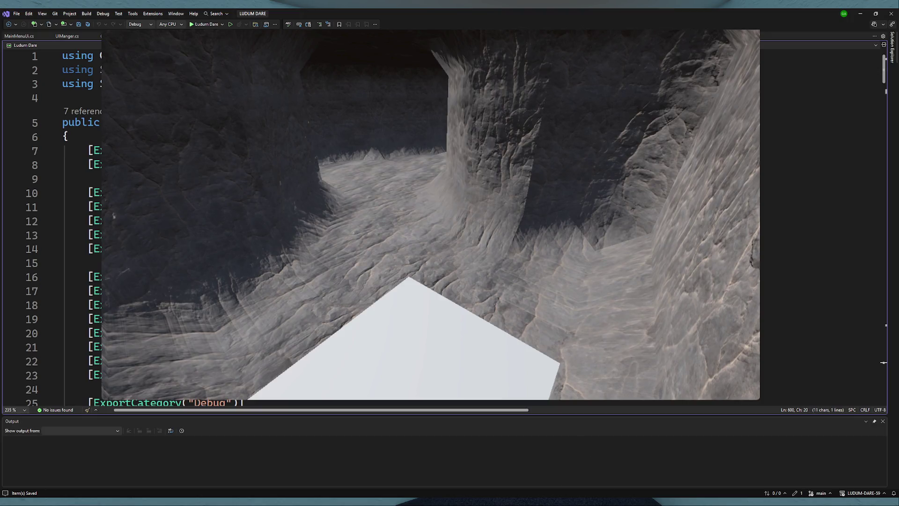
key("alt+Tab")
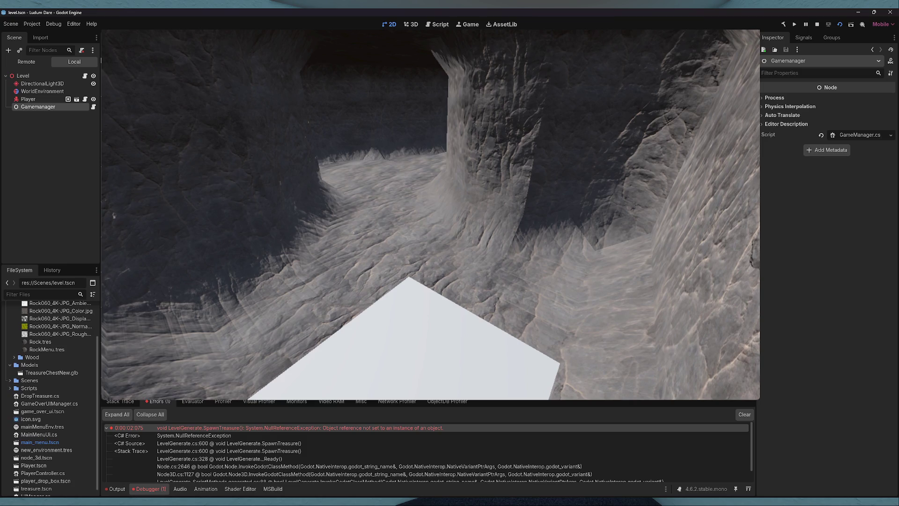
left_click(23, 75)
left_click_drag(838, 214, 855, 212)
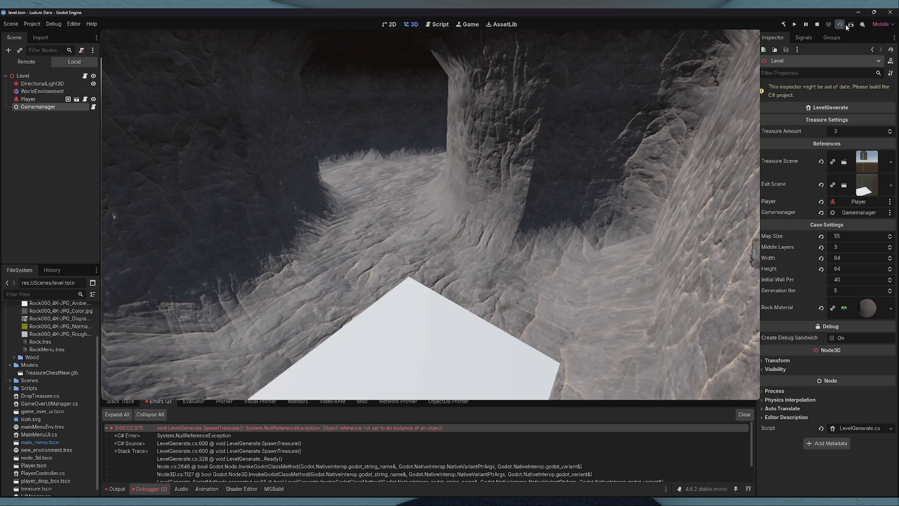
left_click(817, 25)
- Build and run the game, start the cave level, and walk onto the treasure chest
left_click(785, 24)
left_click(794, 24)
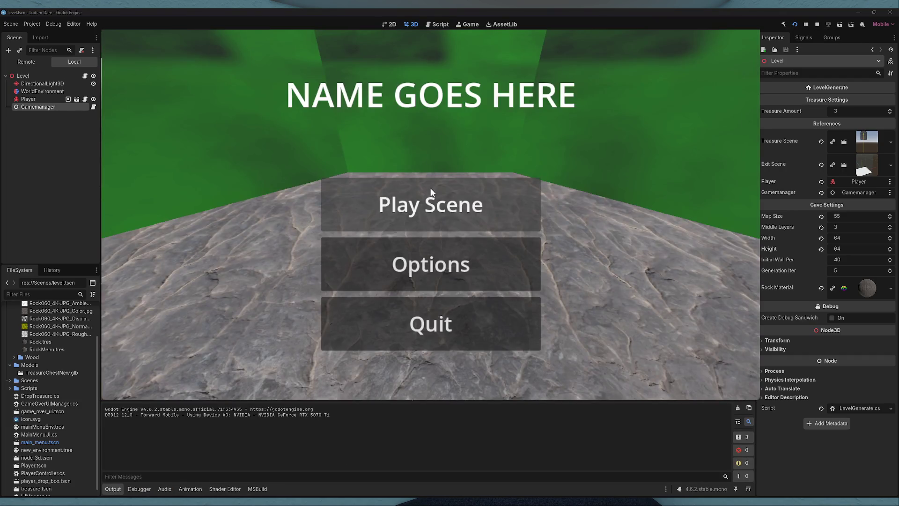
left_click(431, 192)
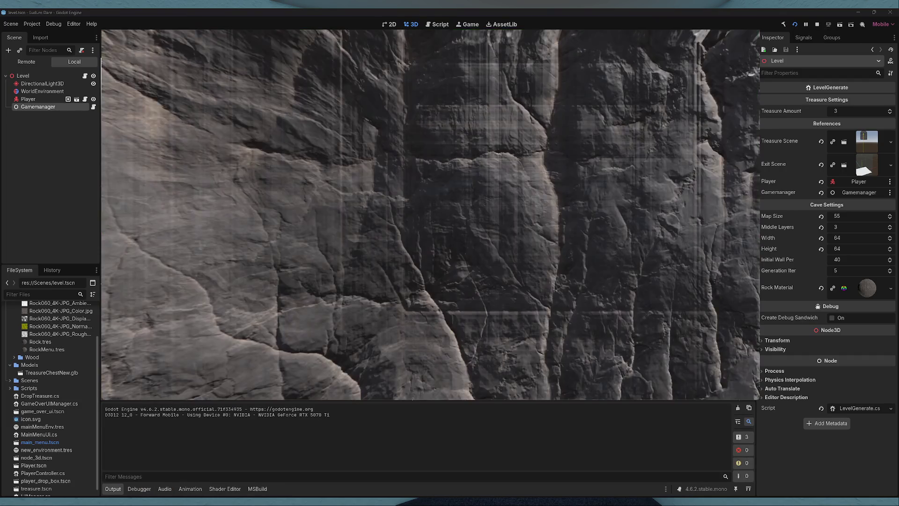
key("w")
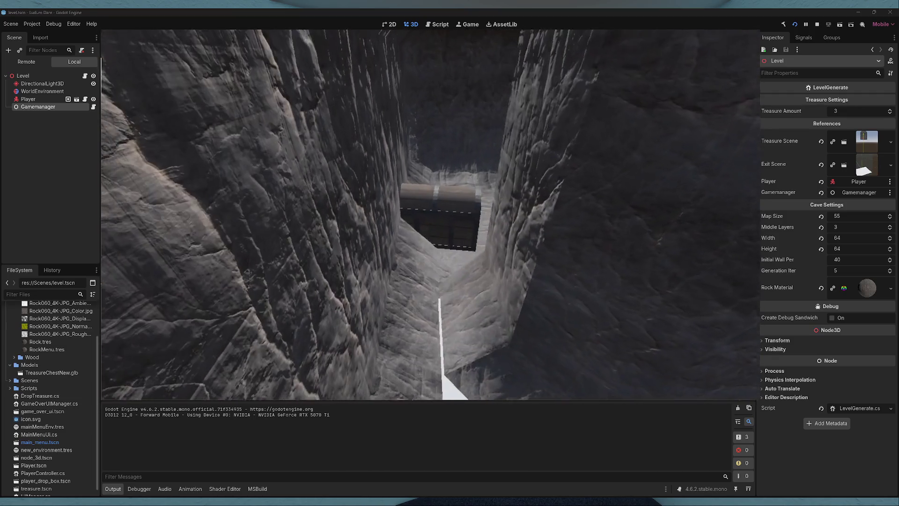
key("w")
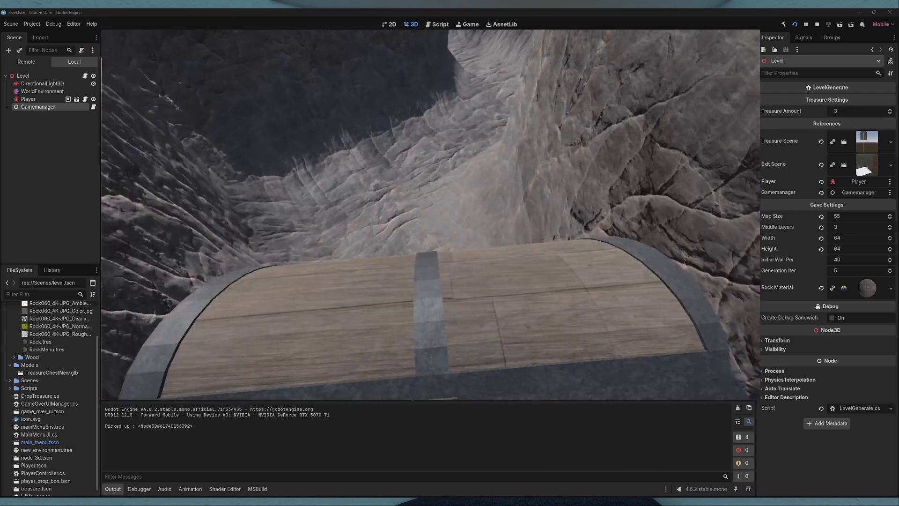
key("w")
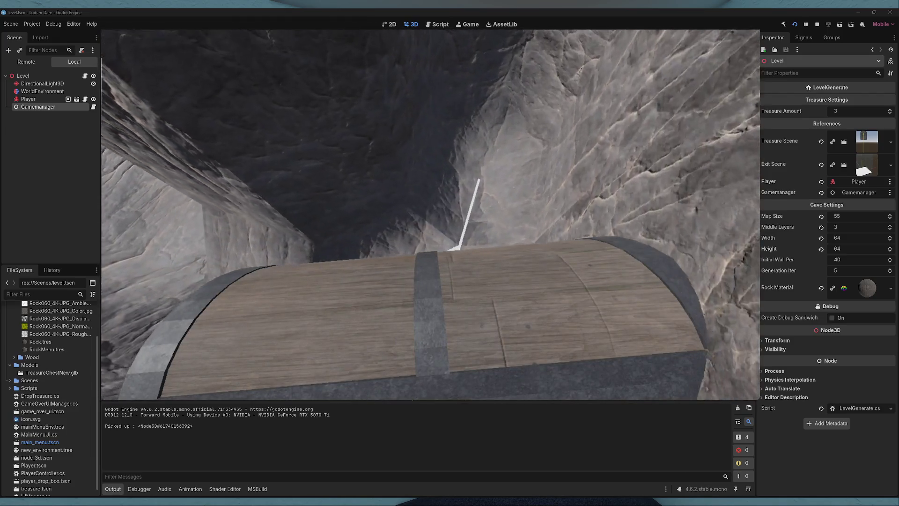
key("w")
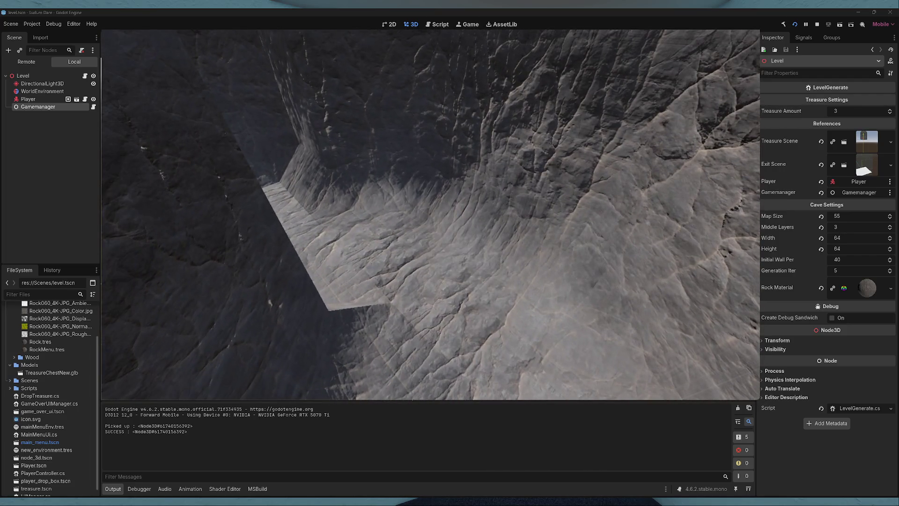
- Inspect the Gamemanager node, then open the UIManger.cs script in Visual Studio
left_click(35, 107)
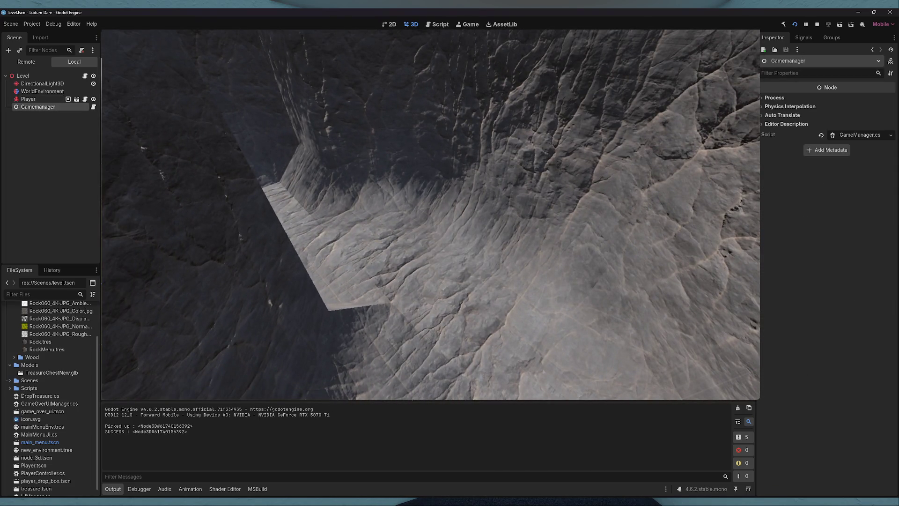
left_click(679, 501)
left_click(100, 36)
scroll(104, 403, "down", 1)
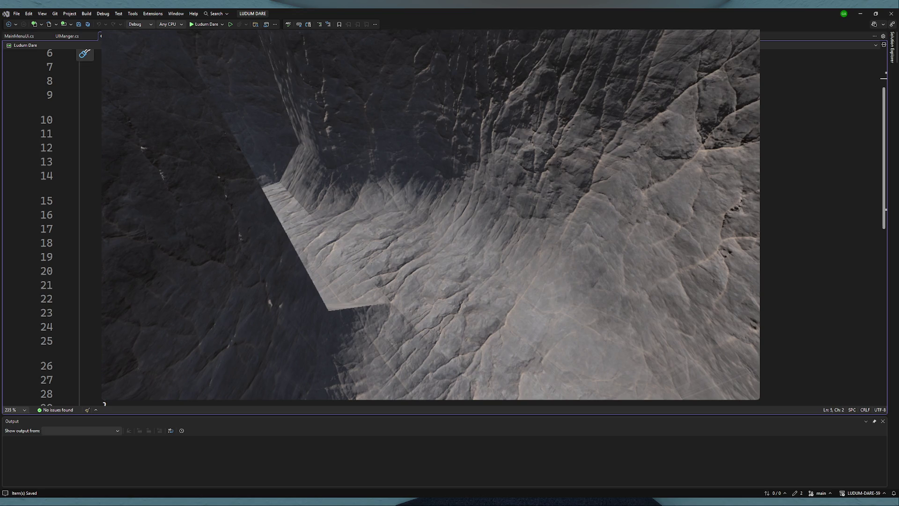
- Replace the selected word on line 15 with pasted text, then open and save DropTreasure.cs
double_click(225, 201)
key("ctrl+v")
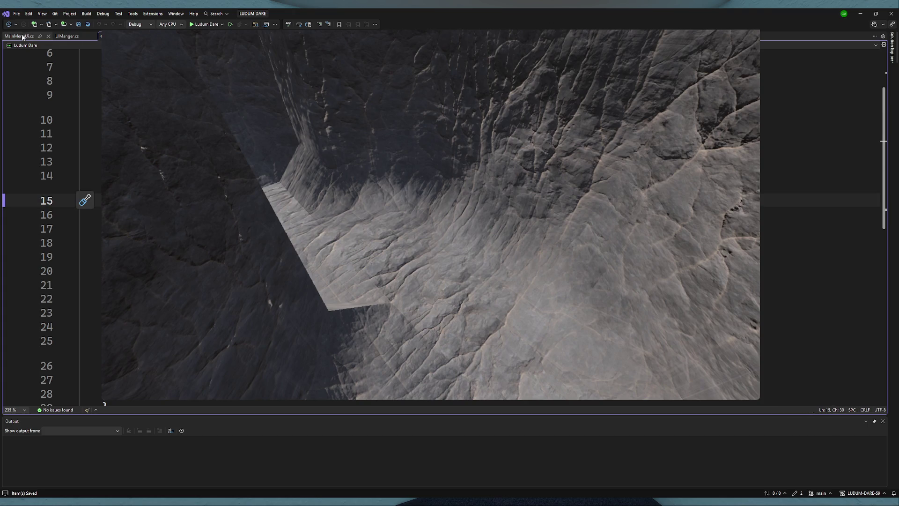
left_click(107, 36)
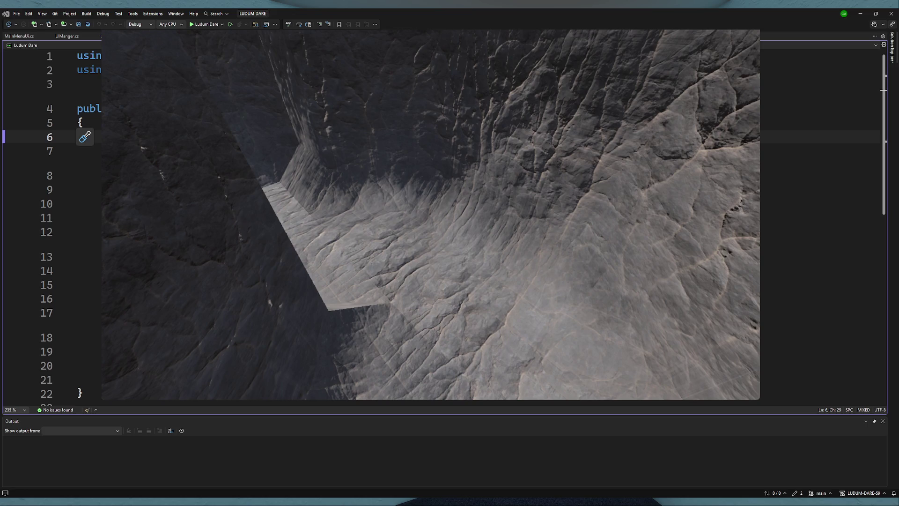
scroll(445, 225, "down", 1)
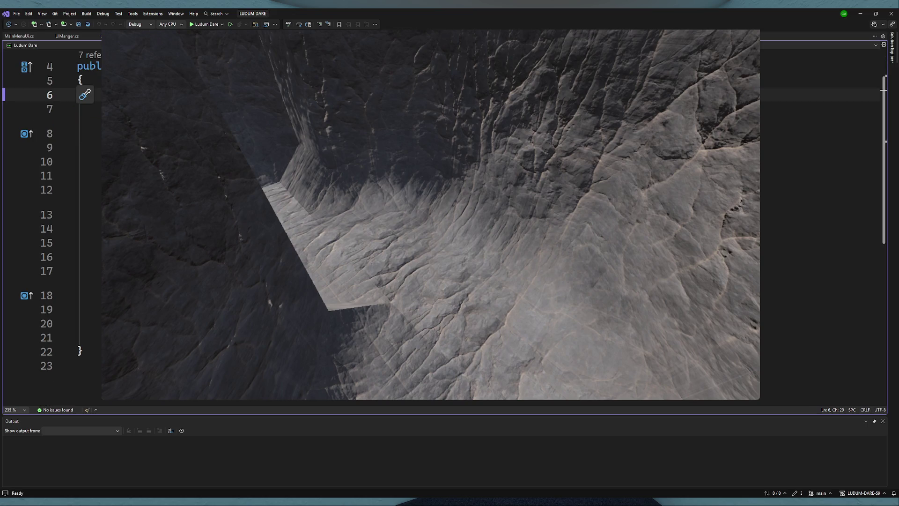
key("ctrl+s")
- Paste code into the RecieveTreasure method and add a blank field line near the class top
left_click(204, 257)
key("Up")
key("ctrl+v")
type(";")
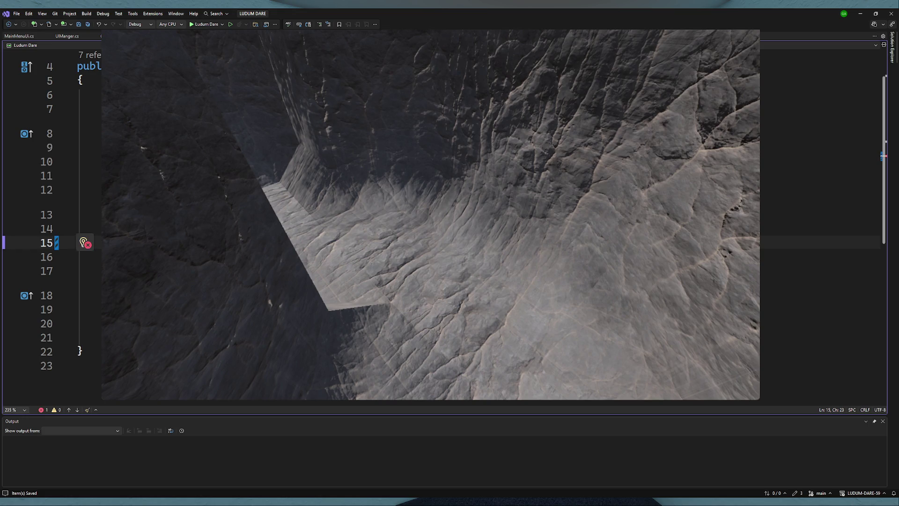
left_click(140, 95)
key("Return")
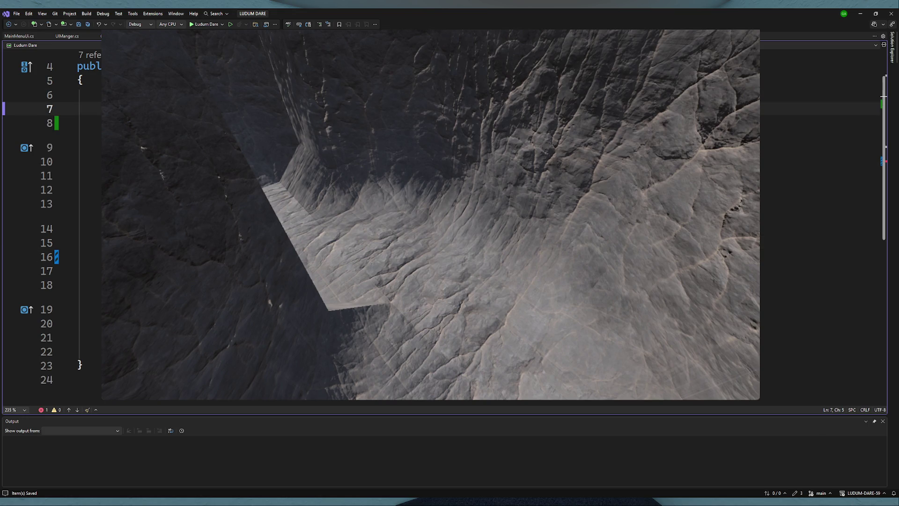
- Copy the [Export] GameManager field from LevelGenerate.cs to line 7 and call gamemanager.AddTreasure() in RecieveTreasure
key("ctrl+Tab")
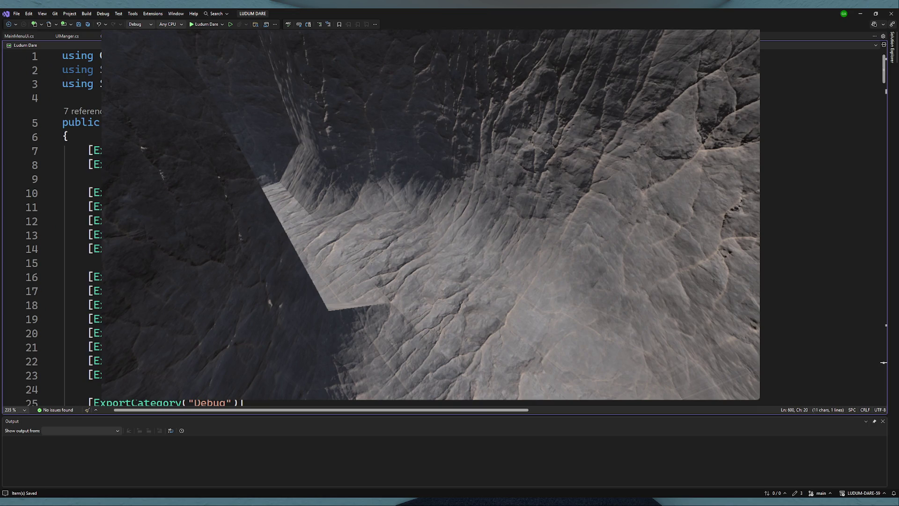
left_click(94, 248)
key("ctrl+c")
key("ctrl+Tab")
key("ctrl+v")
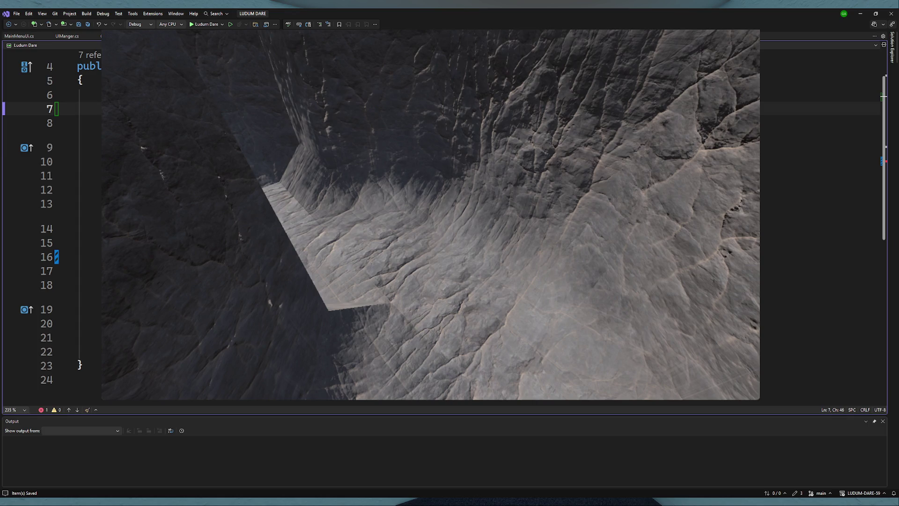
double_click(308, 109)
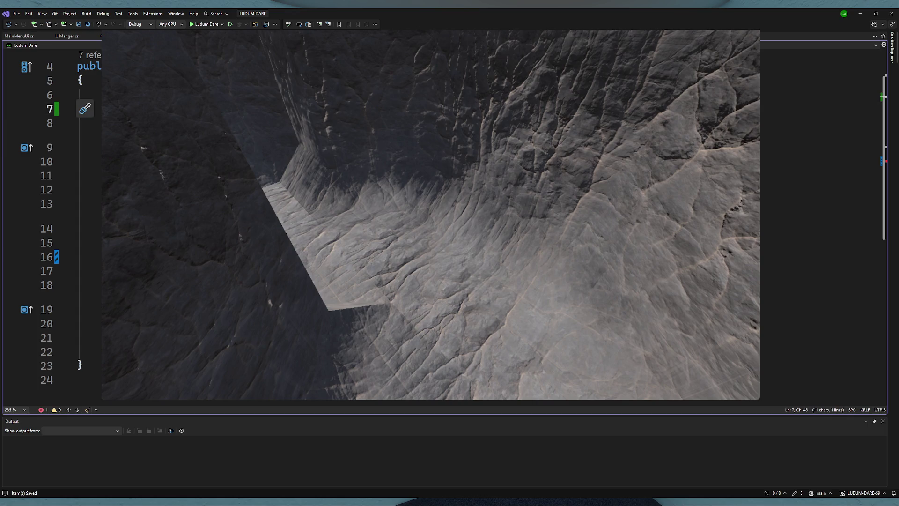
left_click(193, 257)
key("Tab")
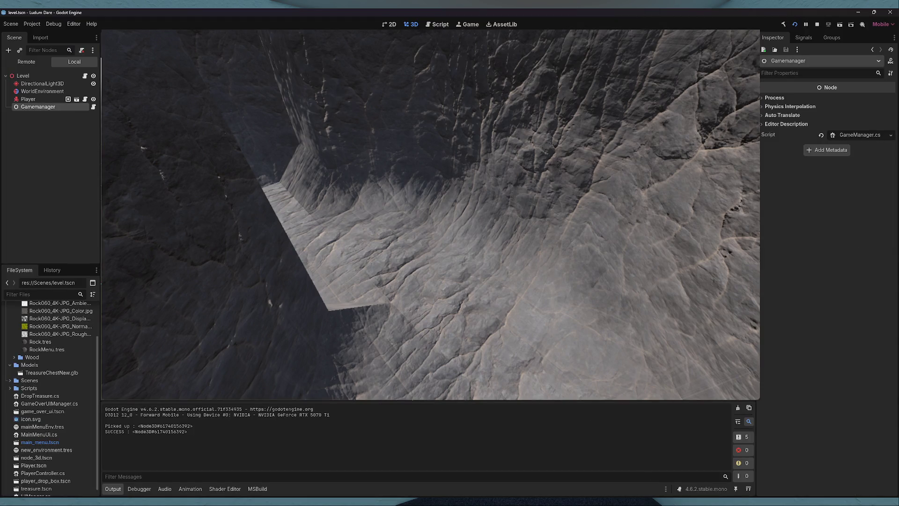
- Stop the game with F8, rebuild the .NET project, and check DropTreasure.cs before returning to Godot
key("F8")
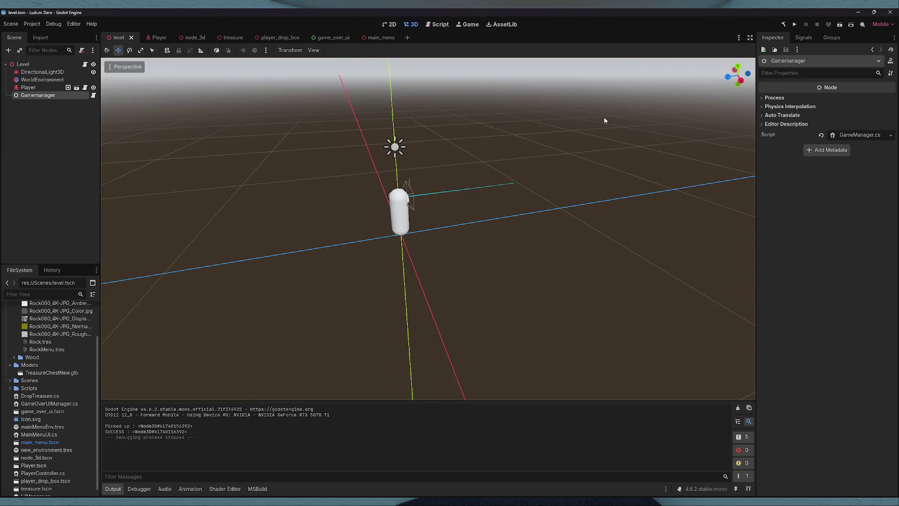
left_click(784, 24)
key("alt+Tab")
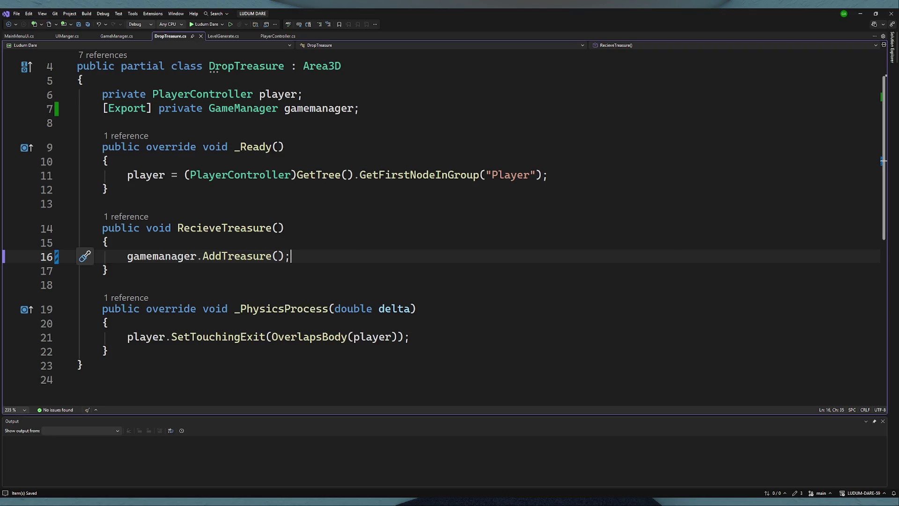
key("alt+Tab")
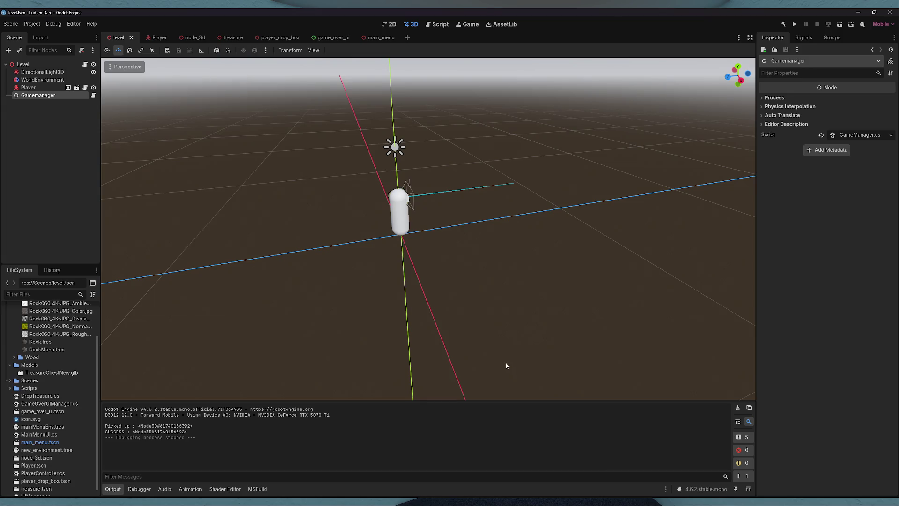
- Switch from the Godot editor to the DropTreasure.cs script in Visual Studio
key("alt+Tab")
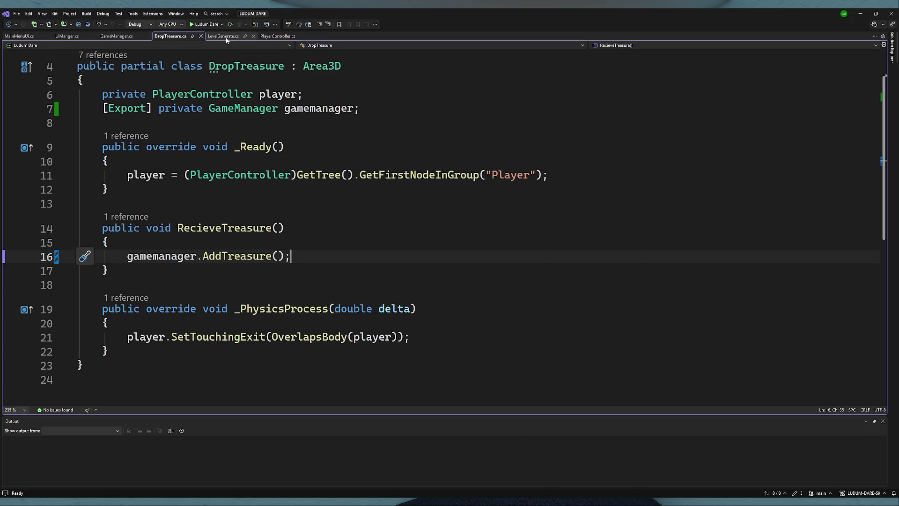
- Remove the [Export] attribute from DropTreasure's gamemanager field on line 7
left_click(225, 36)
double_click(303, 249)
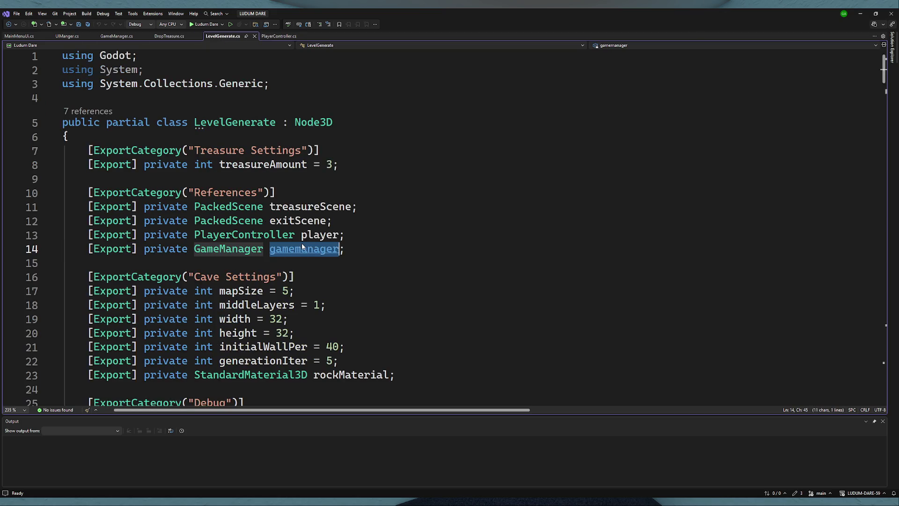
left_click(170, 36)
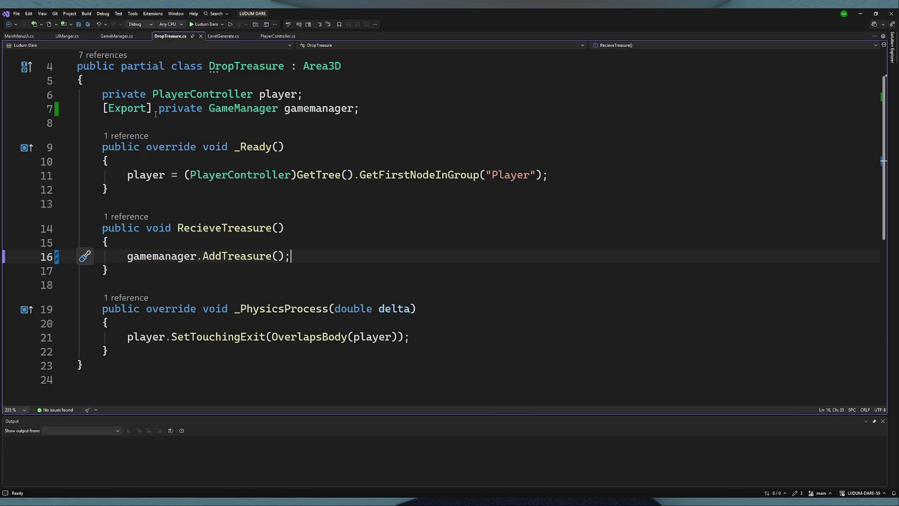
left_click_drag(156, 114, 102, 109)
key("BackSpace")
- Declare public void SetGameManager(); after _Ready, save, and open a line in RecieveTreasure
left_click(145, 191)
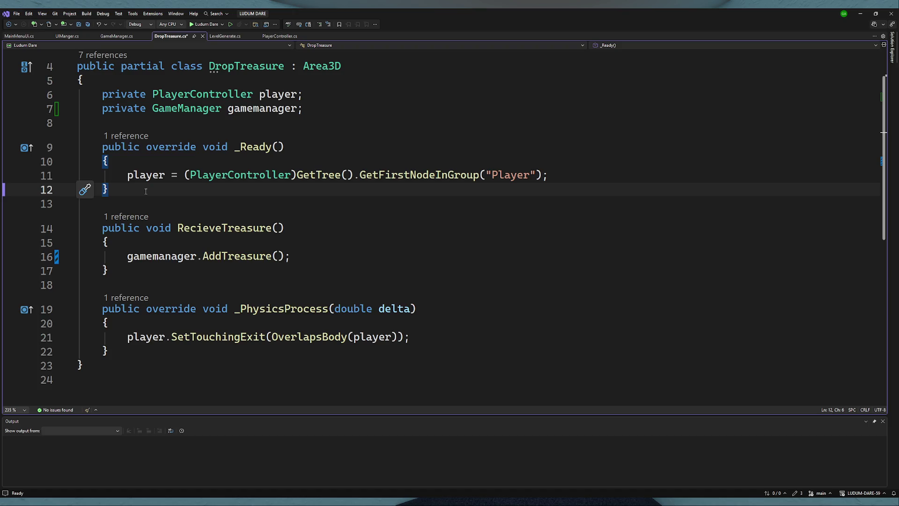
key("Return")
key("Return")
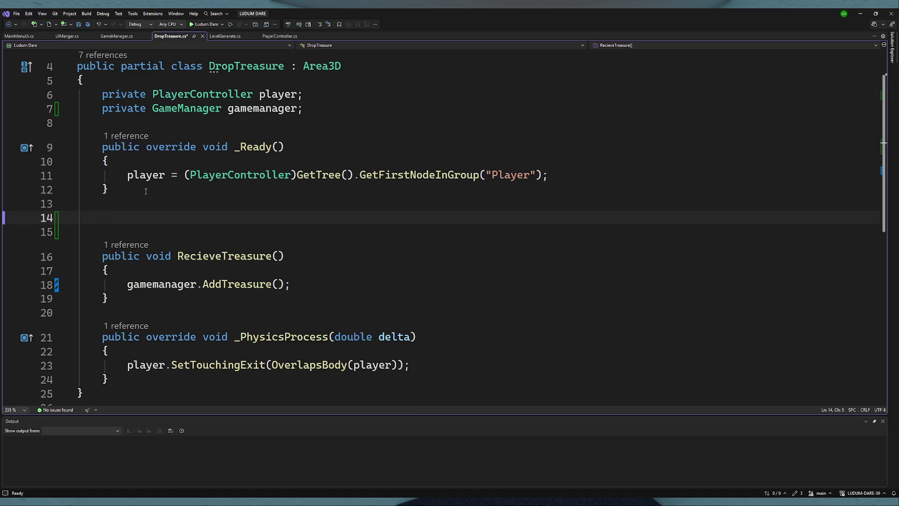
type("public void ")
type("SetG")
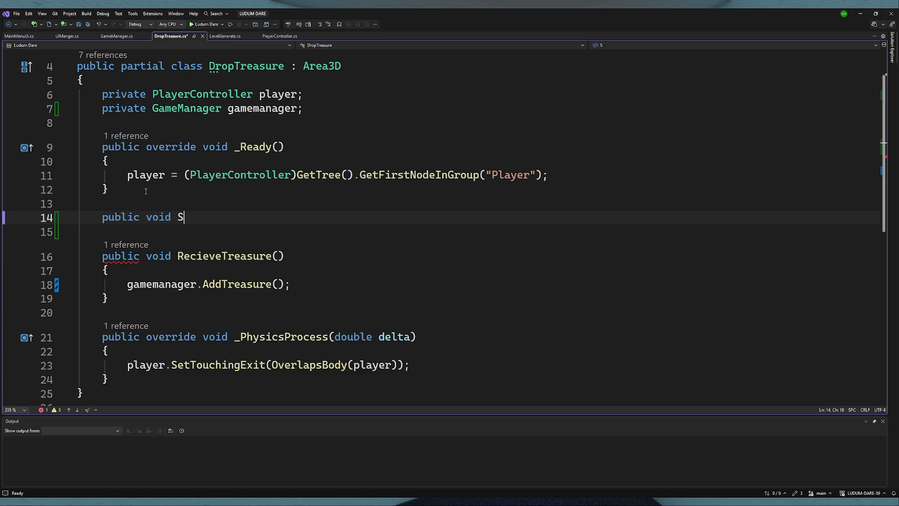
key("BackSpace")
type("GameManager();")
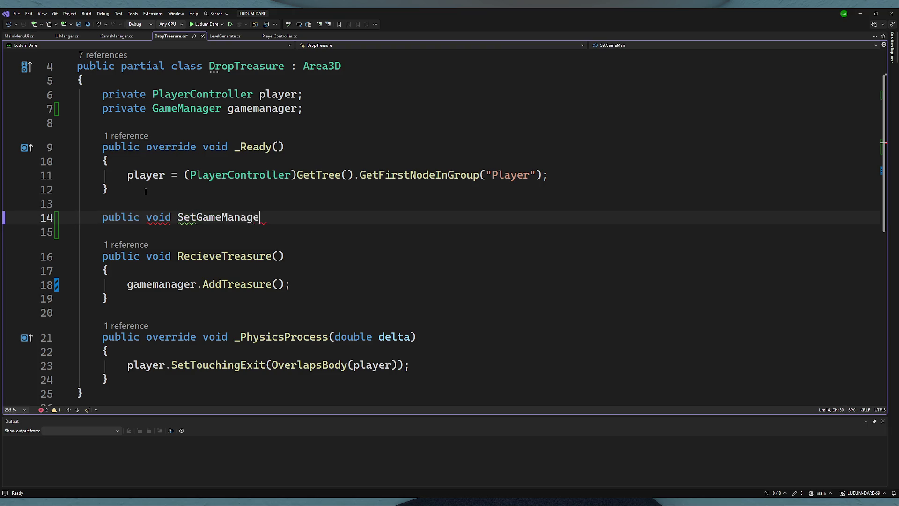
key("ctrl+s")
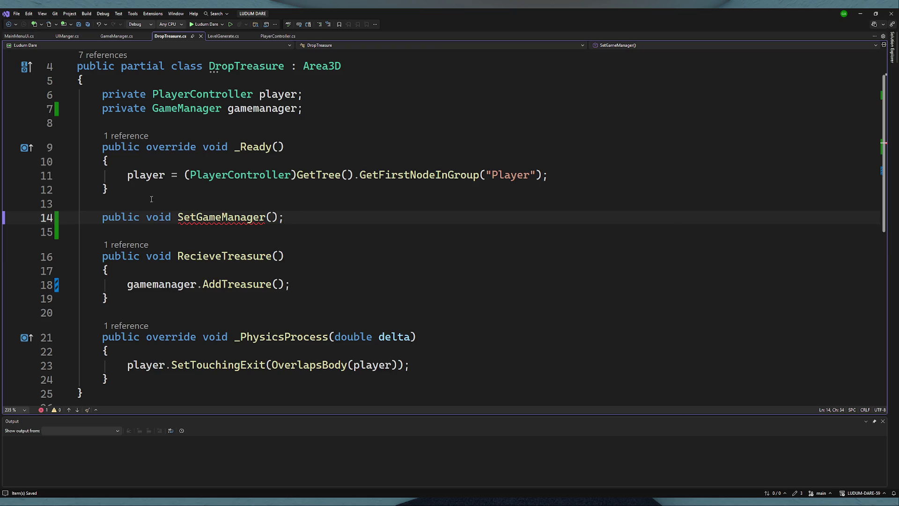
left_click(178, 283)
key("Return")
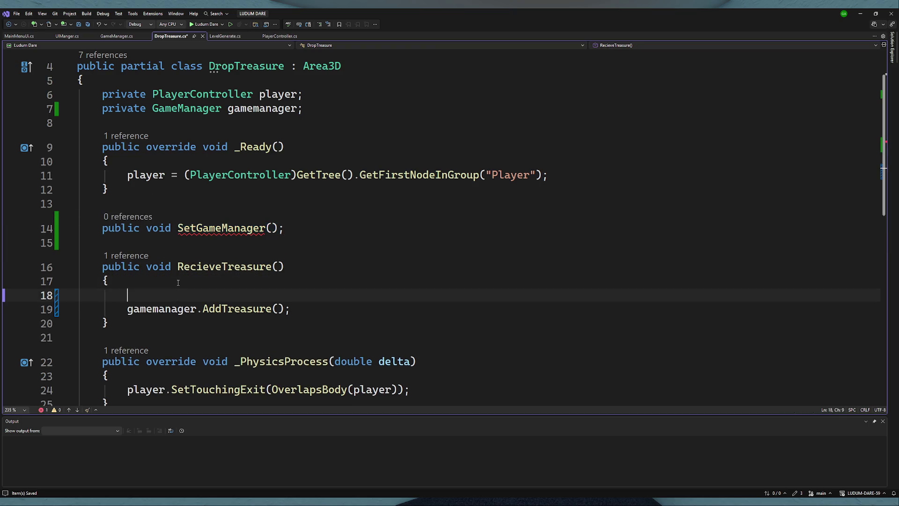
- Guard the AddTreasure call with if (gamemanager != null)
type("if(")
left_click(184, 309)
left_click(145, 295)
type("gamemanager)")
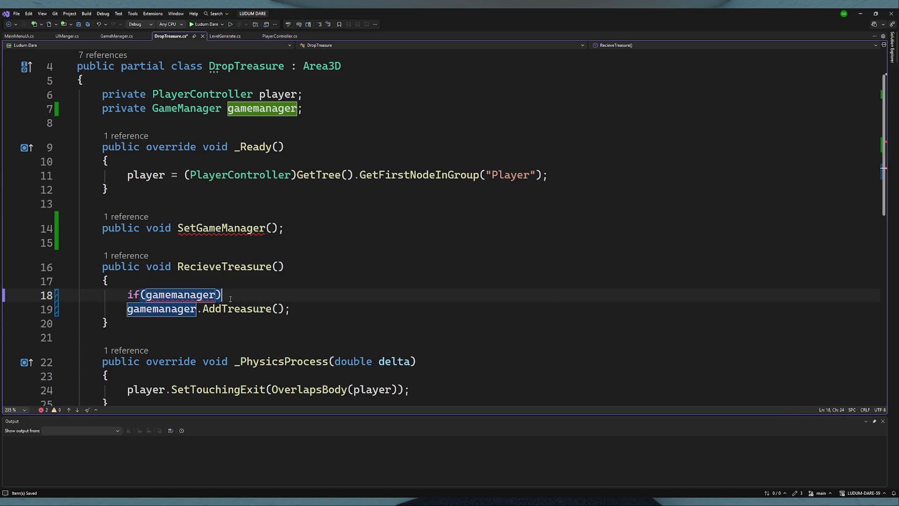
key("Left")
type("!= nu")
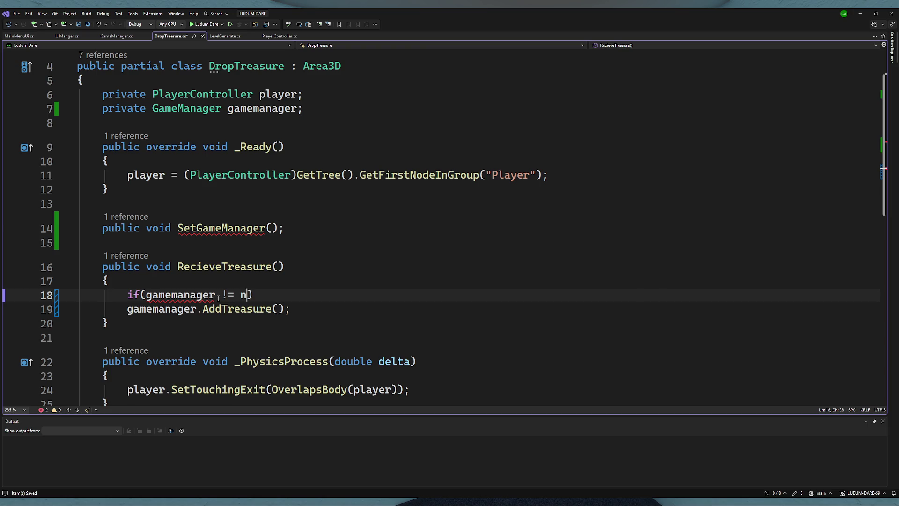
type("ll")
- Add an else branch calling GD.PrintErr() after the AddTreasure call, and save
left_click(357, 313)
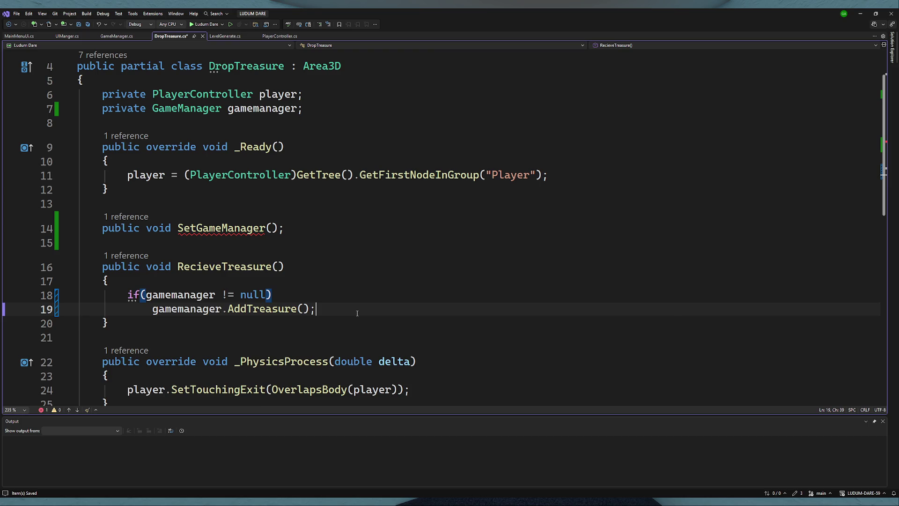
key("Return")
type("else")
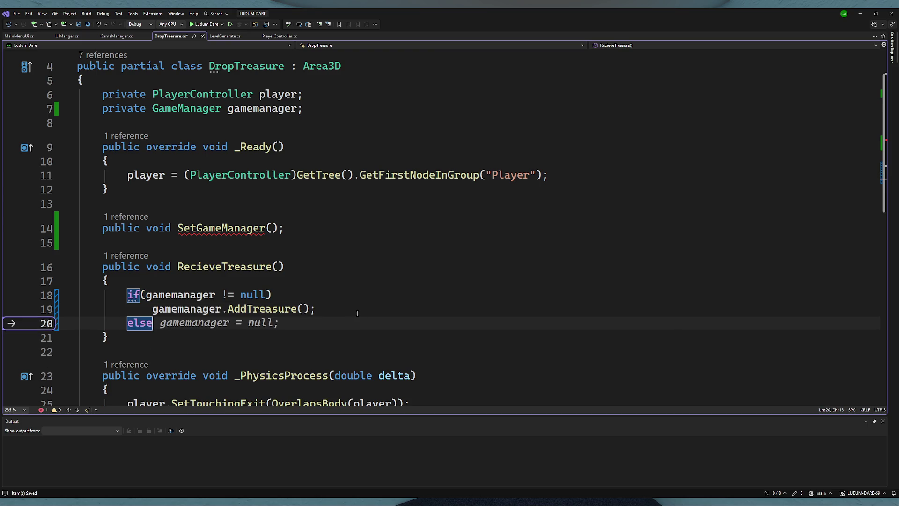
key("Return")
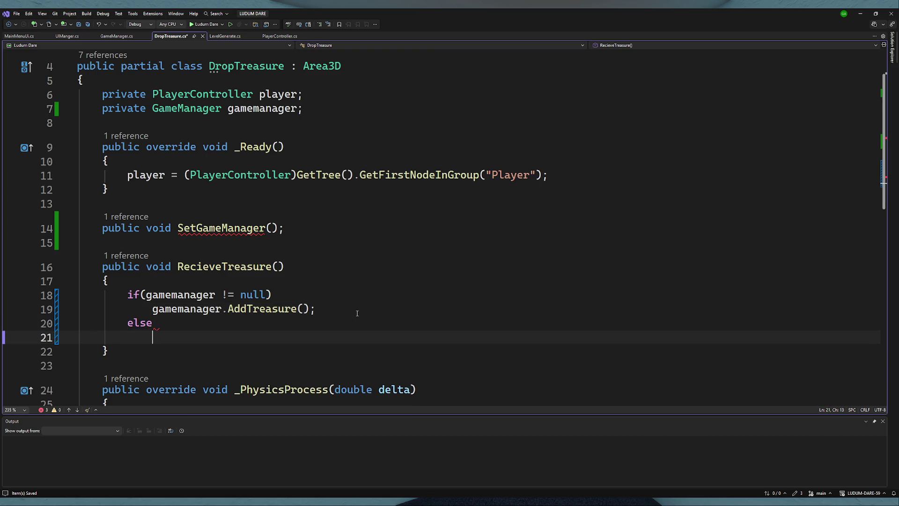
type("GD.Lo")
key("BackSpace")
key("BackSpace")
type("Err")
key("Tab")
type("(\"")
key("BackSpace")
key("BackSpace")
type("();")
key("ctrl+s")
- Start the error message with the class name "DropTreasure:"
double_click(246, 65)
key("ctrl+c")
left_click(228, 336)
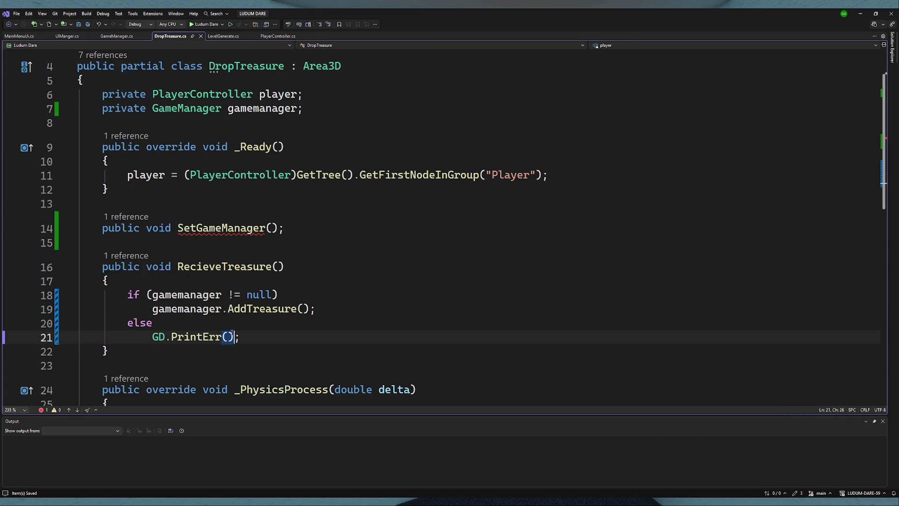
type("\"\"")
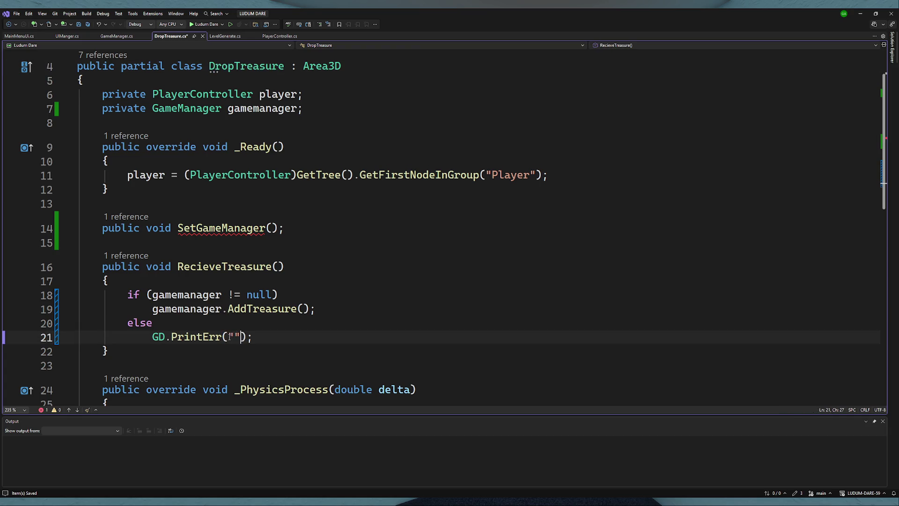
key("ctrl+v")
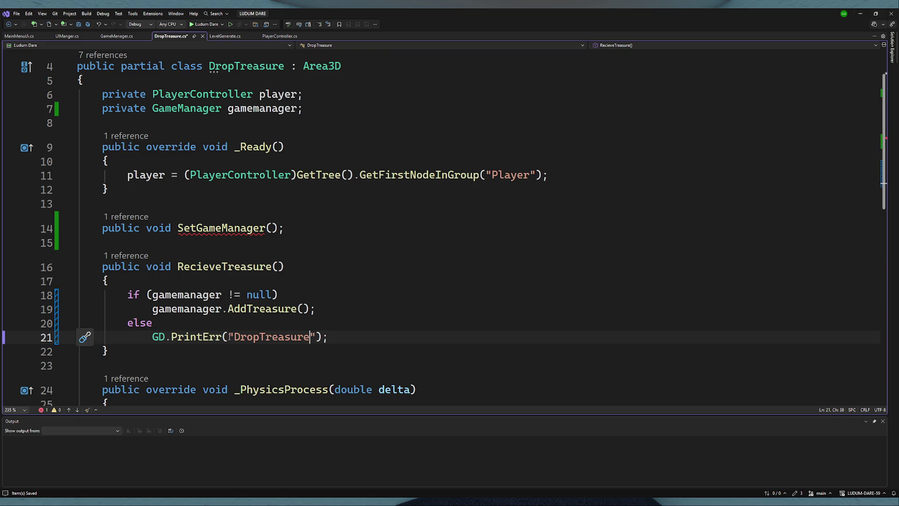
type(":")
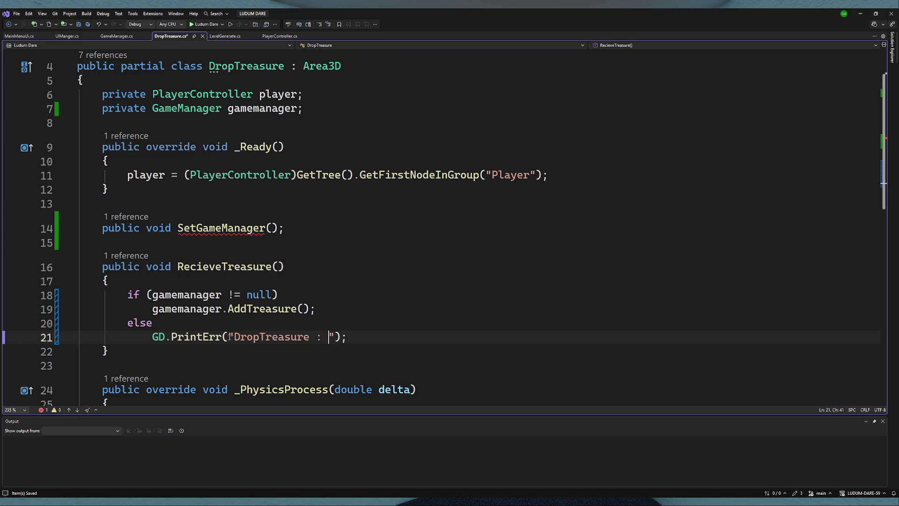
key("BackSpace")
key("BackSpace")
key("BackSpace")
type(":")
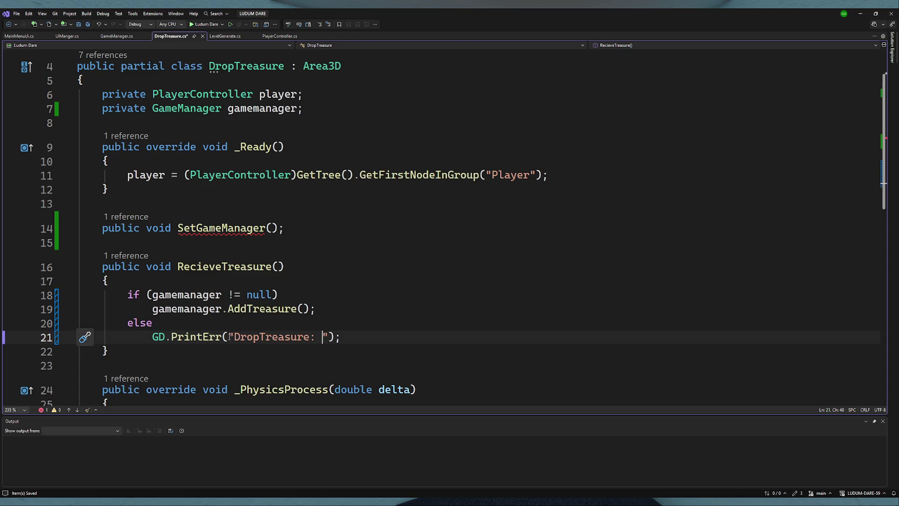
- Complete the message as "DropTreasure: gamemanager is NULL Fix this!" and save
double_click(186, 295)
key("ctrl+c")
left_click(323, 337)
key("ctrl+v")
type("IS")
key("BackSpace")
key("BackSpace")
key("BackSpace")
type("is NULL")
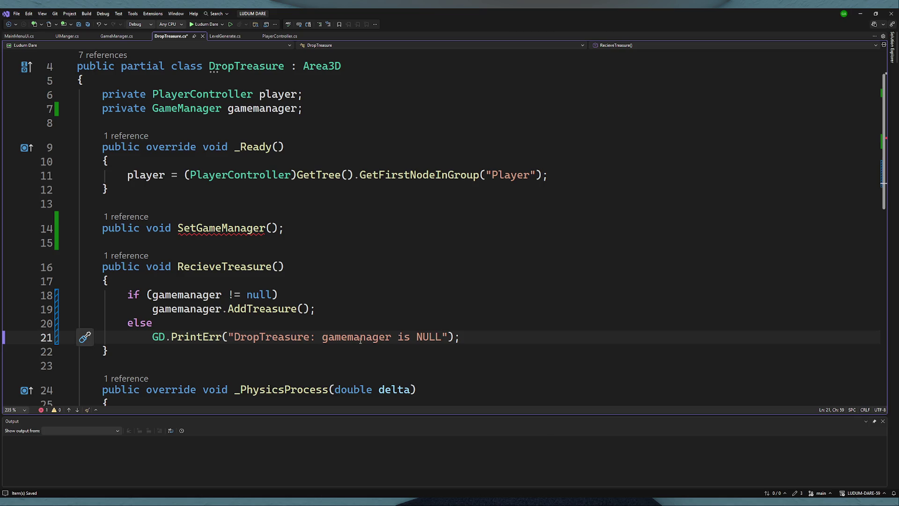
type(" Fix this")
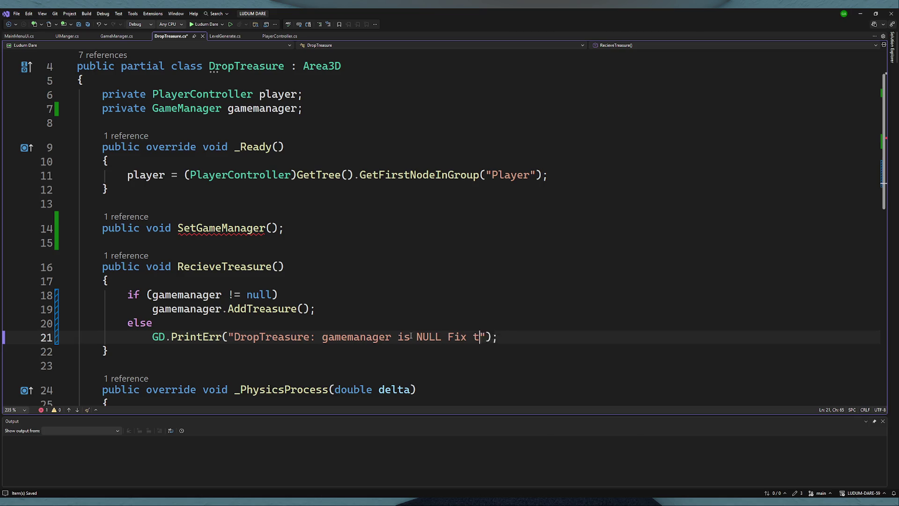
key("ctrl+s")
type("!")
key("End")
key("ctrl+s")
- Turn the SetGameManager declaration into a method with an empty body
left_click(303, 231)
key("BackSpace")
type("{")
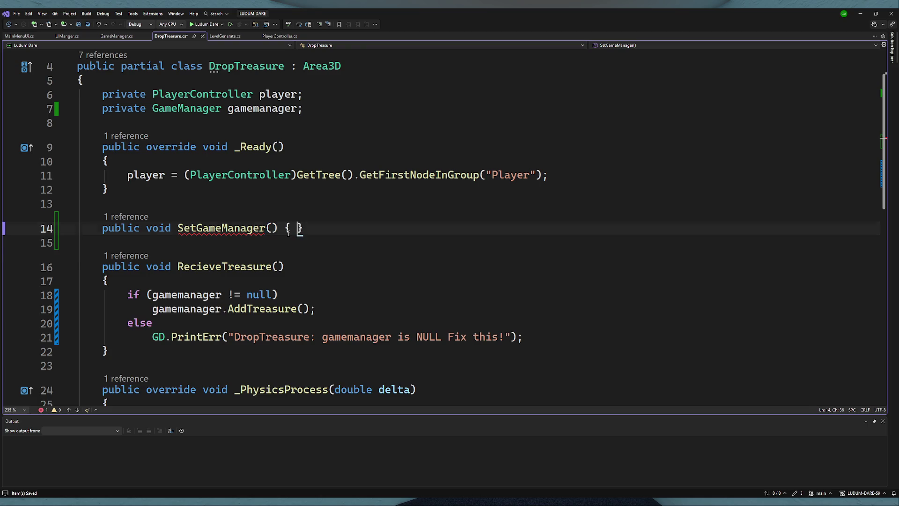
key("Return")
double_click(221, 228)
left_click(222, 257)
- Give SetGameManager a GameManager manager parameter and return to Godot
scroll(236, 273, "down", 2)
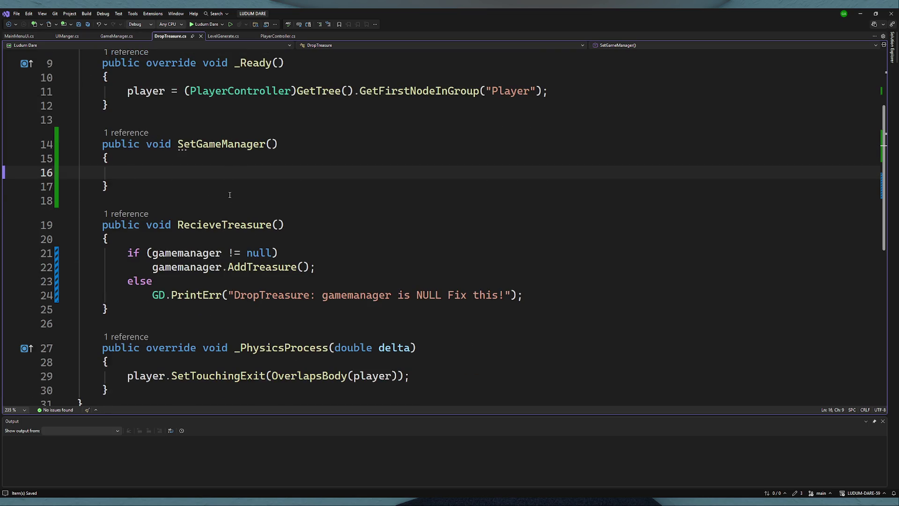
scroll(229, 194, "up", 1)
left_click(178, 296)
left_click(274, 185)
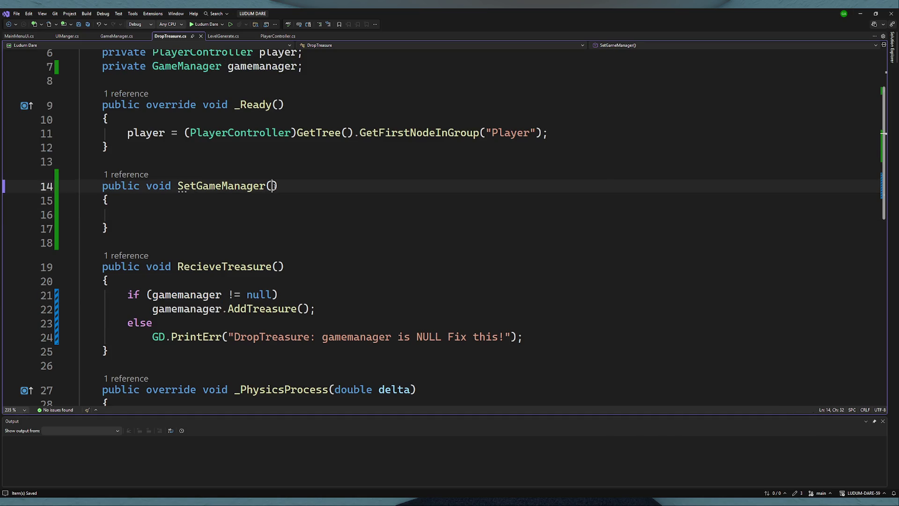
type("GameManager manager")
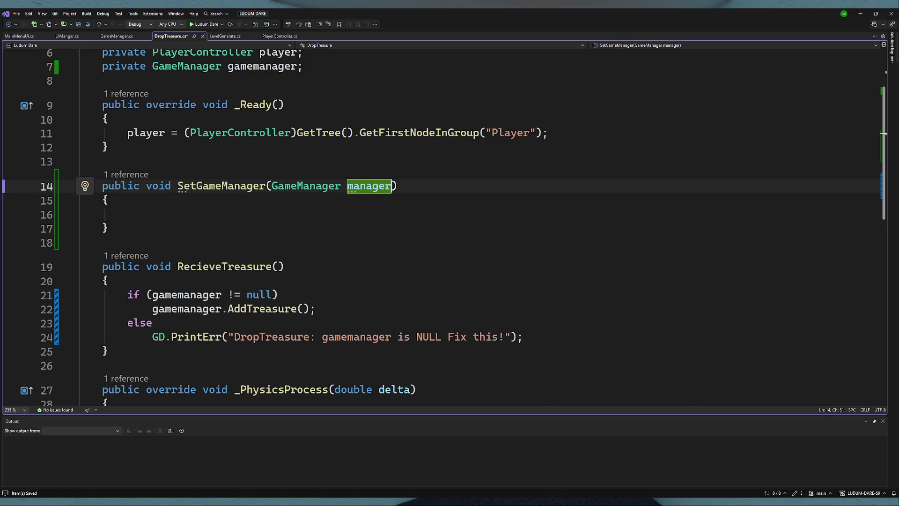
key("alt+Tab")
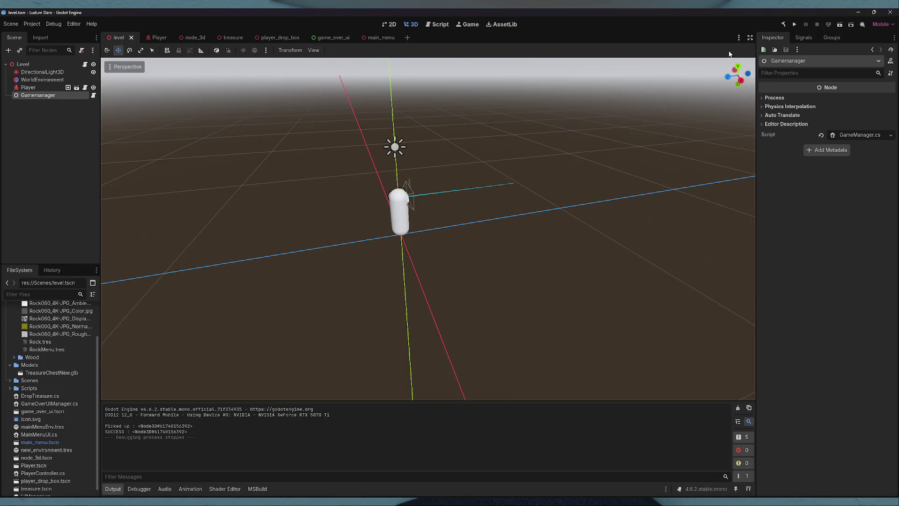
- Add the Gamemanager node to a new group named GameManger
left_click(830, 37)
left_click(763, 50)
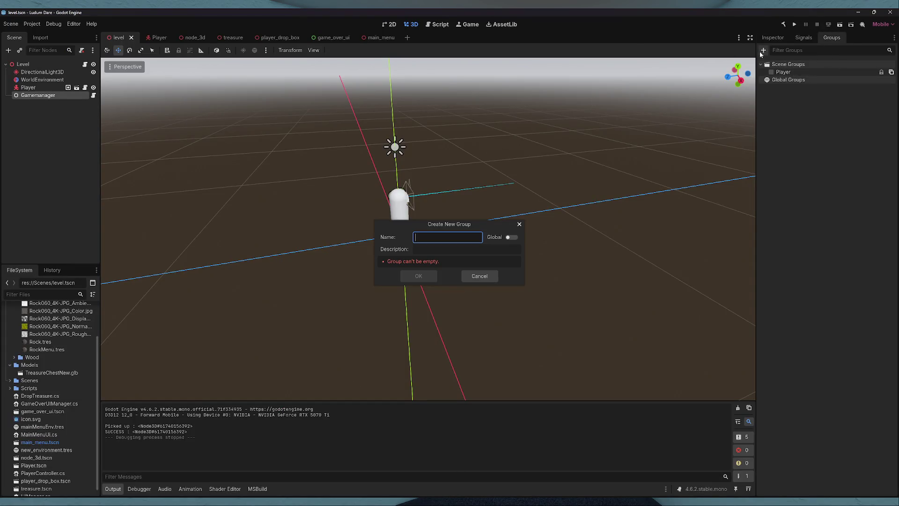
type("Gamemang")
type("er")
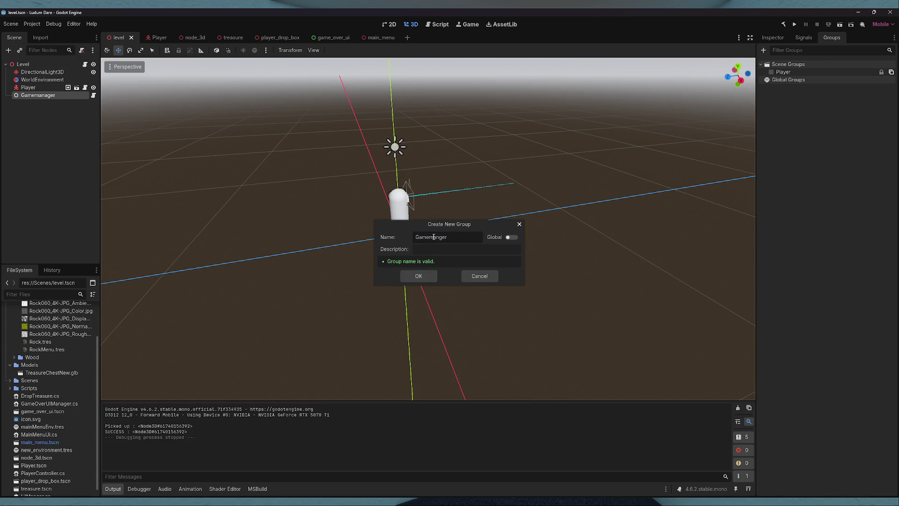
left_click(434, 237)
key("BackSpace")
type("M")
left_click(418, 276)
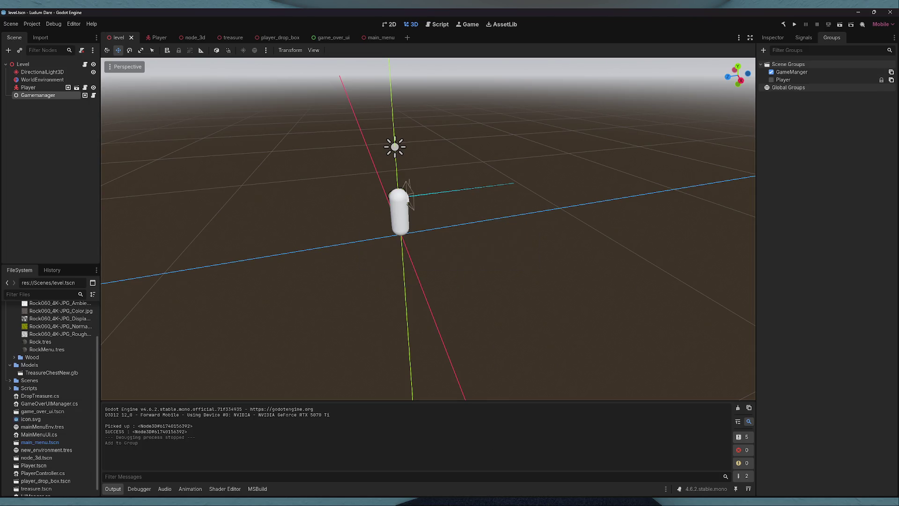
- Back in Visual Studio, delete the empty SetGameManager method from DropTreasure.cs
key("alt+Tab")
left_click_drag(107, 231, 1, 191)
key("Delete")
- In _Ready, assign gamemanager using a copy of the player group lookup
key("BackSpace")
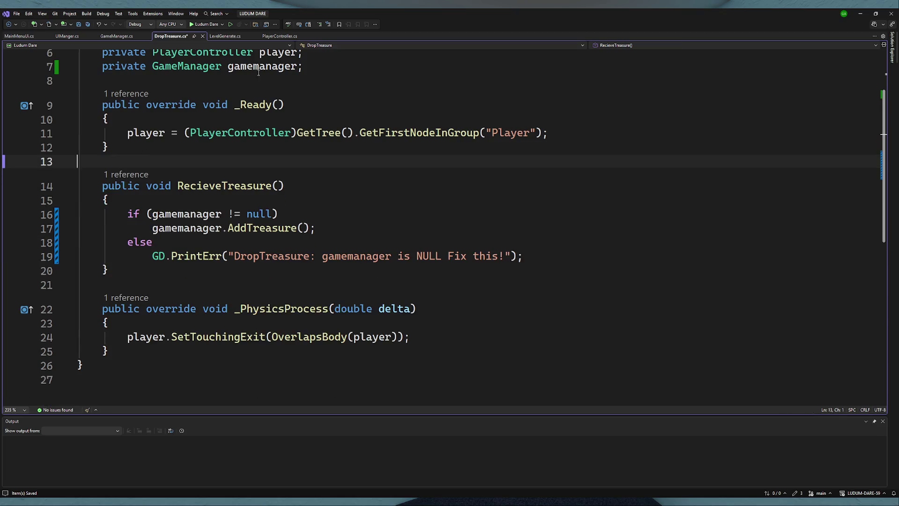
left_click(594, 135)
key("Return")
type("gamemanager.")
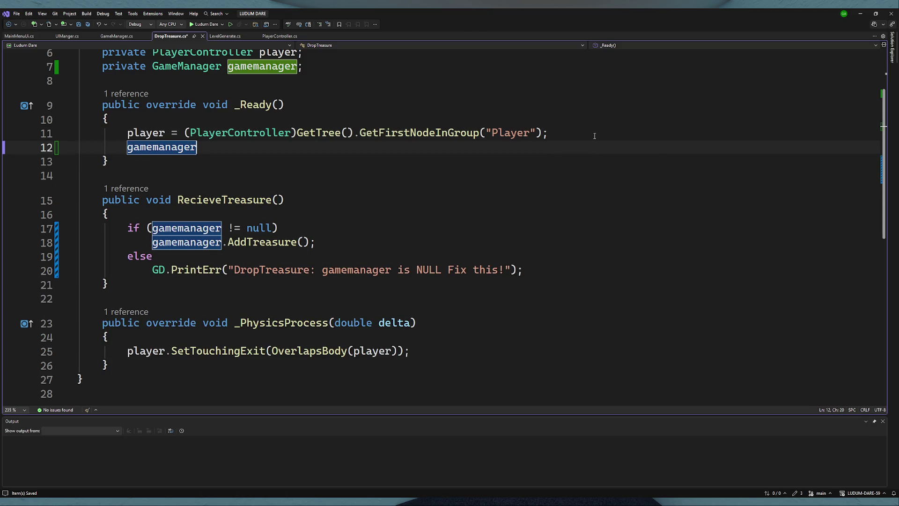
key("BackSpace")
type("=")
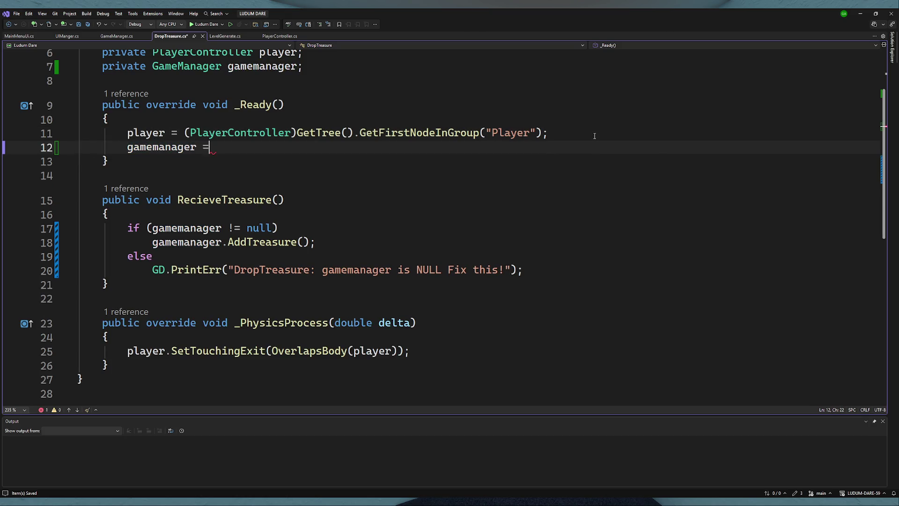
left_click_drag(594, 136, 186, 134)
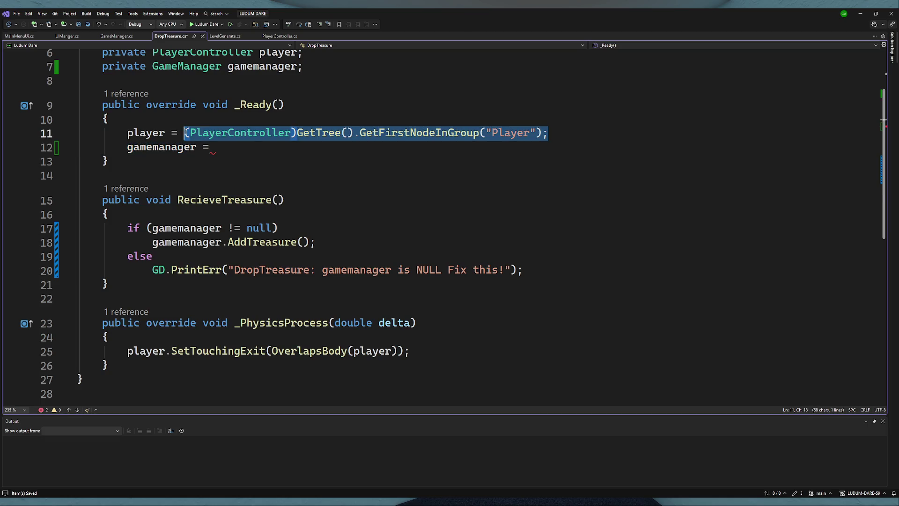
key("ctrl+c")
left_click(329, 149)
key("ctrl+v")
- Change the copied lookup's group name from Player to "GameManager"
double_click(543, 148)
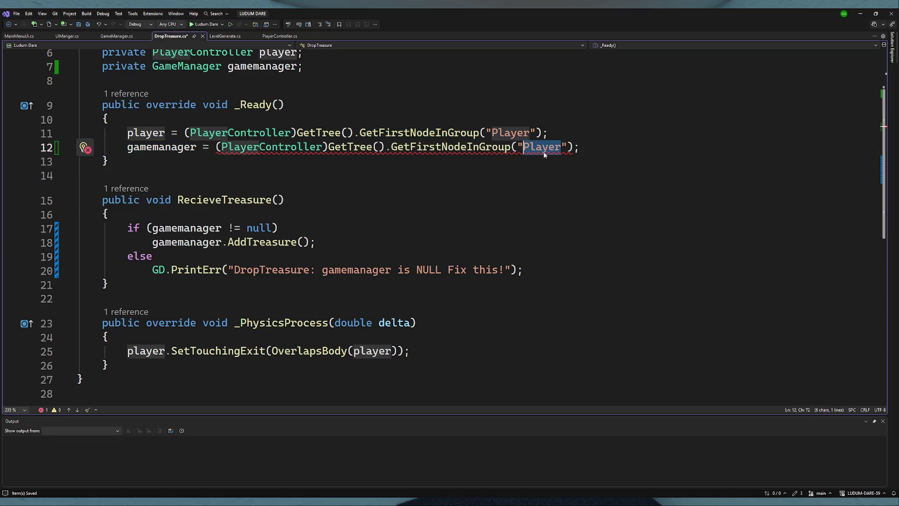
type("Gama")
key("BackSpace")
key("BackSpace")
type("meMana")
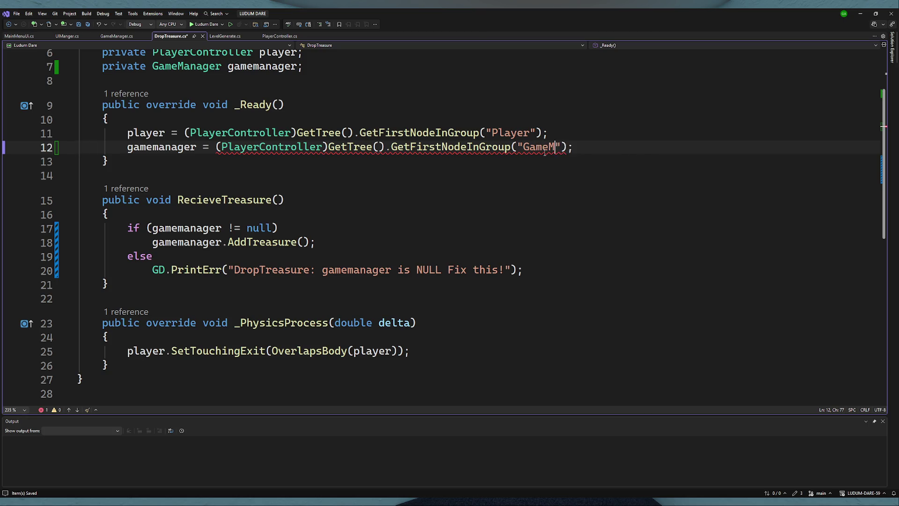
key("BackSpace")
key("BackSpace")
key("BackSpace")
key("BackSpace")
type("Managfe")
key("BackSpace")
key("BackSpace")
type("er")
left_click(559, 169)
- Replace the PlayerController cast with GameManager and save DropTreasure.cs
left_click(259, 147)
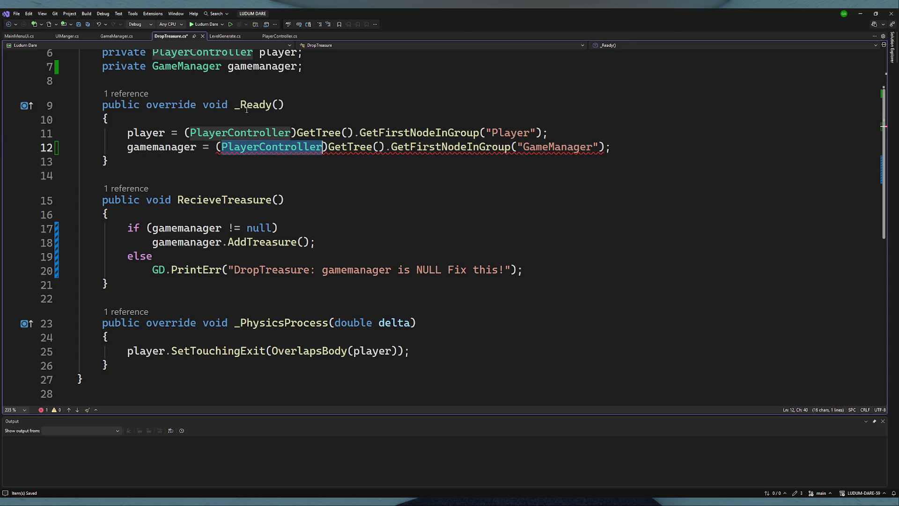
double_click(186, 66)
double_click(258, 147)
key("ctrl+v")
left_click(337, 176)
key("ctrl+s")
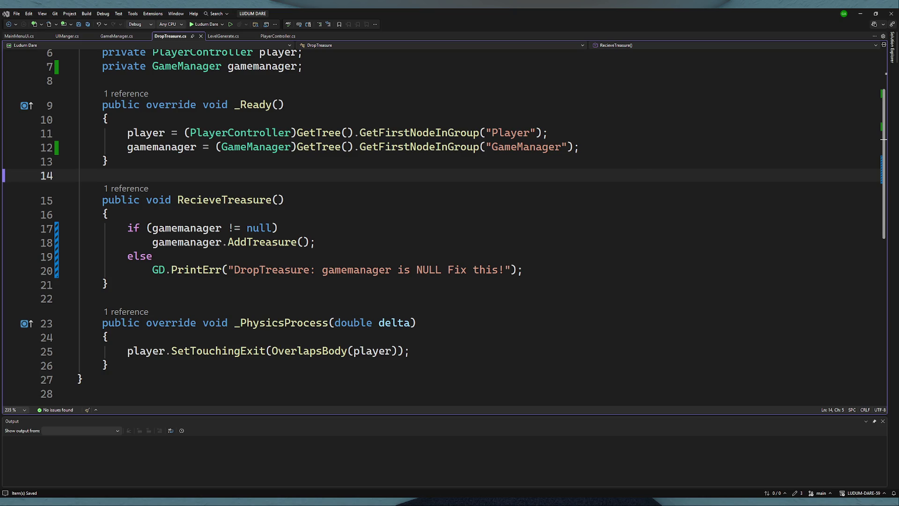
- Review GameManager.cs and its AddTreasure method
left_click(586, 147)
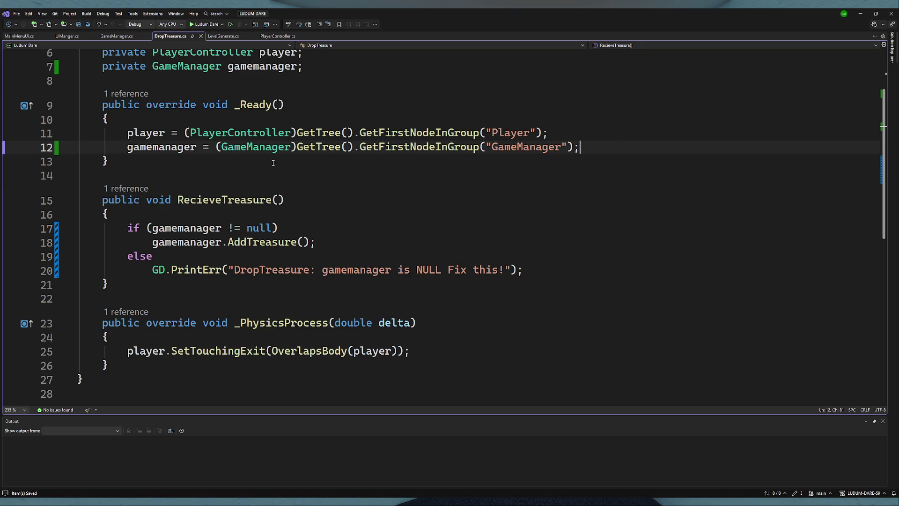
left_click(117, 37)
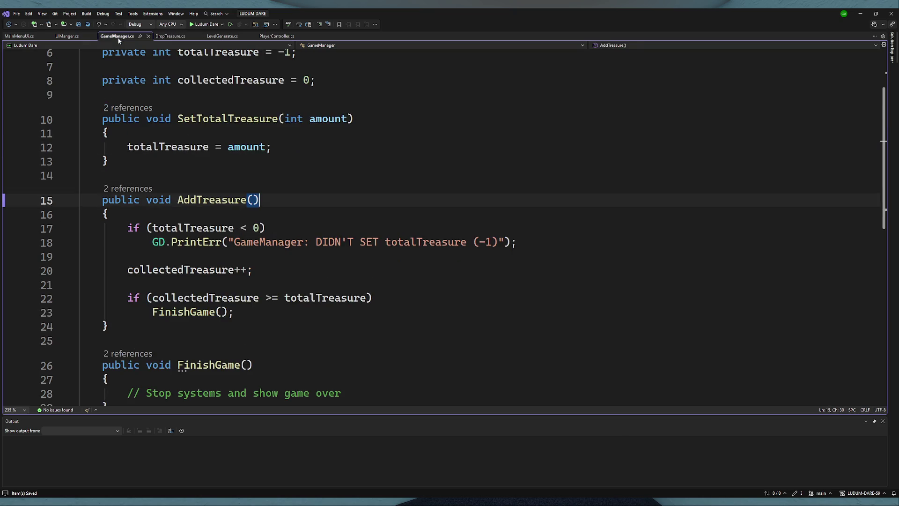
left_click(165, 36)
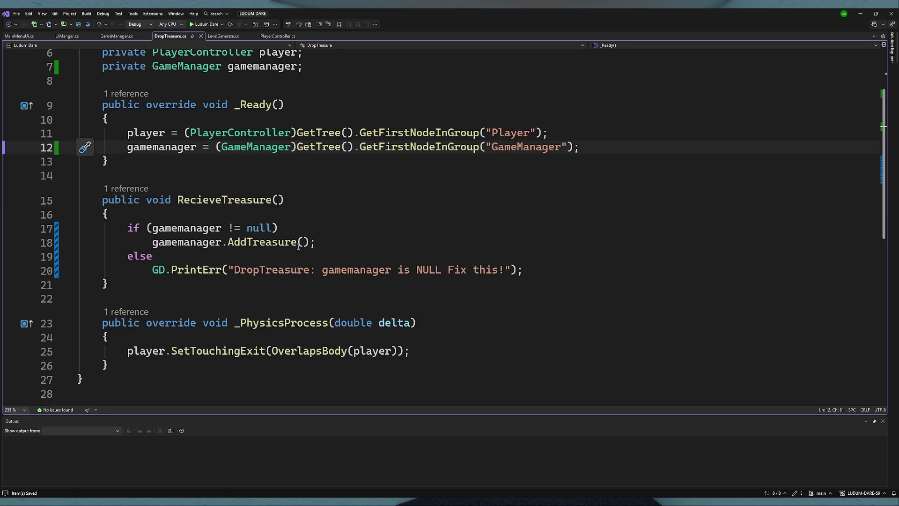
left_click(117, 37)
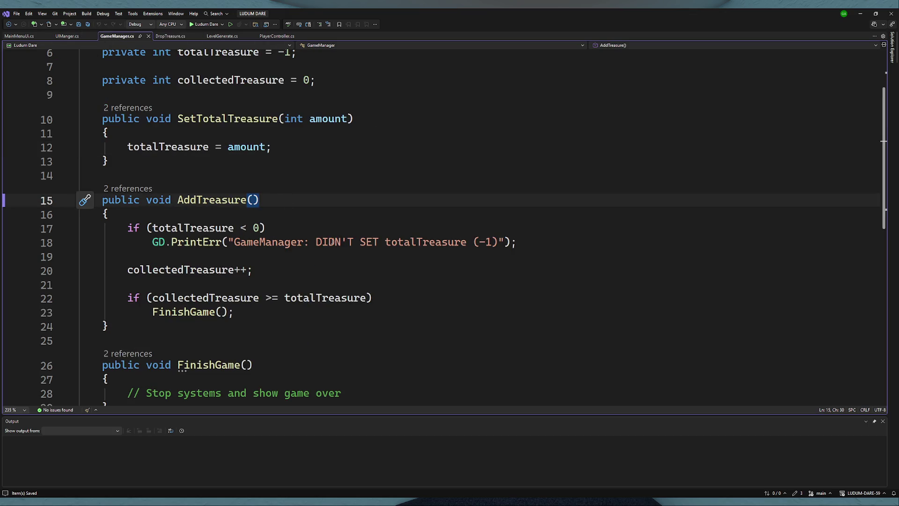
left_click(355, 242)
scroll(281, 262, "down", 3)
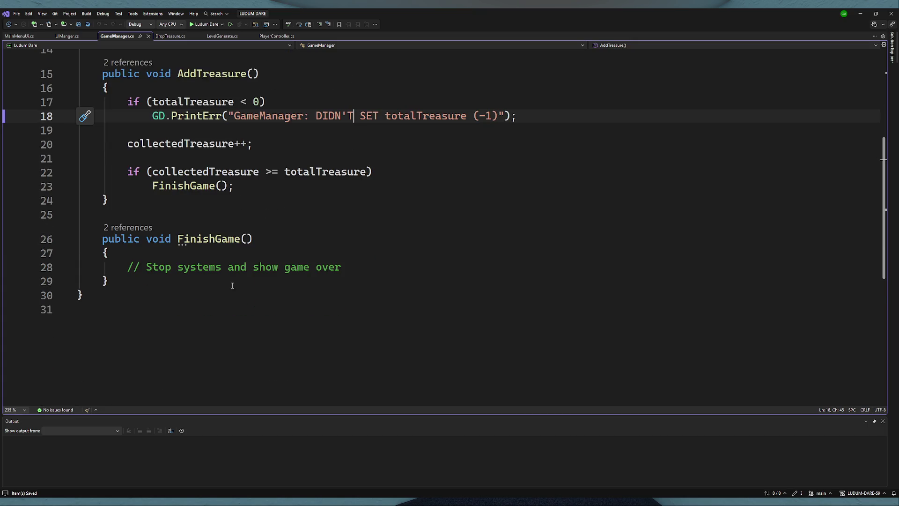
- Add [Export] private Control GameOverUI; below collectedTreasure and save
left_click(328, 253)
left_click(377, 268)
scroll(378, 269, "up", 5)
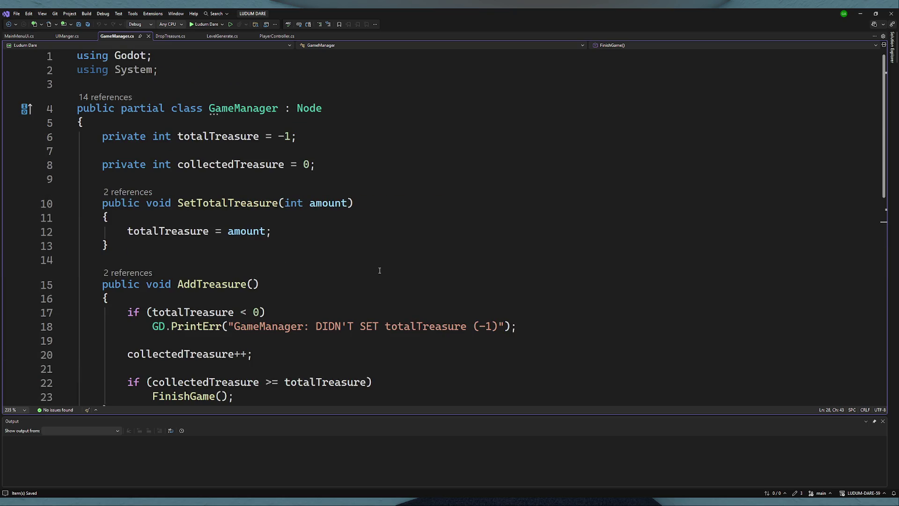
left_click(325, 165)
key("Return")
key("Return")
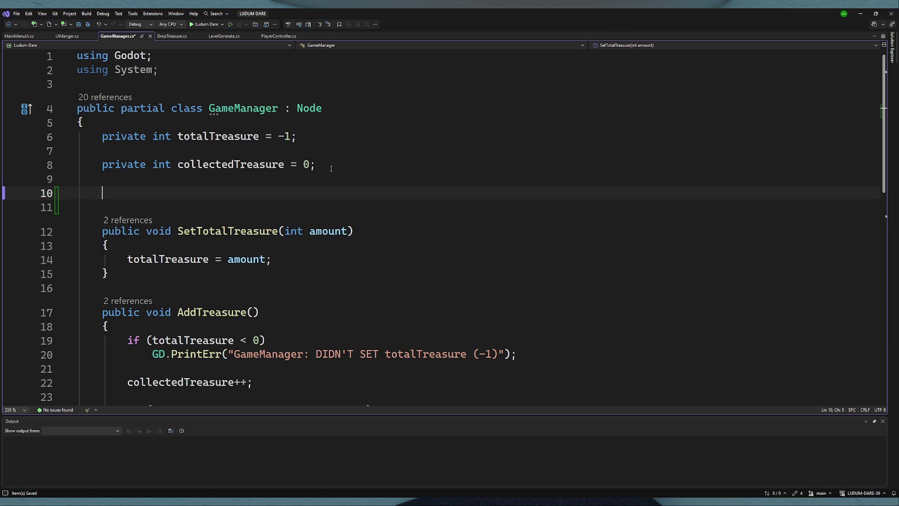
type("[e")
key("BackSpace")
type("Expor")
type("t")
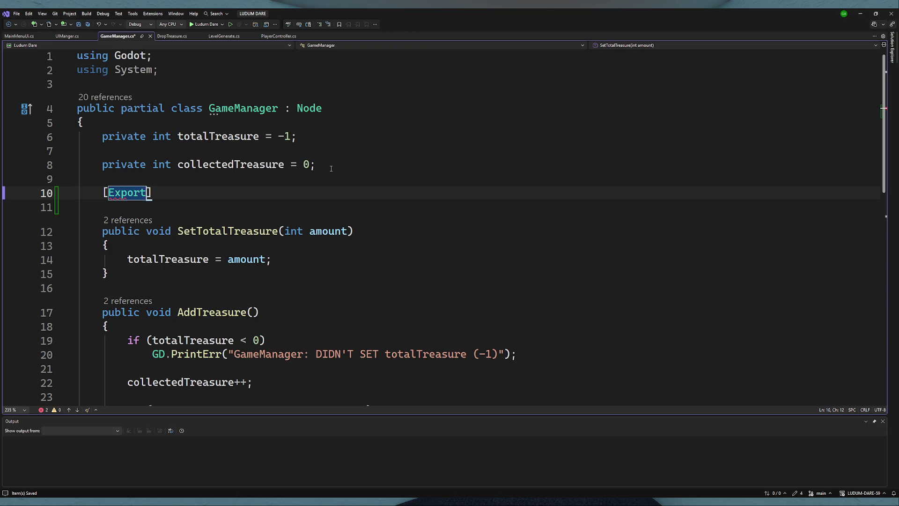
type("] private")
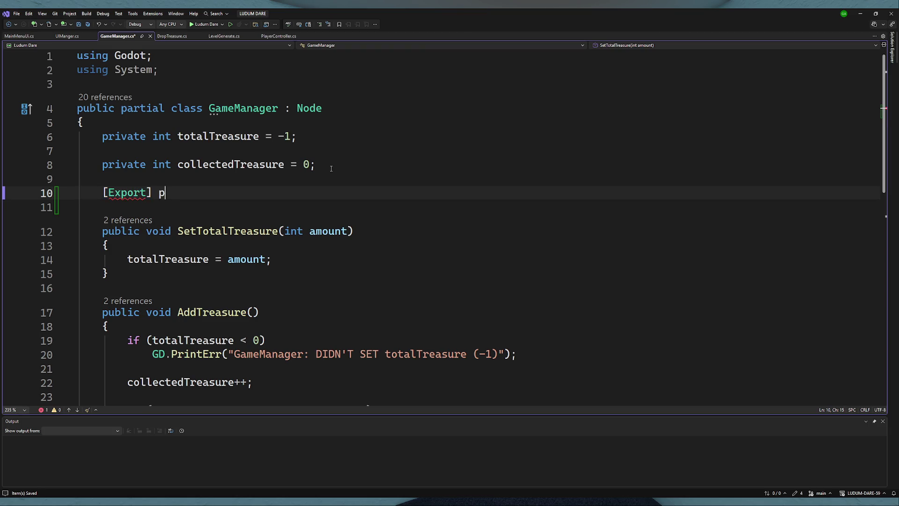
type(" Contro")
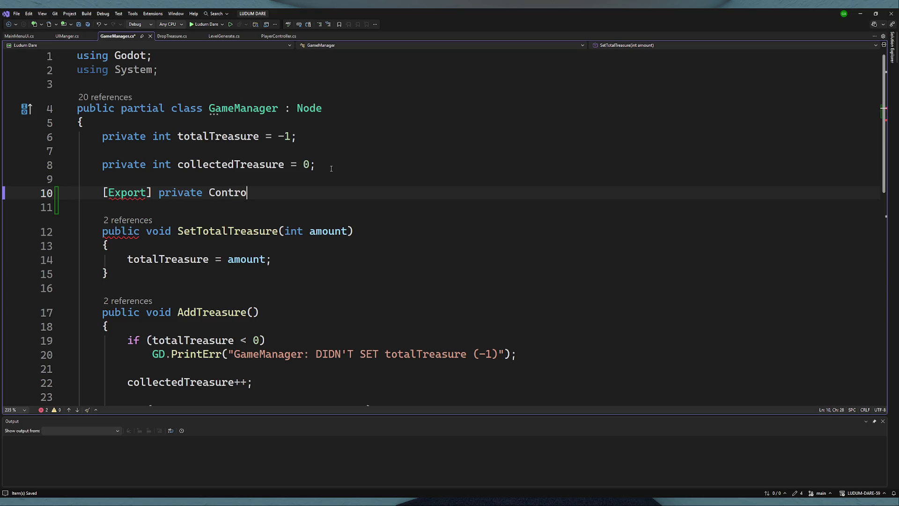
type("l Gam")
key("BackSpace")
key("BackSpace")
key("BackSpace")
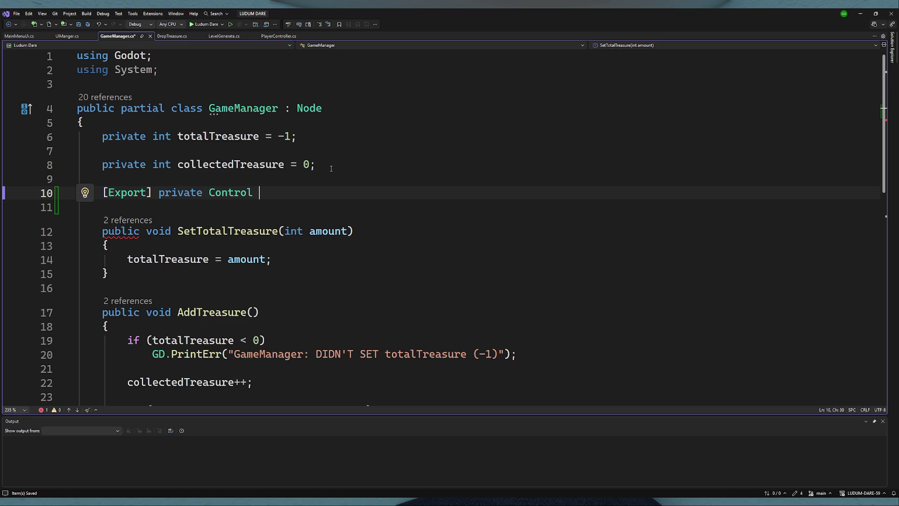
type("Game")
type("OverIO")
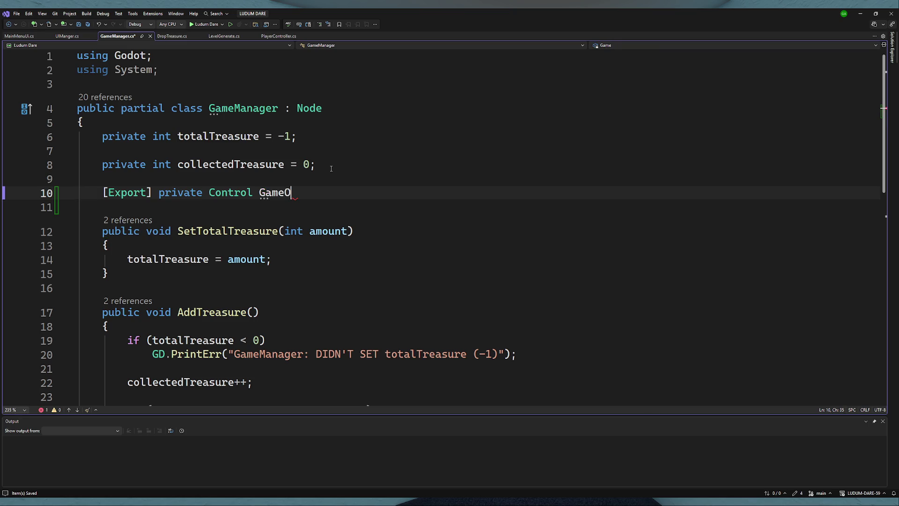
key("BackSpace")
key("BackSpace")
type("UI;")
key("ctrl+s")
- Select the GameOverUI name and go to the comment in FinishGame
double_click(299, 194)
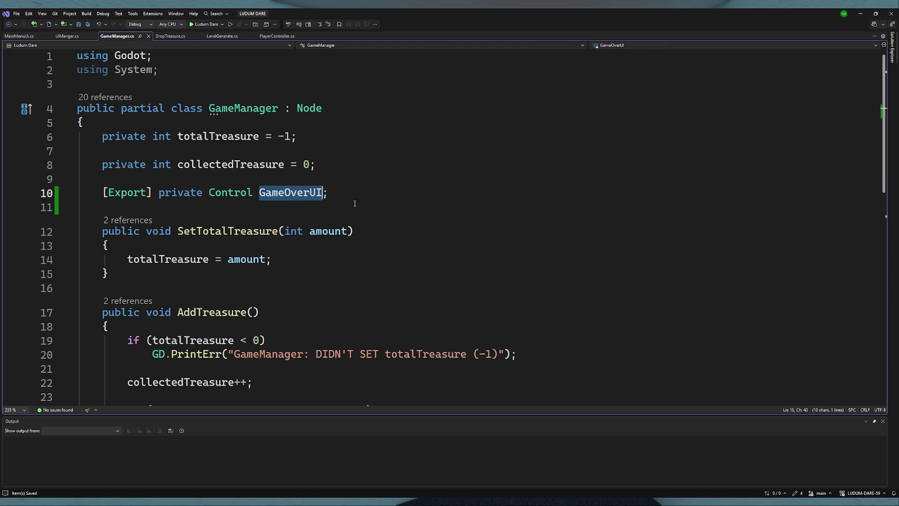
scroll(290, 229, "down", 6)
left_click(374, 213)
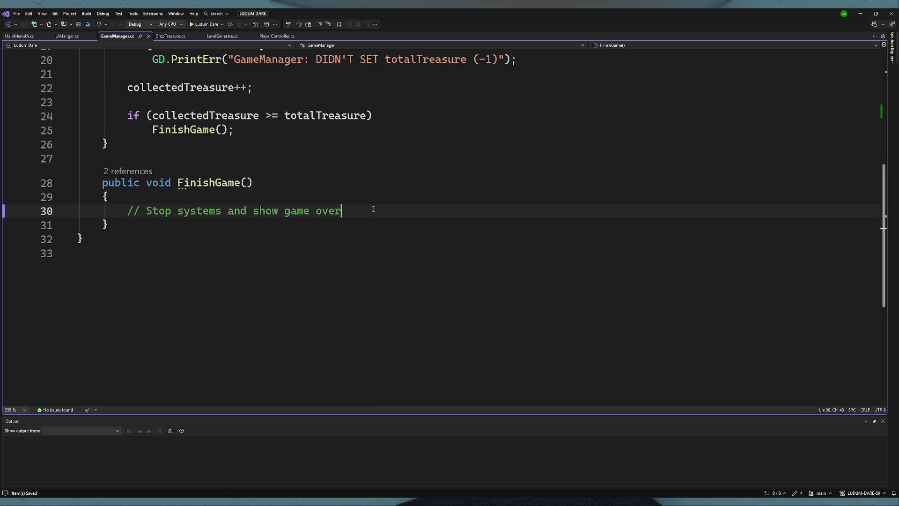
- Add a GameOverUI.Show(); call in FinishGame and save GameManager.cs
key("Return")
key("ctrl+v")
key("shift+Home")
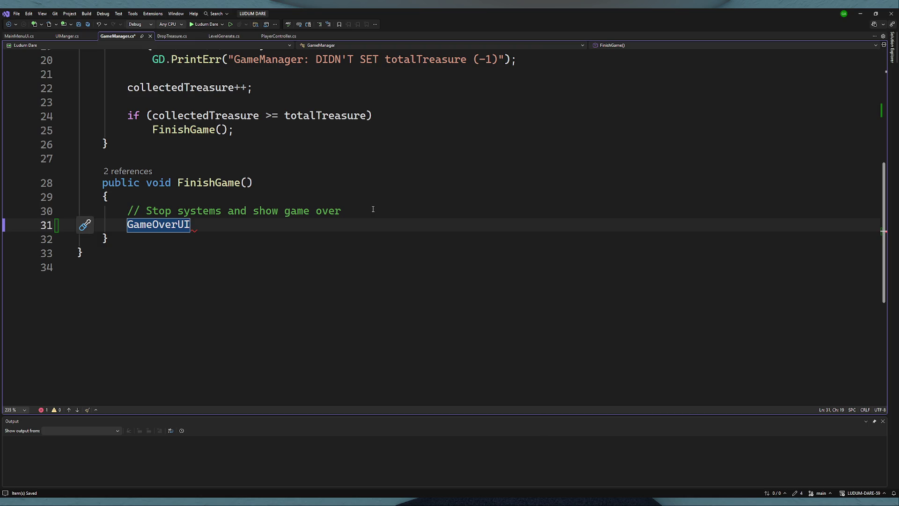
key("End")
type(".")
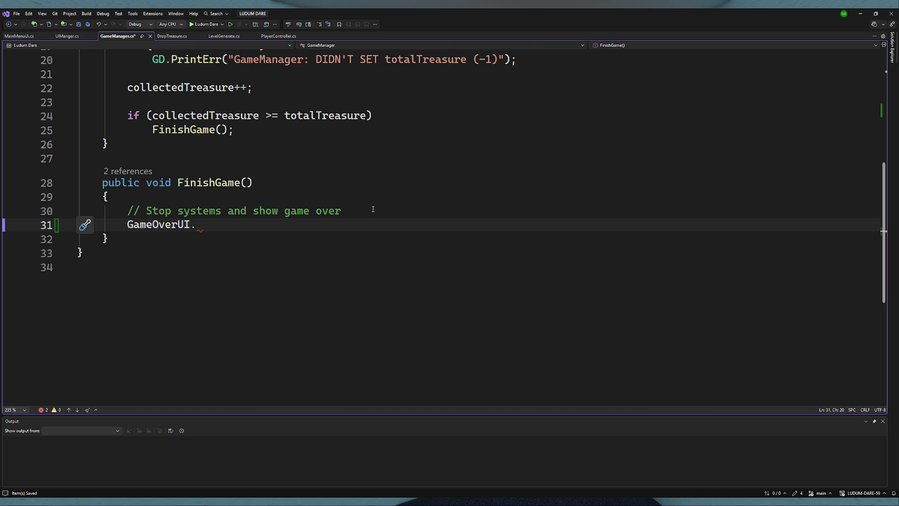
left_click(73, 37)
left_click(235, 210)
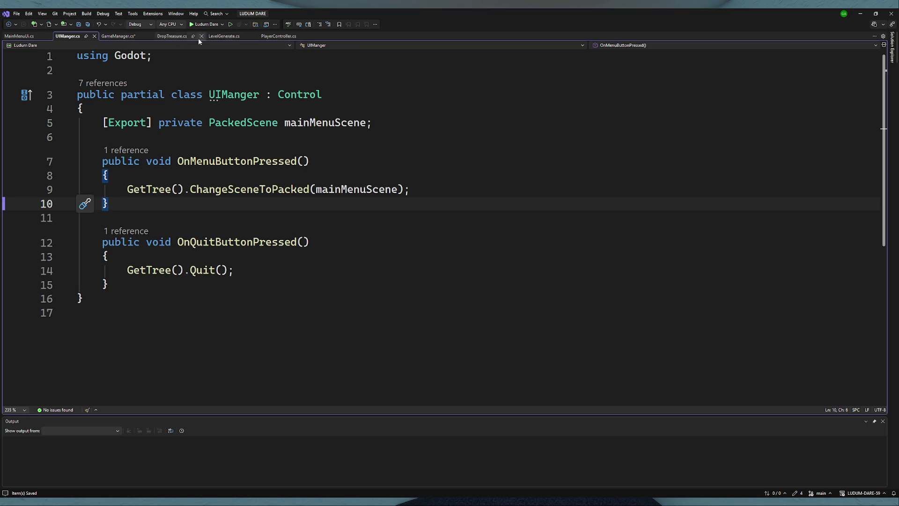
left_click(123, 38)
type("Sho")
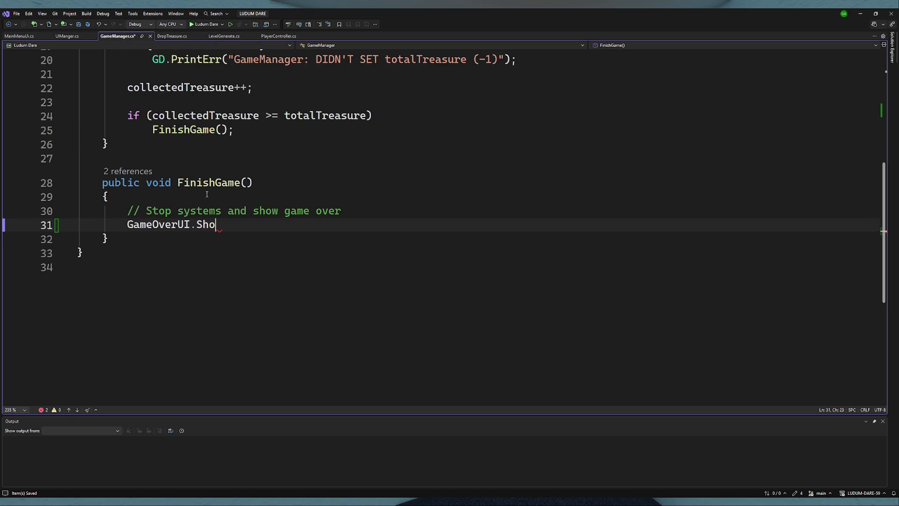
type("w();")
key("ctrl+s")
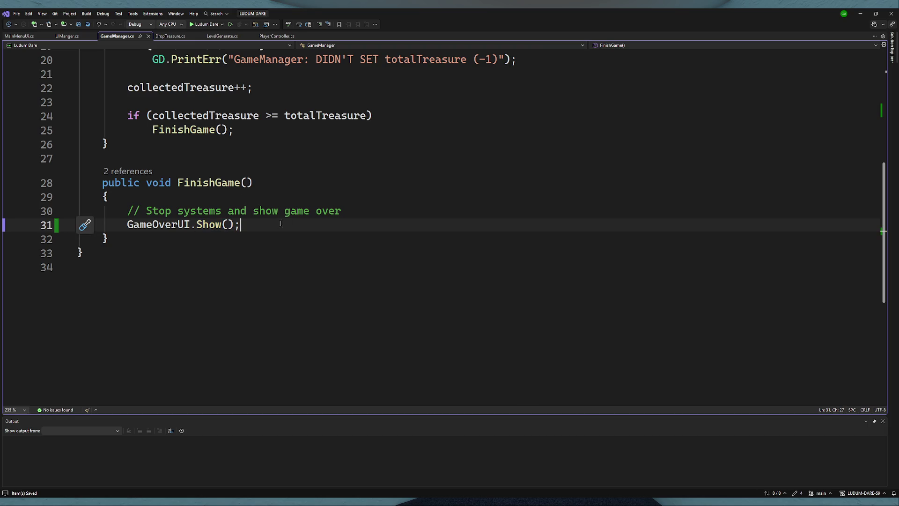
- Reword the comment to "// TODO: Stop systems", move it below the Show call, and save
double_click(166, 224)
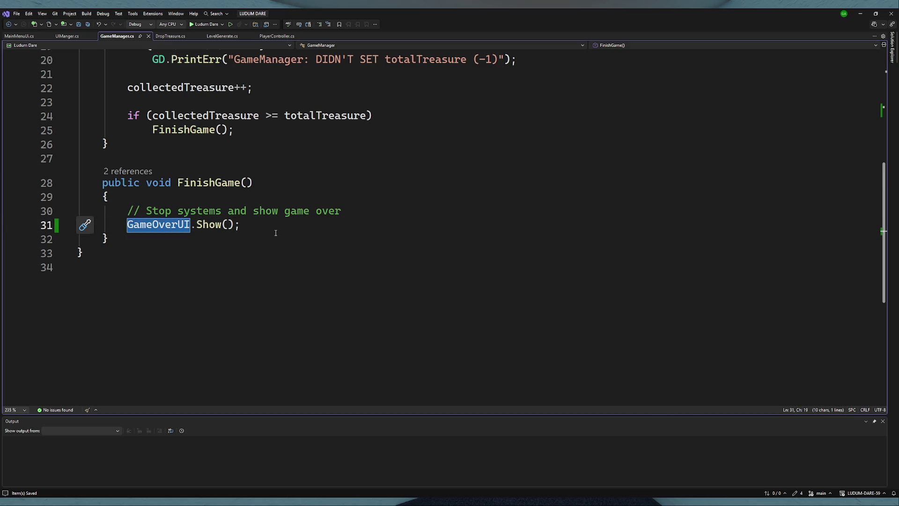
left_click(266, 225)
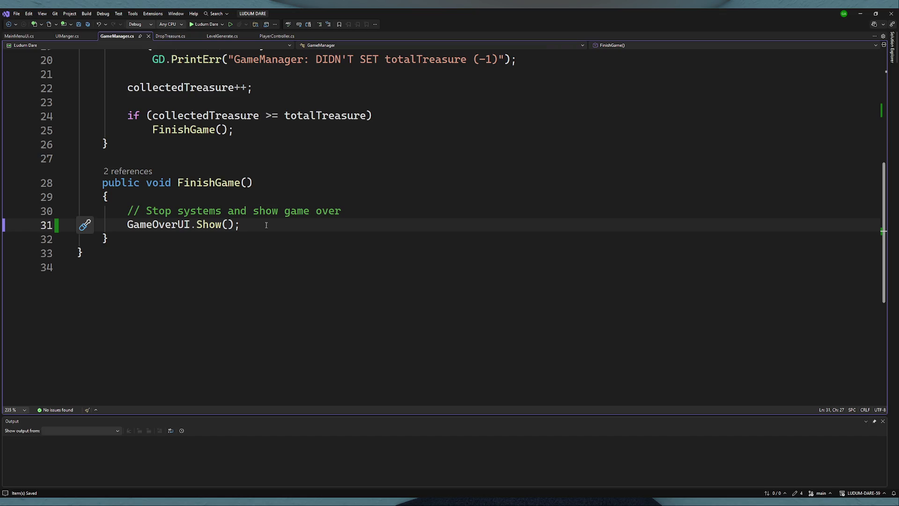
mouse_move(344, 213)
left_mouse_down()
mouse_move(224, 226)
mouse_move(223, 212)
left_mouse_up()
key("BackSpace")
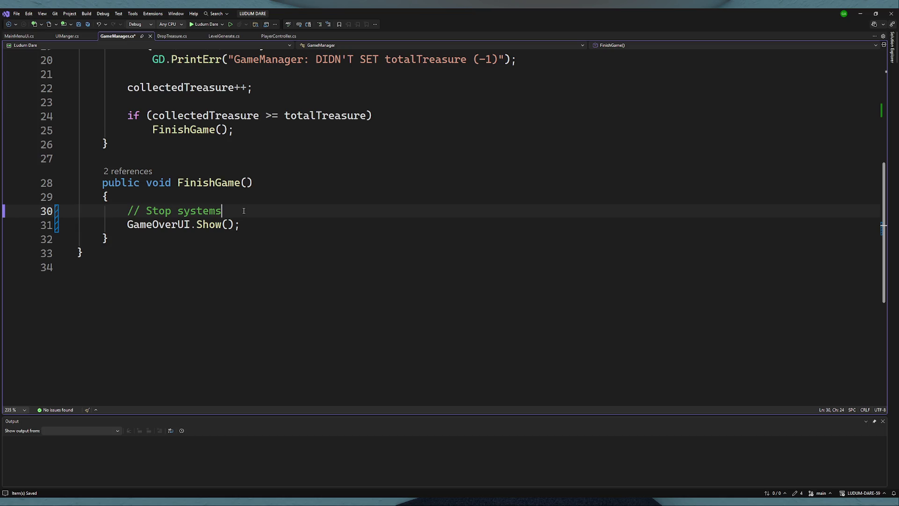
key("alt+Down")
left_click(244, 211)
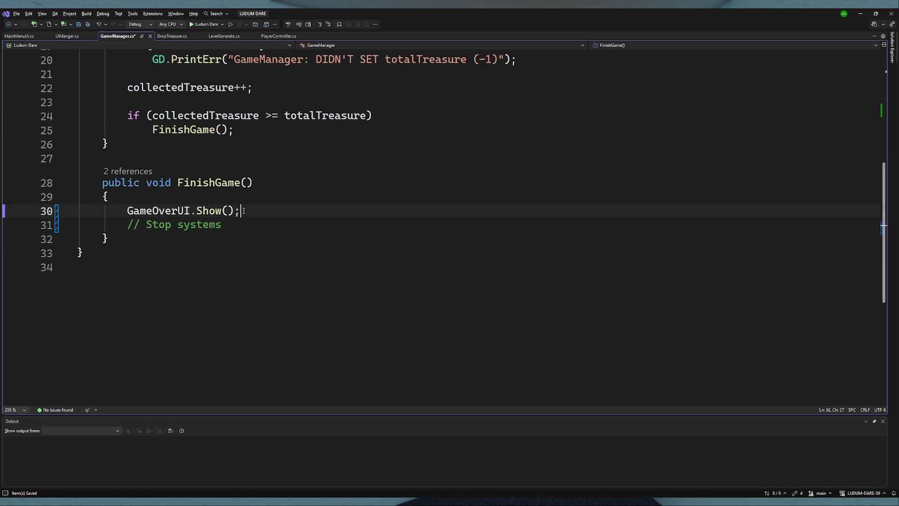
key("Return")
left_click(146, 239)
type("TODO:")
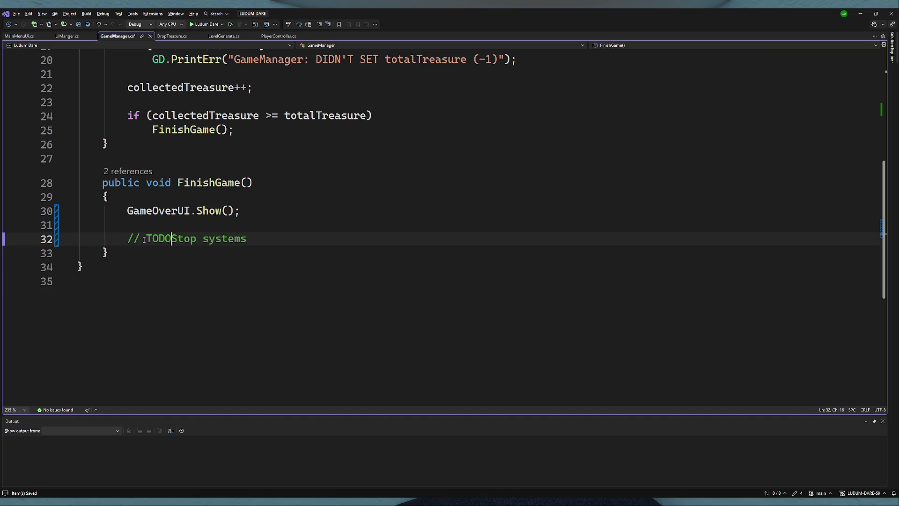
key("ctrl+s")
left_click(284, 240)
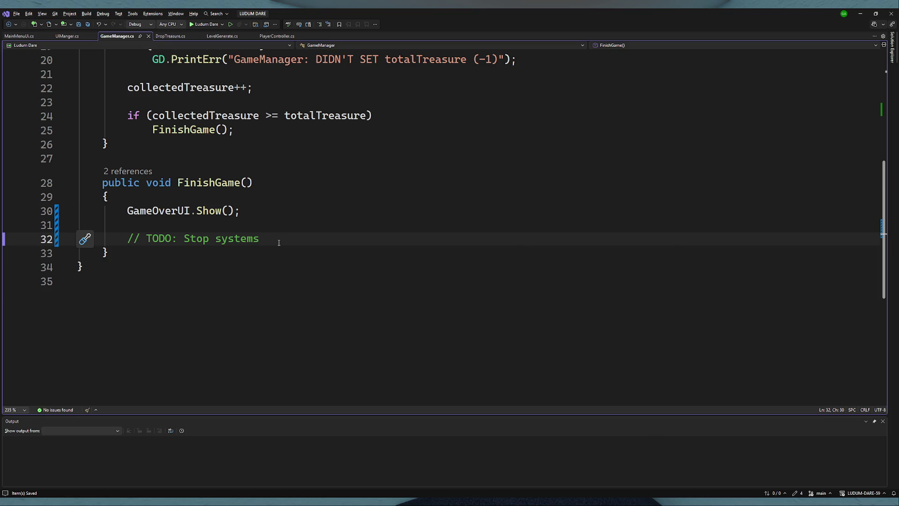
scroll(279, 243, "up", 6)
- Change the exported GameOverUI field to a PackedScene named gameOverUI
double_click(220, 192)
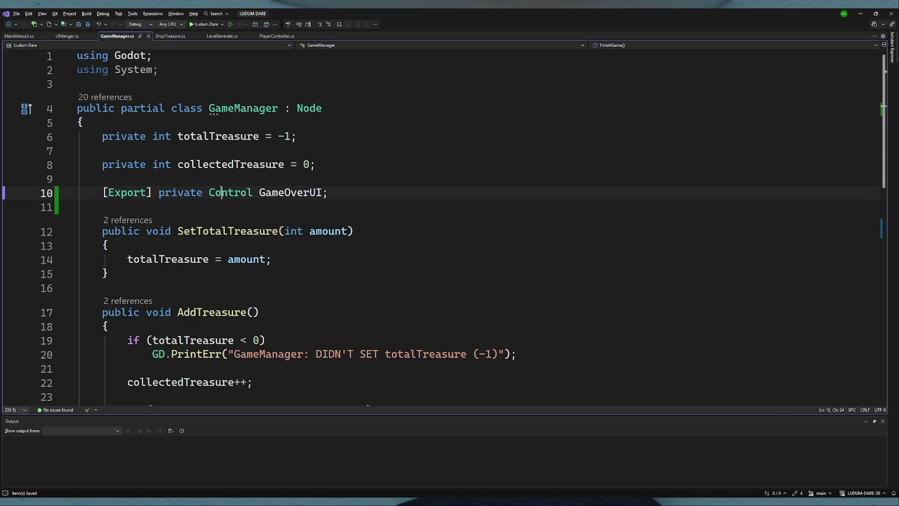
type("Packed")
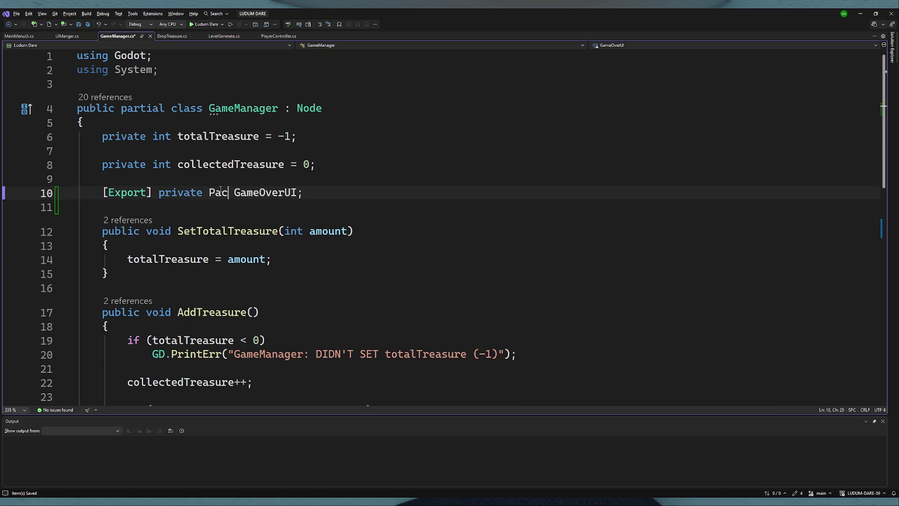
type("S")
key("Tab")
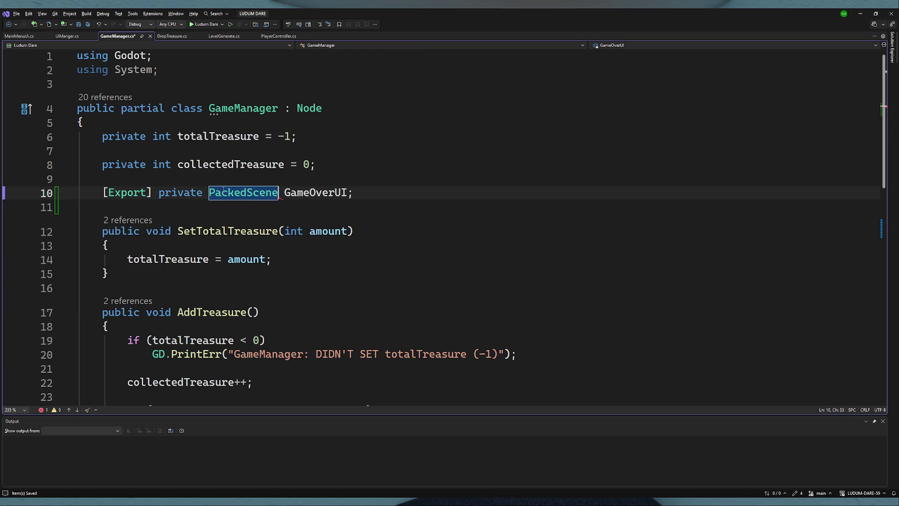
double_click(294, 195)
type("gameOverUI")
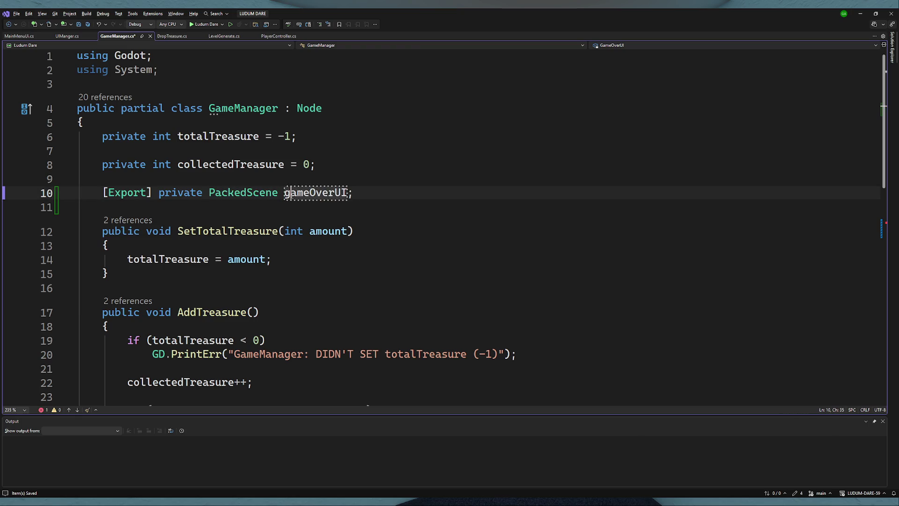
scroll(253, 271, "down", 9)
scroll(253, 271, "up", 3)
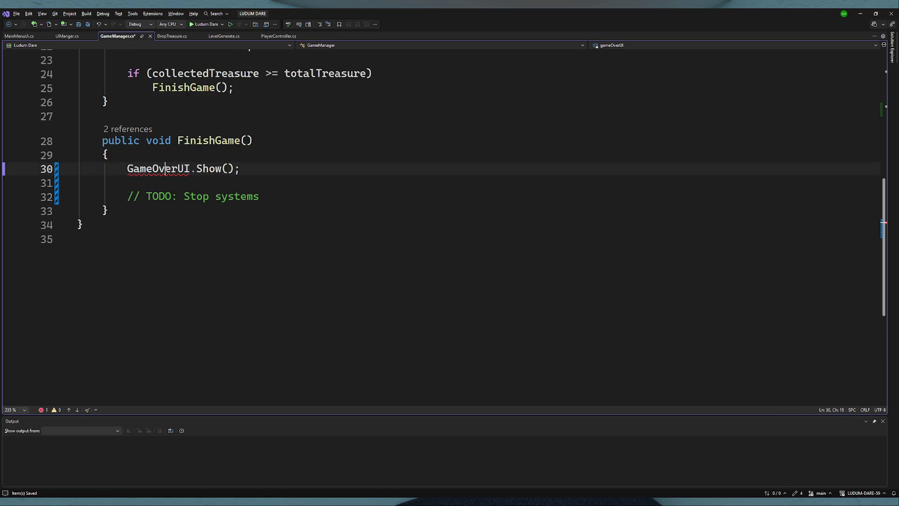
- Replace the Show call and TODO comment with GetTree().ChangeSceneToPacked(gameOverUI); and save
left_click_drag(254, 169, 124, 167)
key("Delete")
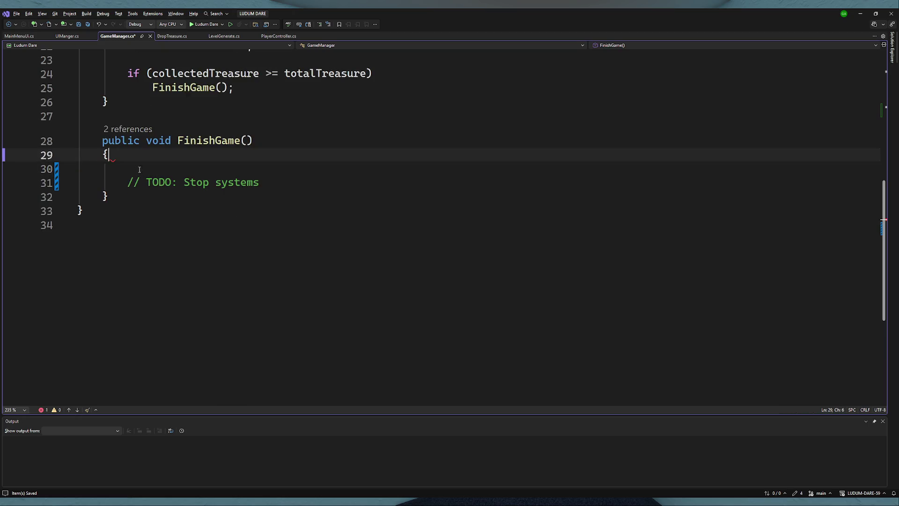
key("Delete")
left_click(270, 167)
left_click_drag(269, 168, 132, 168)
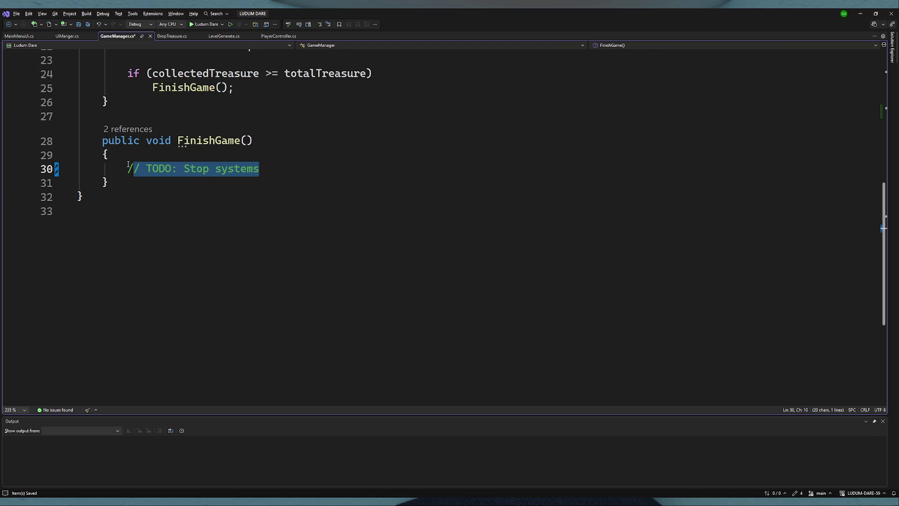
key("BackSpace")
key("BackSpace")
type("Gett")
key("BackSpace")
type("Tree()")
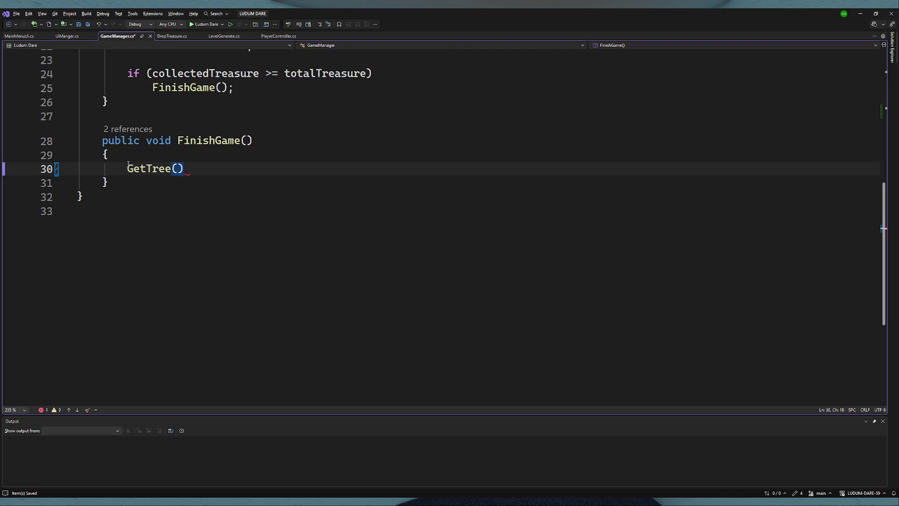
type(".s")
type("e")
key("BackSpace")
key("BackSpace")
type("Change")
key("BackSpace")
key("Tab")
type("(gameOverUI);")
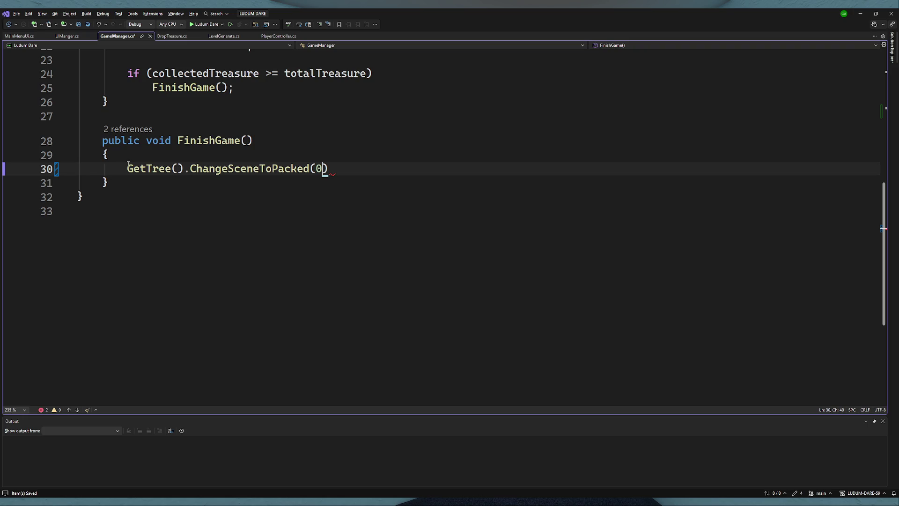
key("ctrl+s")
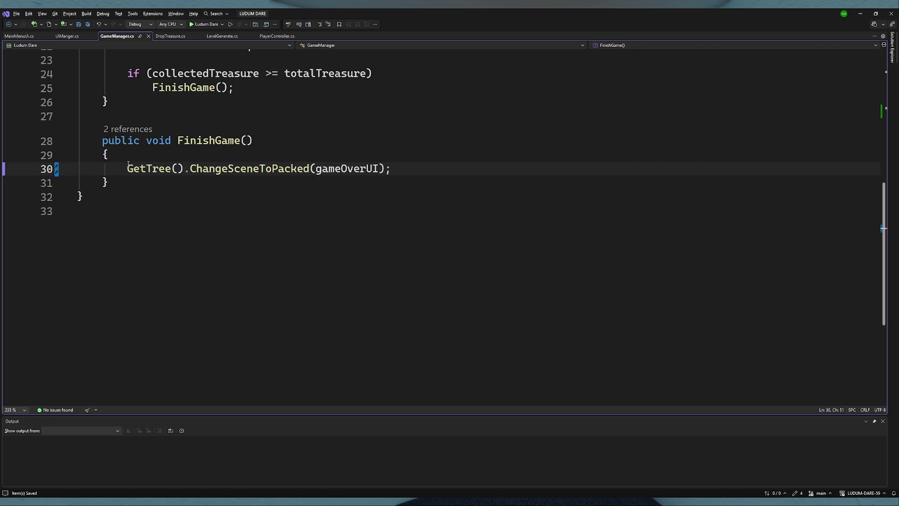
- Rename the gameOverUI field to gameOverUIScene throughout the script and save
double_click(354, 168)
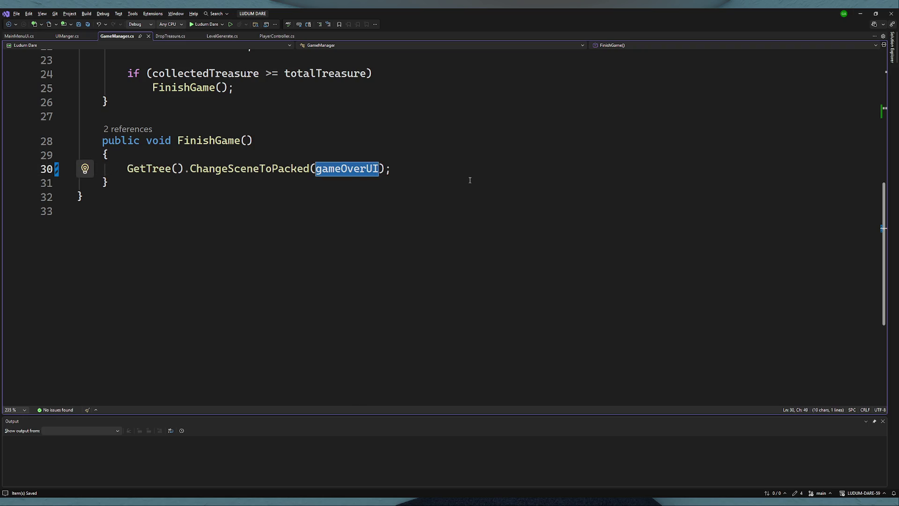
key("ctrl+r")
key("ctrl+r")
type("Scene")
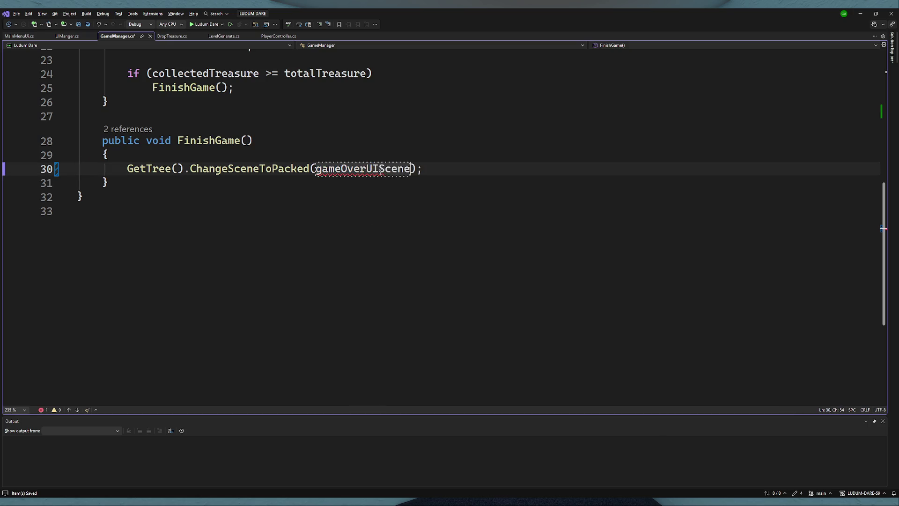
double_click(382, 169)
scroll(362, 136, "up", 7)
key("Return")
key("ctrl+s")
scroll(356, 215, "down", 6)
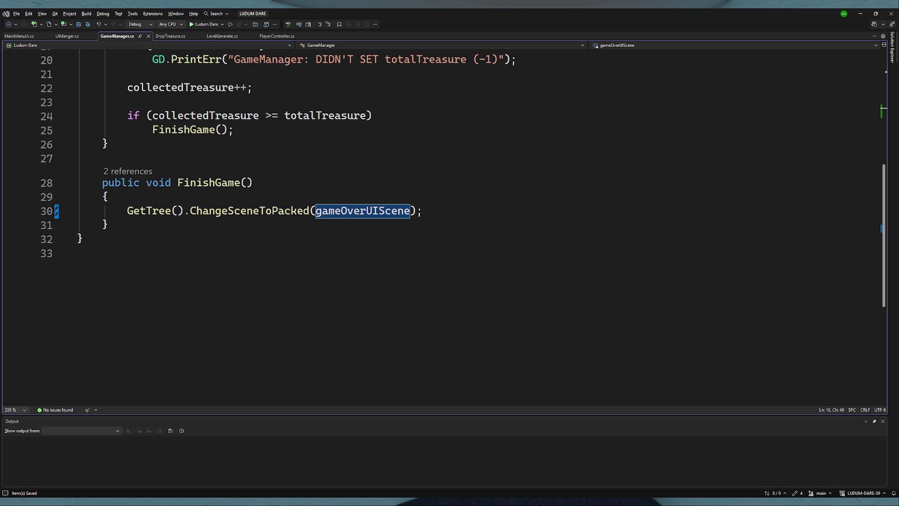
left_click(456, 213)
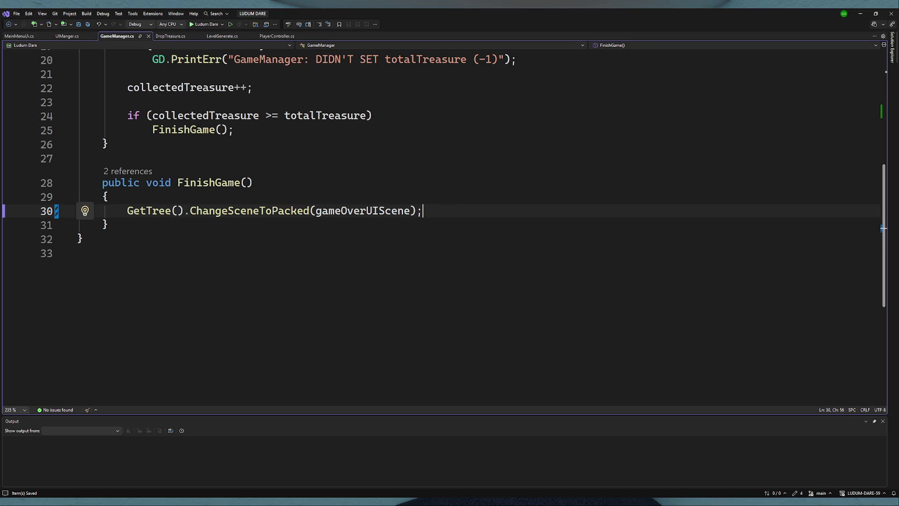
key("alt+Tab")
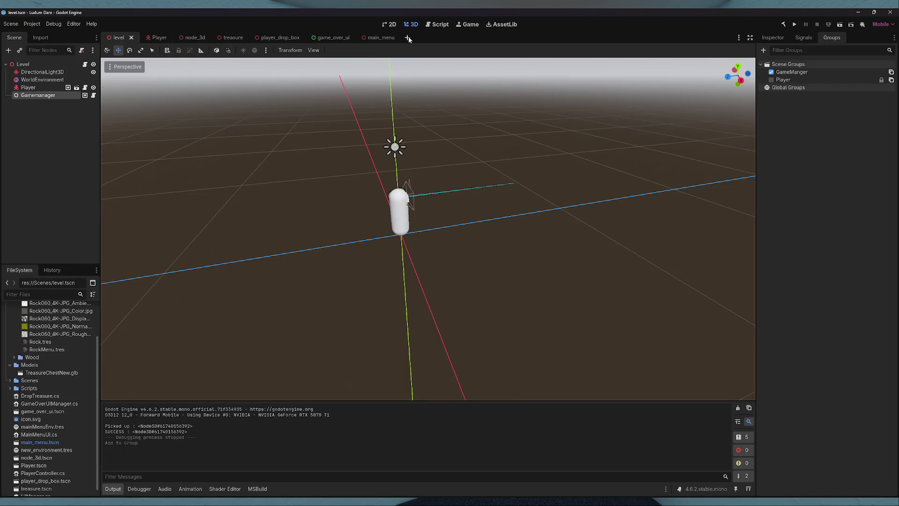
- Rebuild the C# project from the level scene
left_click(338, 38)
left_click(118, 38)
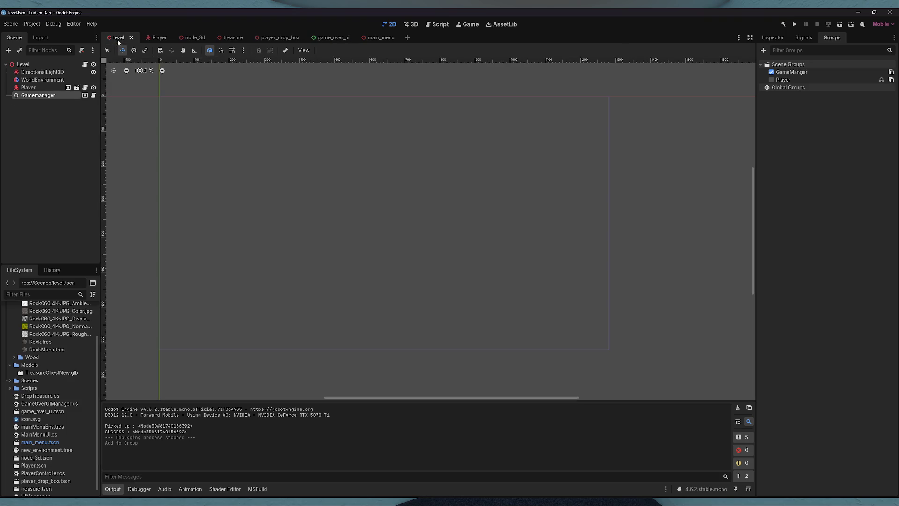
left_click(786, 24)
- Assign game_over_ui.tscn to the Gamemanager's Game Over Ui Scene property
left_click(773, 37)
scroll(55, 418, "down", 1)
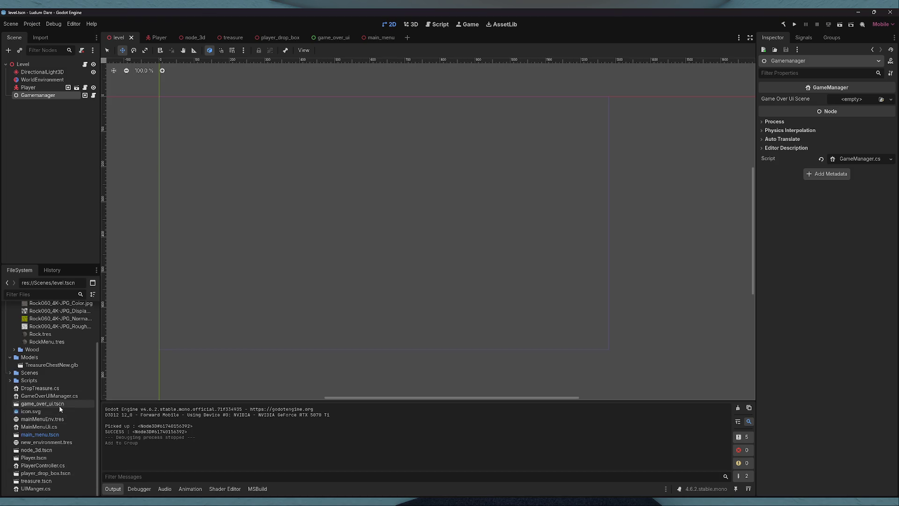
mouse_move(59, 405)
left_mouse_down()
mouse_move(810, 82)
mouse_move(851, 100)
left_mouse_up()
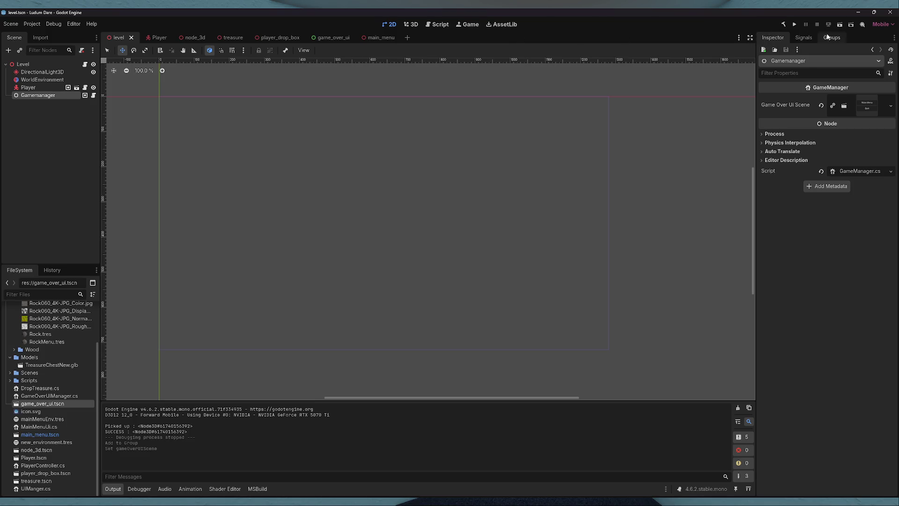
left_click(795, 24)
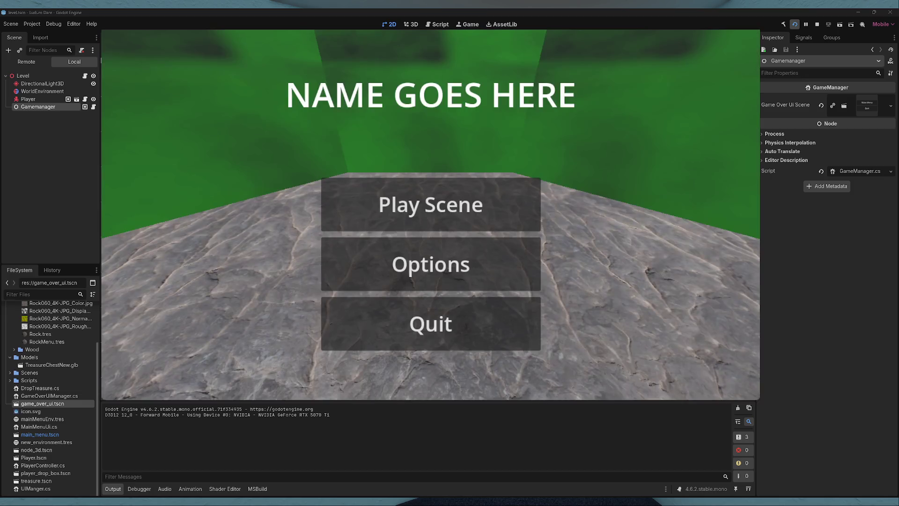
- Start the level from the main menu, deliver one treasure chest, and pick up another
left_click(401, 204)
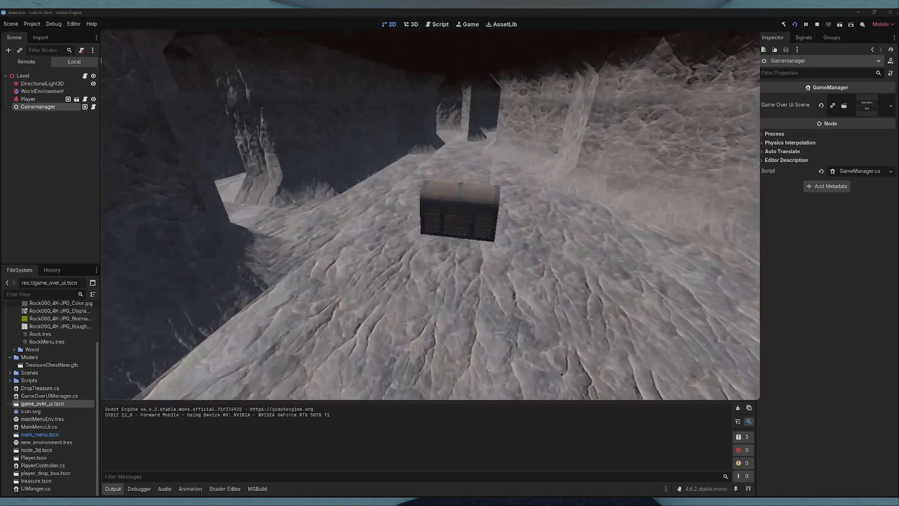
key("e")
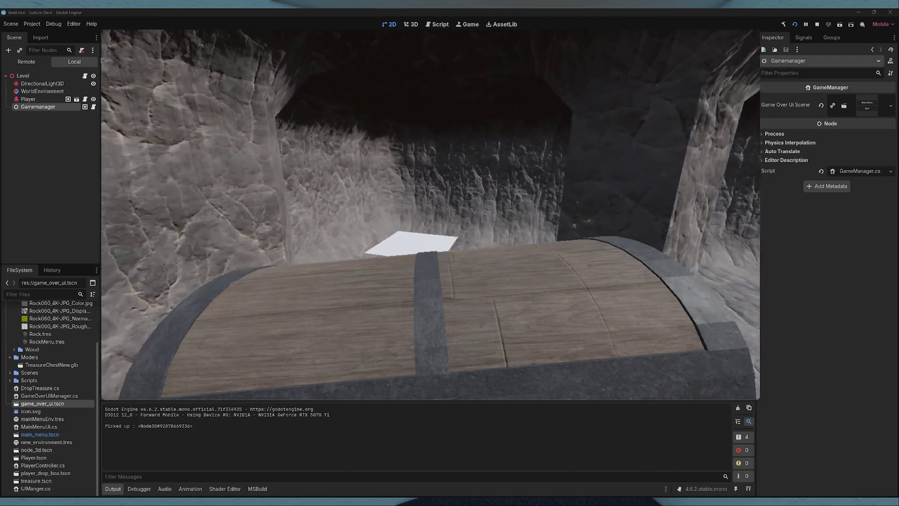
key("e")
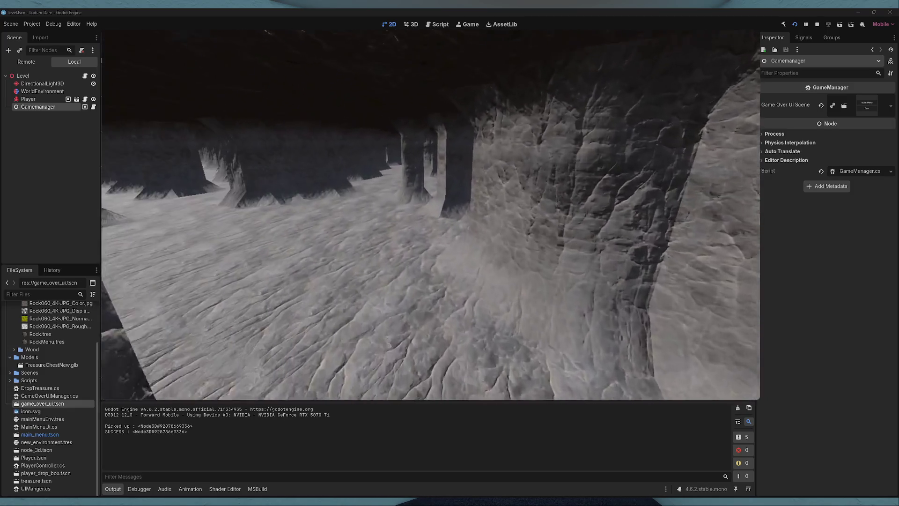
key("e")
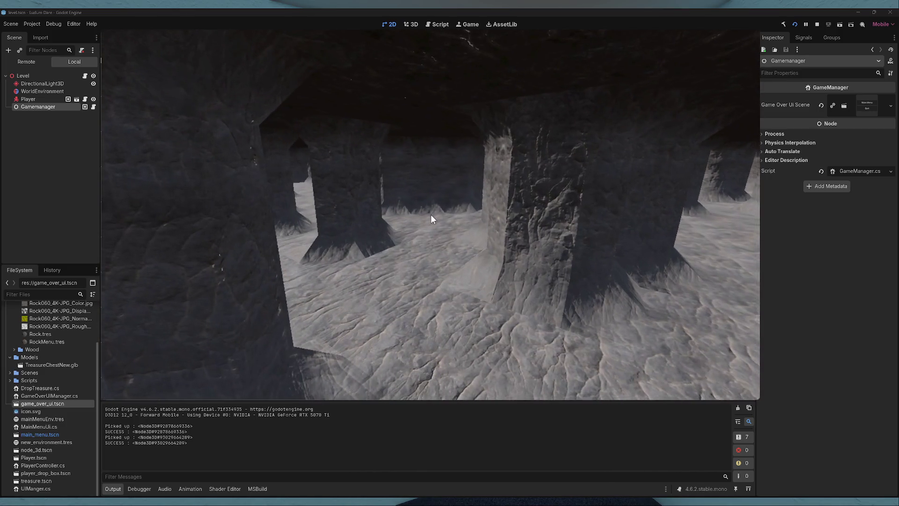
left_click(26, 61)
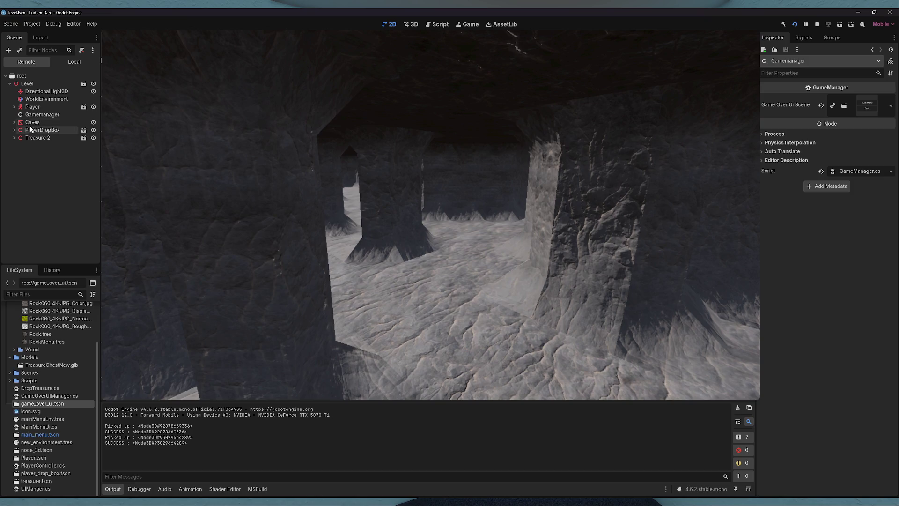
- Inspect the live PlayerDropBox and Treasure 2 nodes, leaving Treasure 2's x position unchanged
left_click(38, 130)
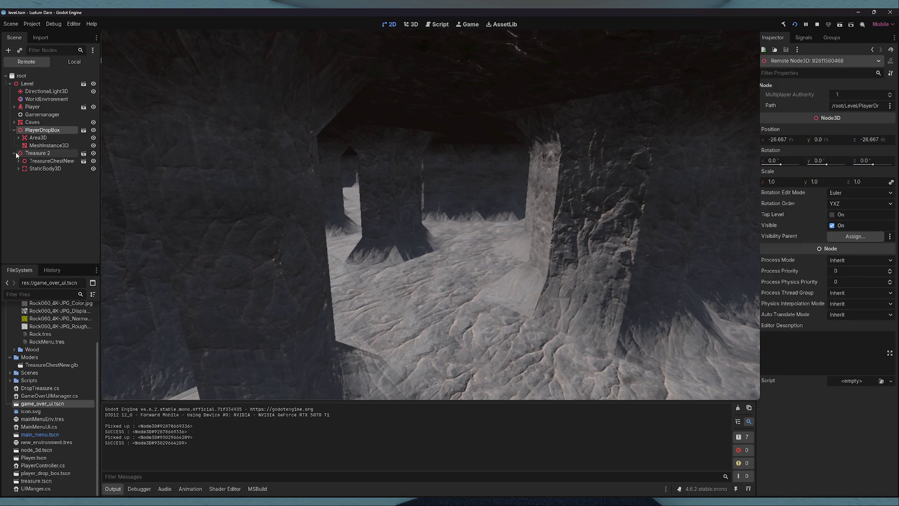
left_click(50, 156)
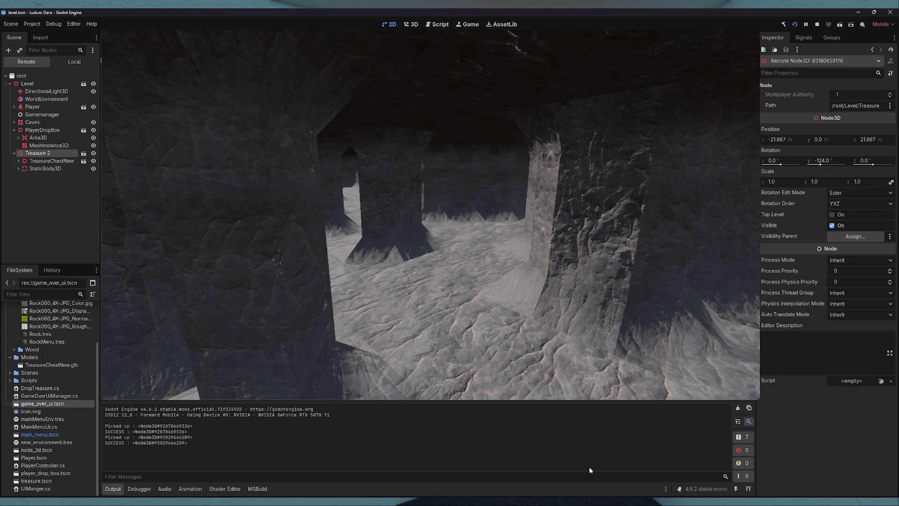
left_click(466, 181)
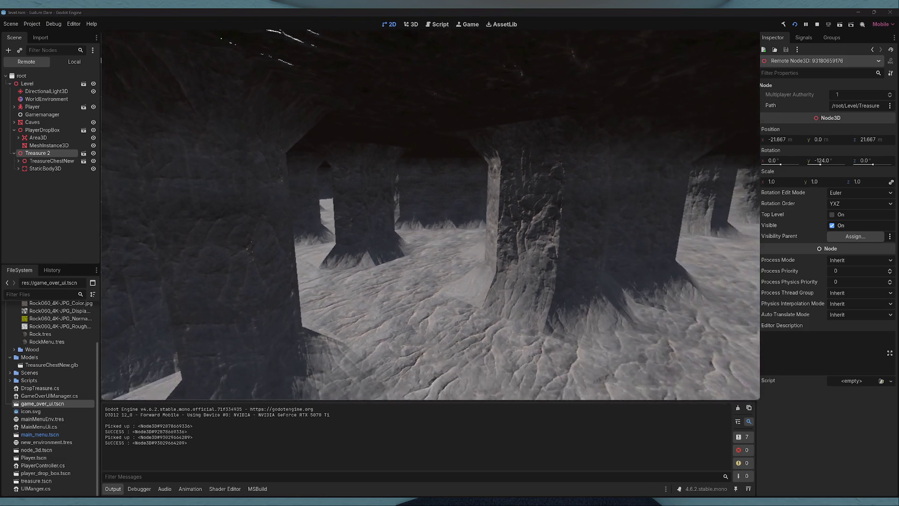
key("w")
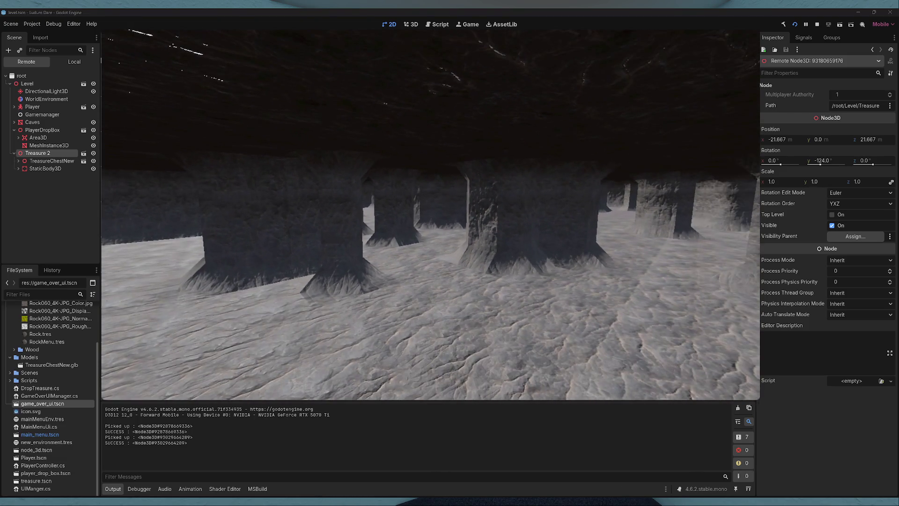
key("w")
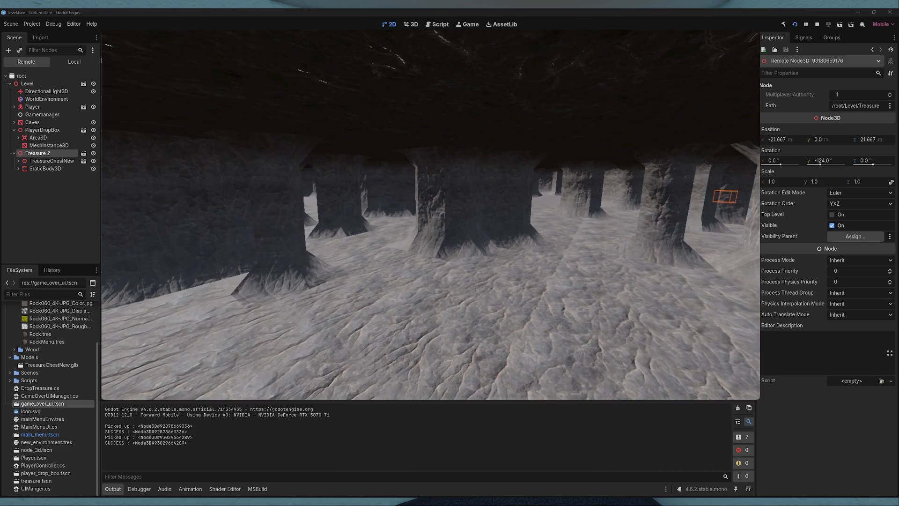
left_click(790, 140)
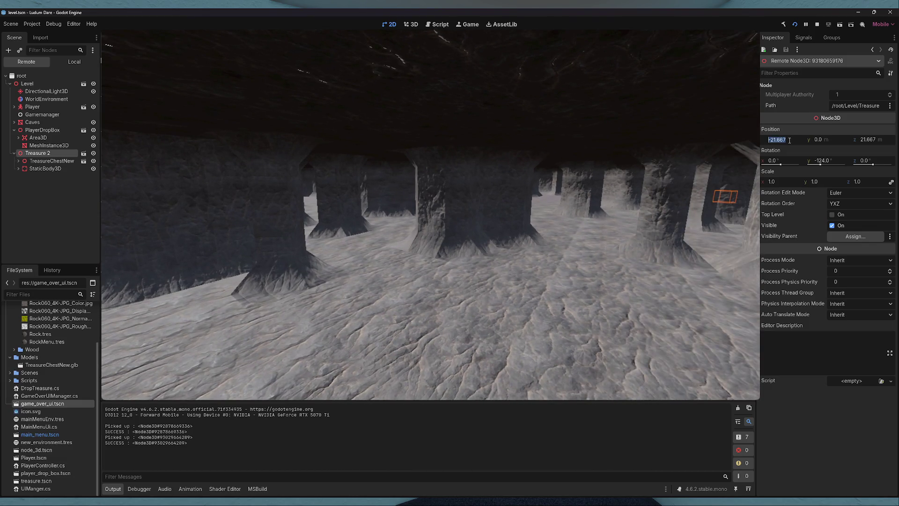
key("Return")
key("Return")
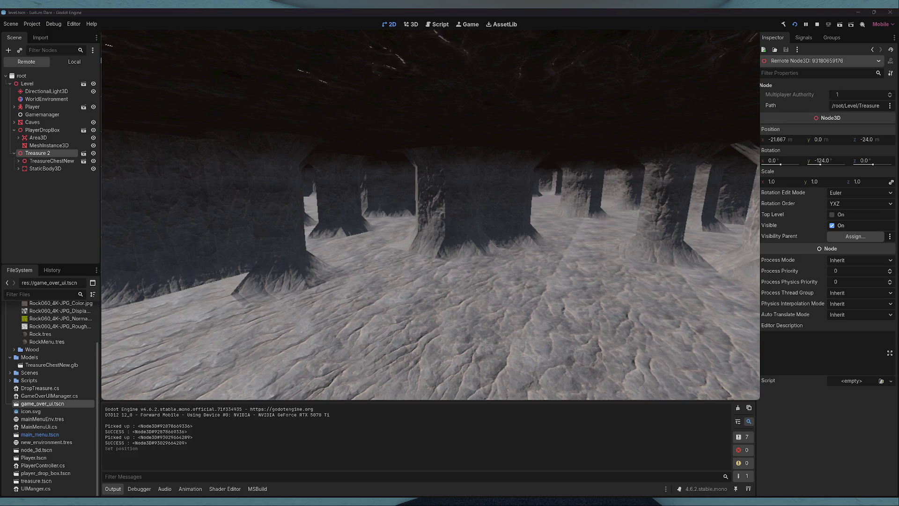
- Walk the player to the treasure chest, check the running Gamemanager's properties, and stop the game
key("w")
key("w")
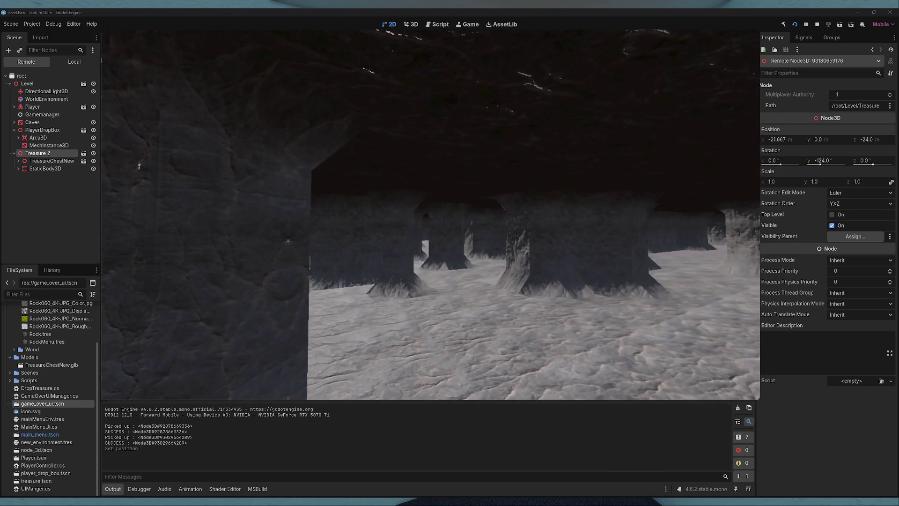
key("w")
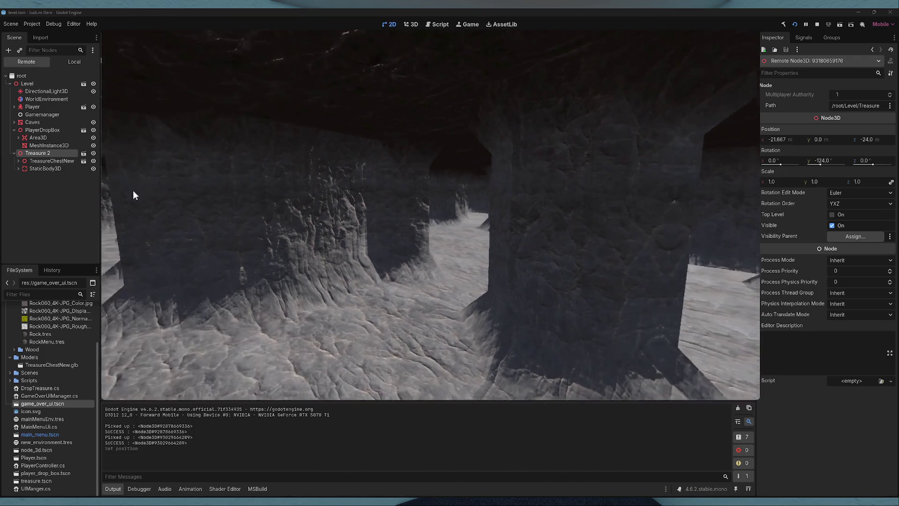
key("w")
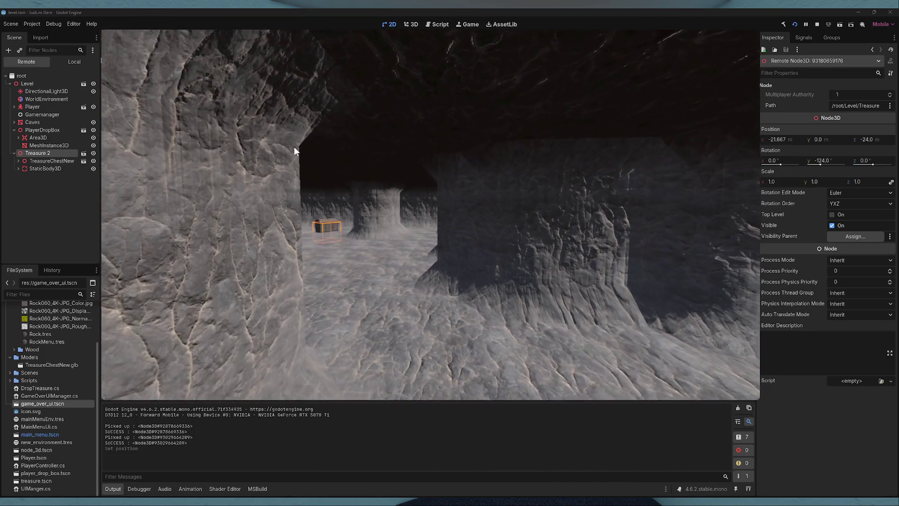
key("w")
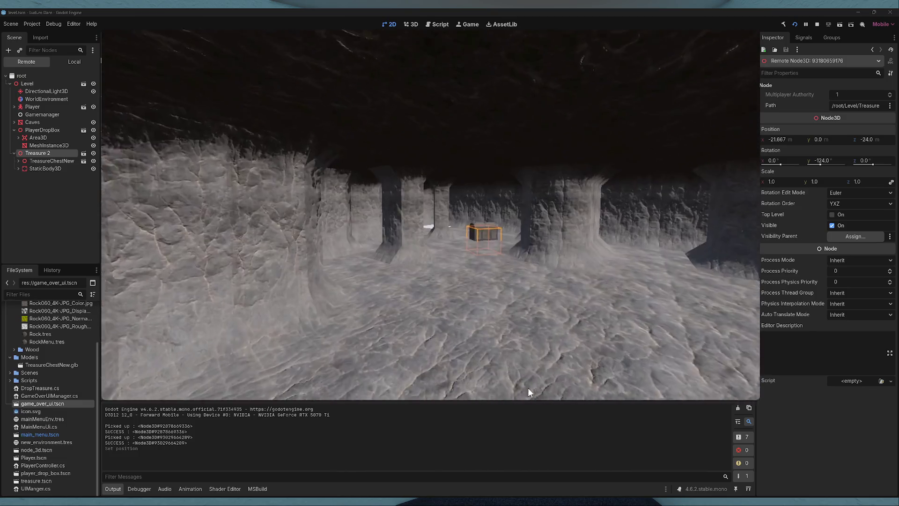
key("w")
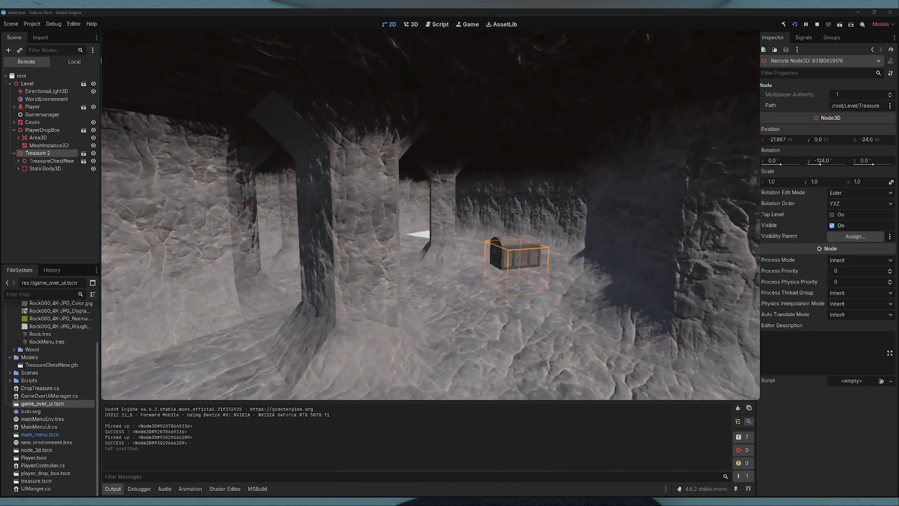
key("w")
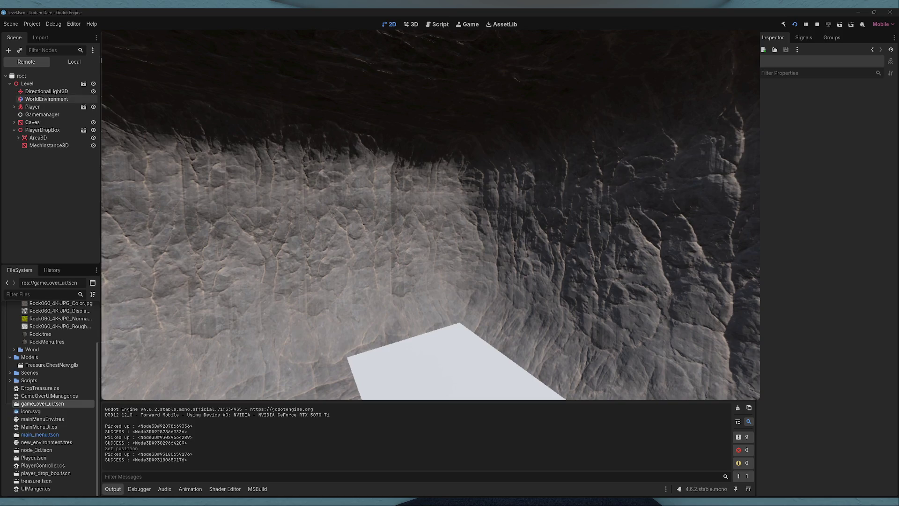
left_click(42, 114)
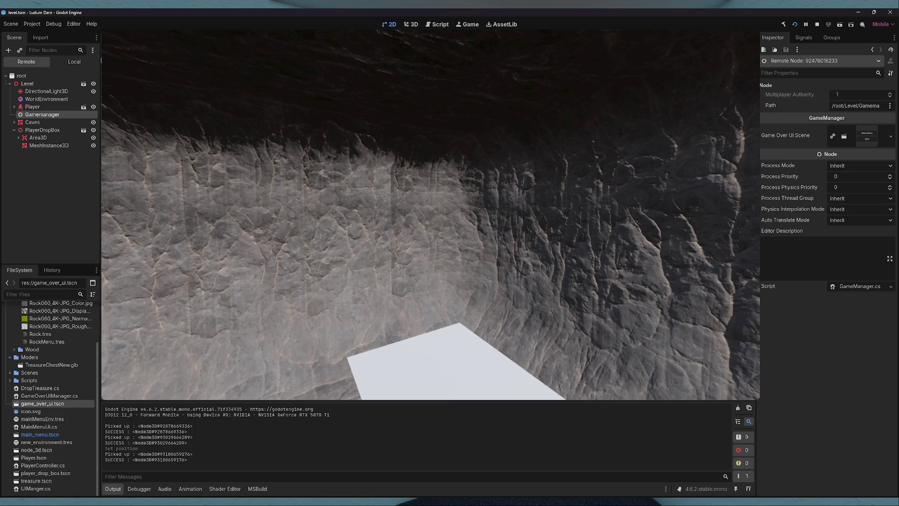
left_click(815, 28)
key("alt+Tab")
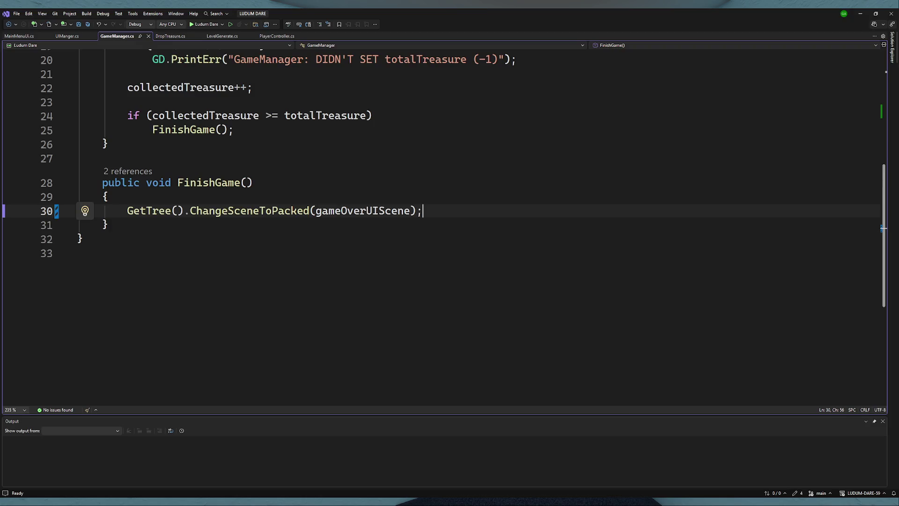
- Insert an empty line in AddTreasure right after collectedTreasure++, before the finish check
scroll(297, 271, "up", 2)
scroll(192, 133, "up", 1)
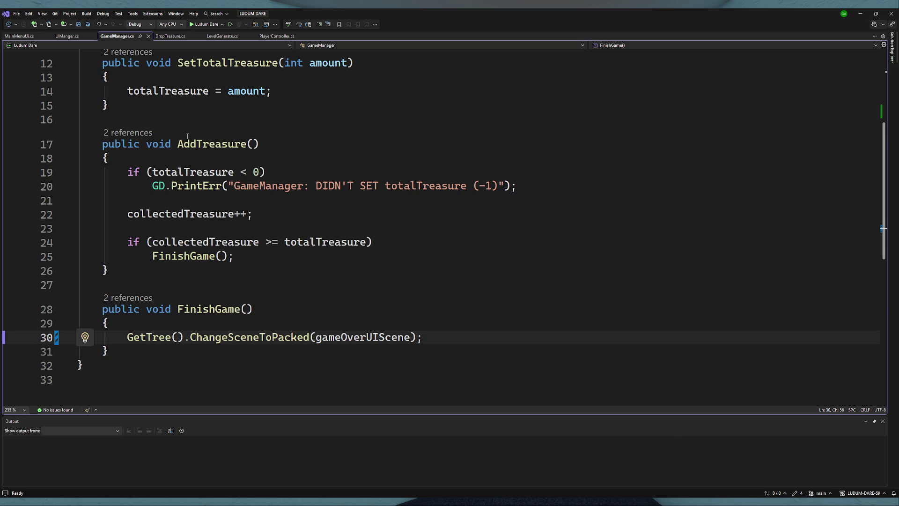
scroll(210, 160, "up", 4)
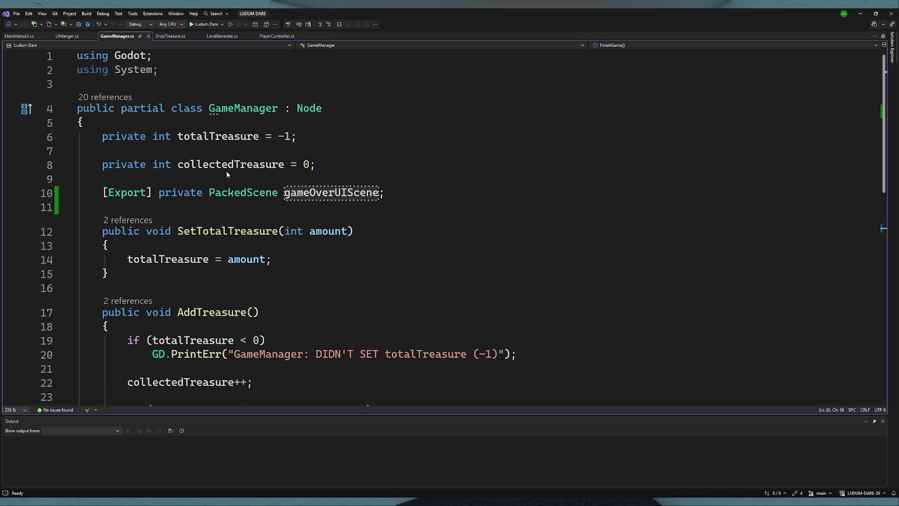
left_click(343, 166)
scroll(345, 169, "down", 3)
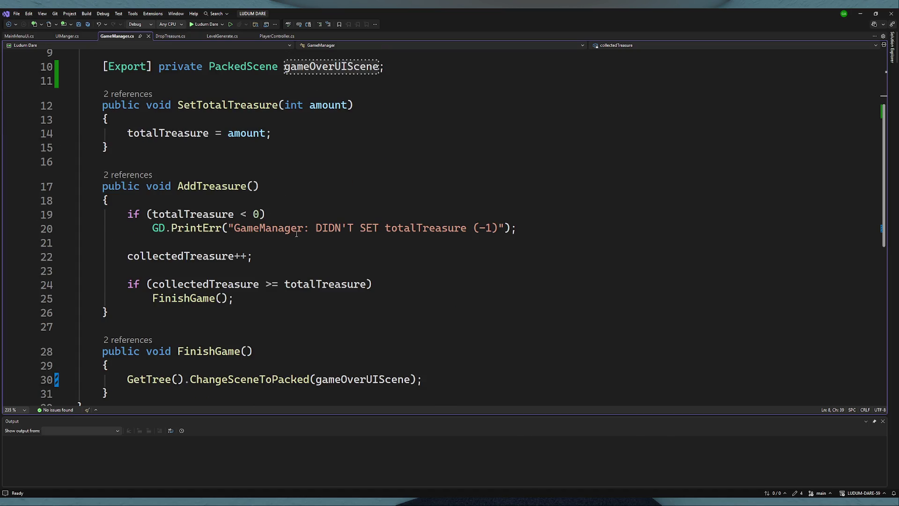
scroll(253, 266, "down", 1)
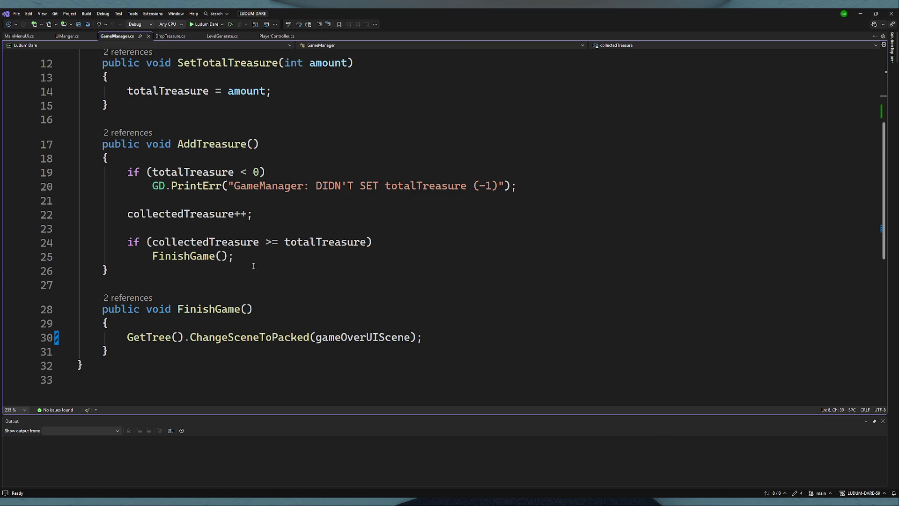
left_click(233, 228)
key("Return")
key("Return")
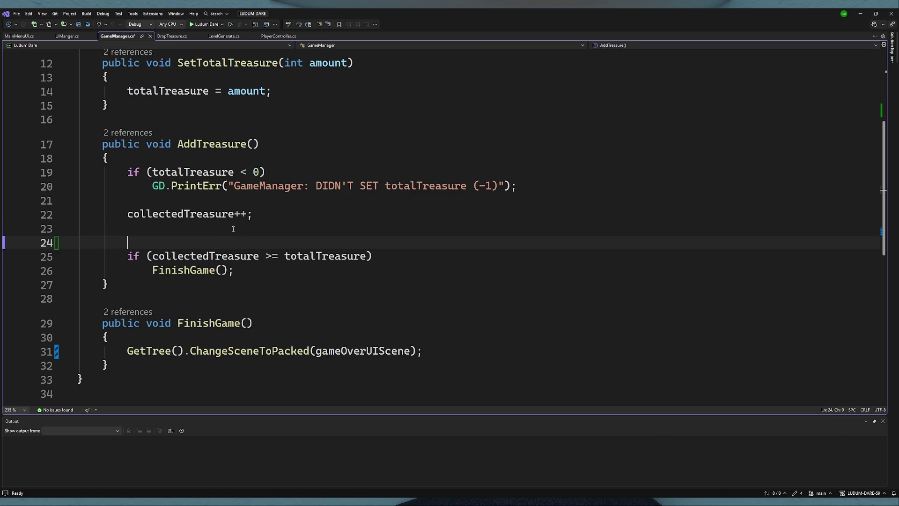
- Add a GD.Print call on line 24 starting with the copied "GameManager:" message, reworded to total treasure
key("Up")
type("G")
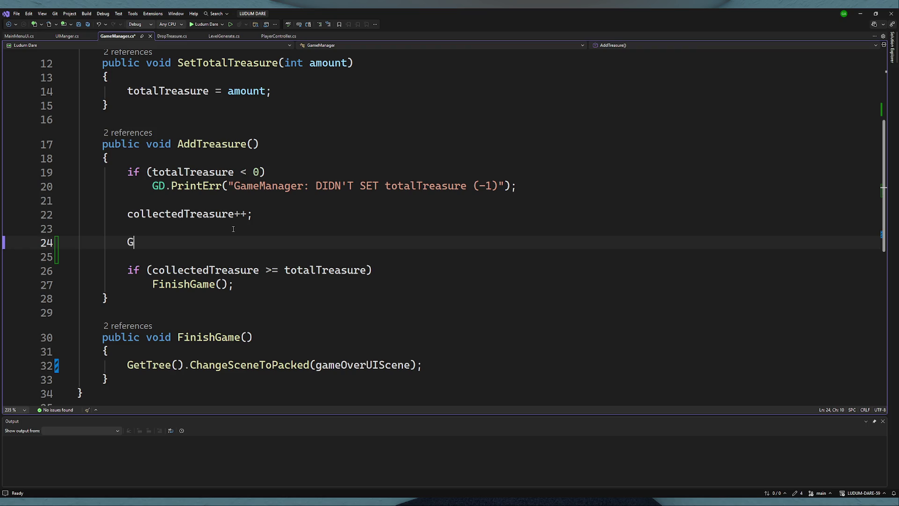
type("D.pr(")
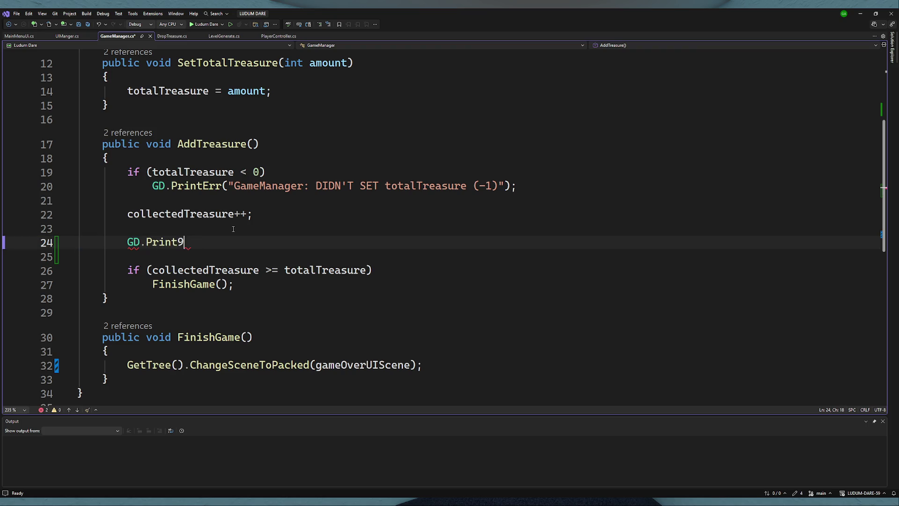
key("BackSpace")
key("BackSpace")
key("BackSpace")
type("();")
key("Left")
key("Left")
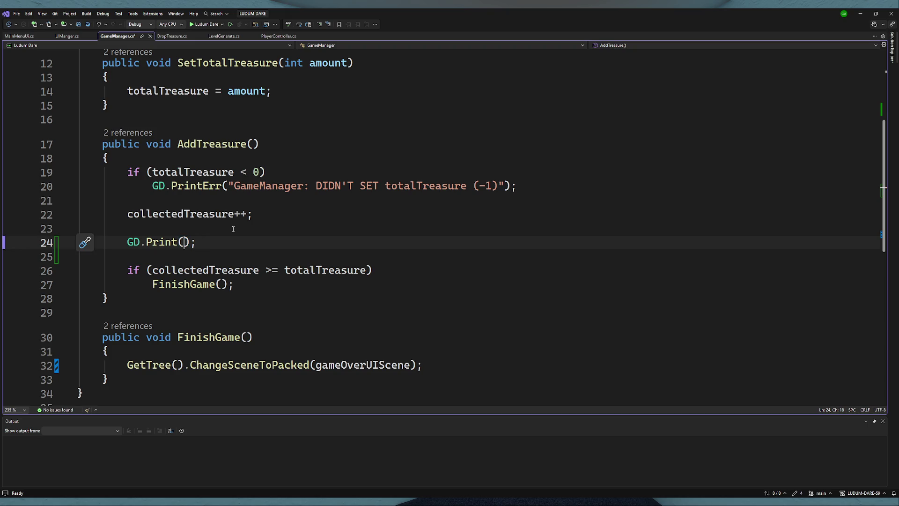
mouse_move(230, 185)
left_mouse_down()
mouse_move(518, 186)
mouse_move(506, 185)
left_mouse_up()
key("ctrl+c")
left_click(186, 241)
key("ctrl+v")
mouse_move(271, 241)
left_mouse_down()
mouse_move(447, 236)
mouse_move(454, 244)
left_mouse_up()
type("Tor")
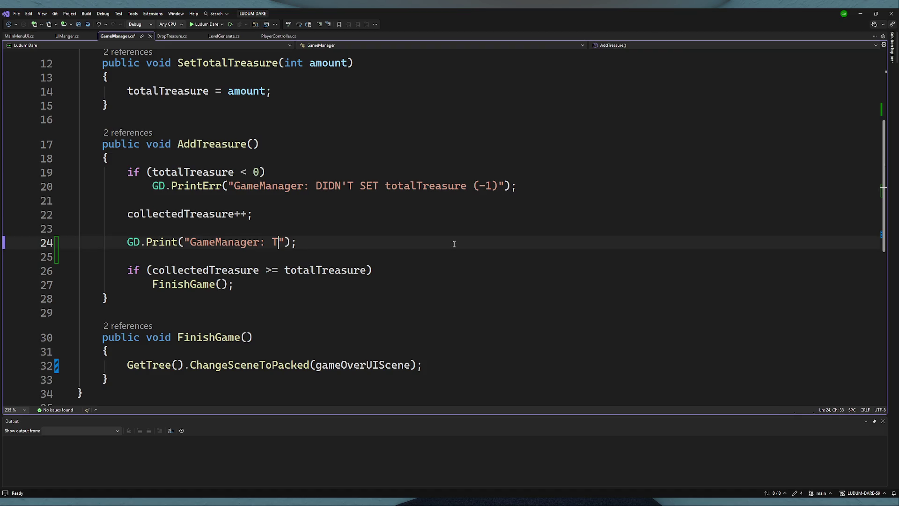
type("al treas")
type("ure")
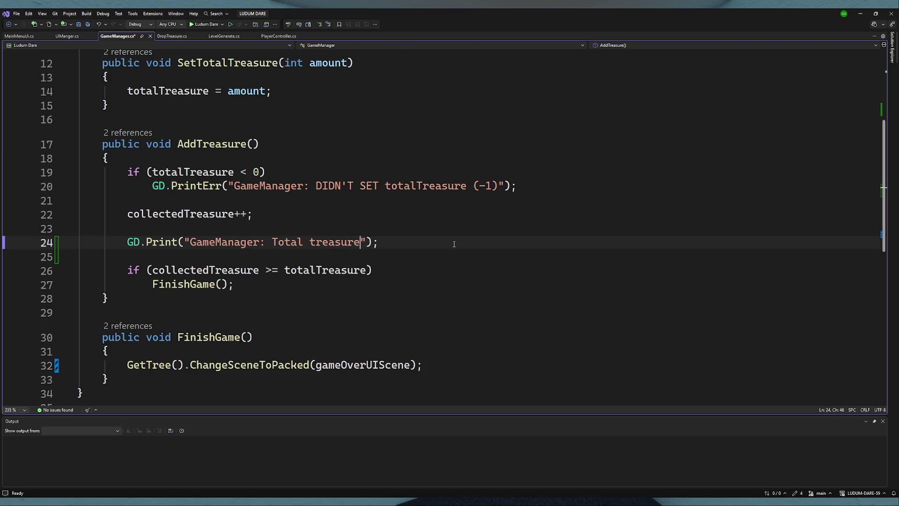
type(" \" +")
left_click(190, 214)
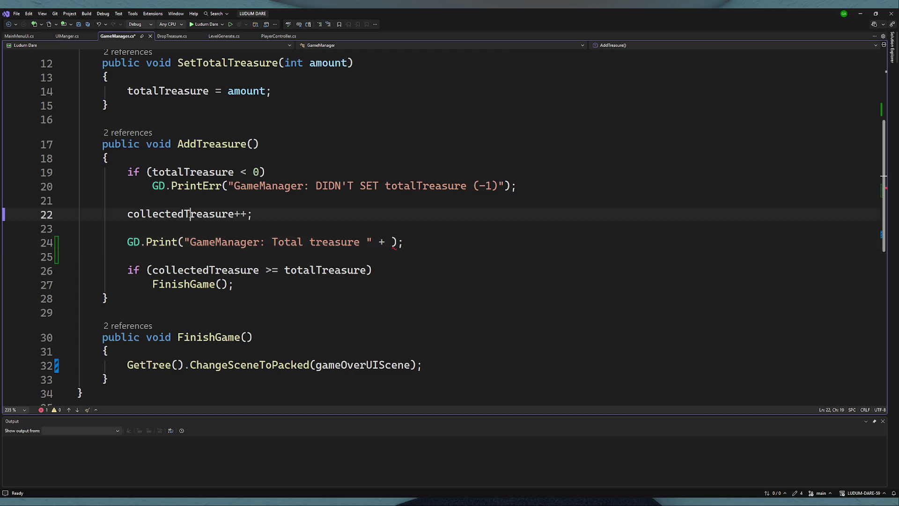
- Append totalTreasure to the message and convert it to a $ interpolated string
double_click(307, 272)
key("ctrl+c")
left_click(392, 242)
key("ctrl+v")
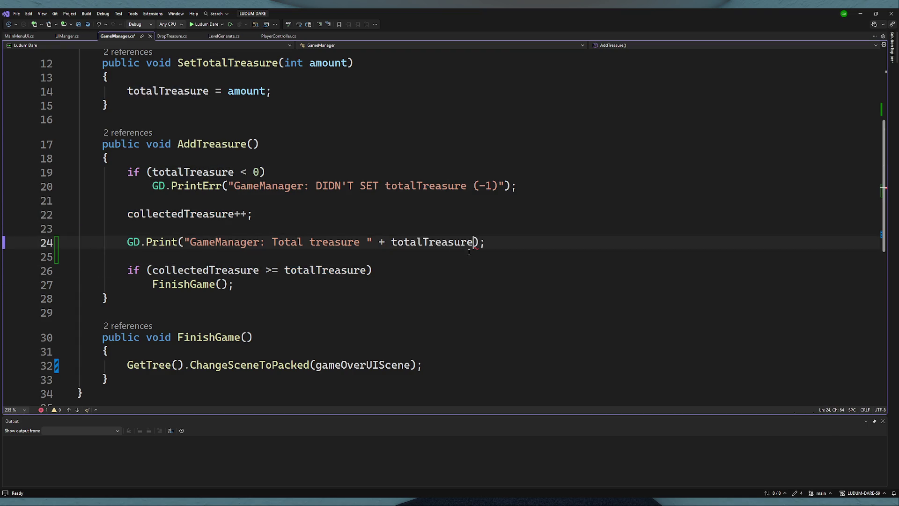
type("\"")
key("BackSpace")
key("BackSpace")
left_click(186, 243)
type("$")
left_click_drag(378, 242, 477, 242)
left_click_drag(385, 243, 374, 242)
key("BackSpace")
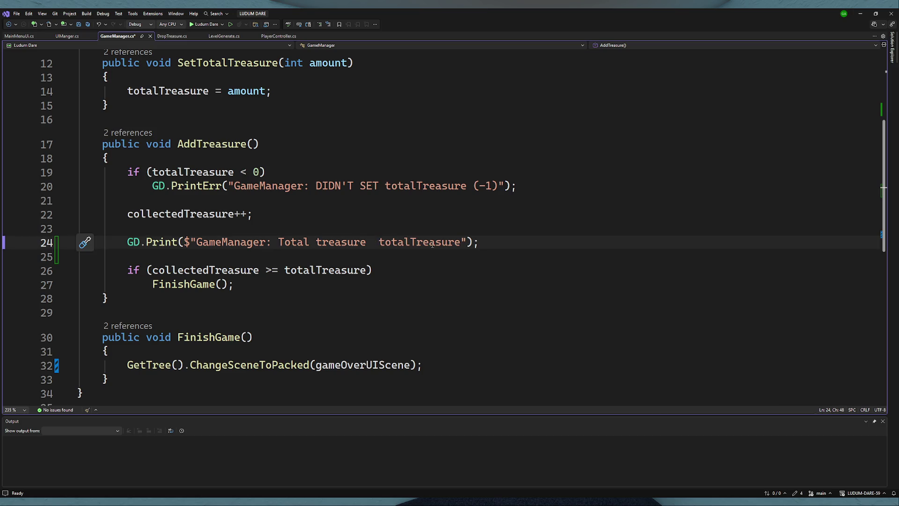
- Insert {collectedTreasure} / {totalTreasure} into the message and save GameManager.cs
double_click(211, 214)
key("ctrl+c")
left_click(373, 242)
key("ctrl+v")
type("/")
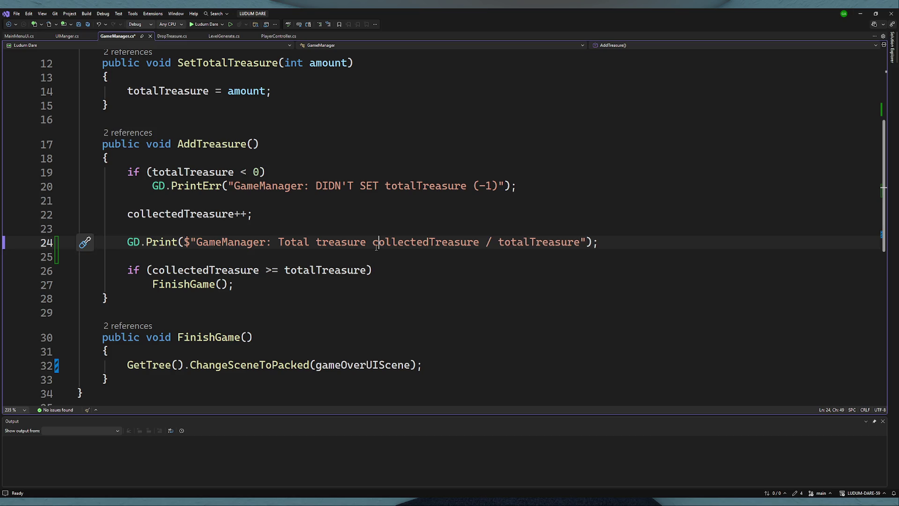
type("{")
left_click(490, 242)
type("}")
left_click(510, 242)
type("{")
left_click(600, 242)
type("}")
left_click(644, 242)
key("ctrl+s")
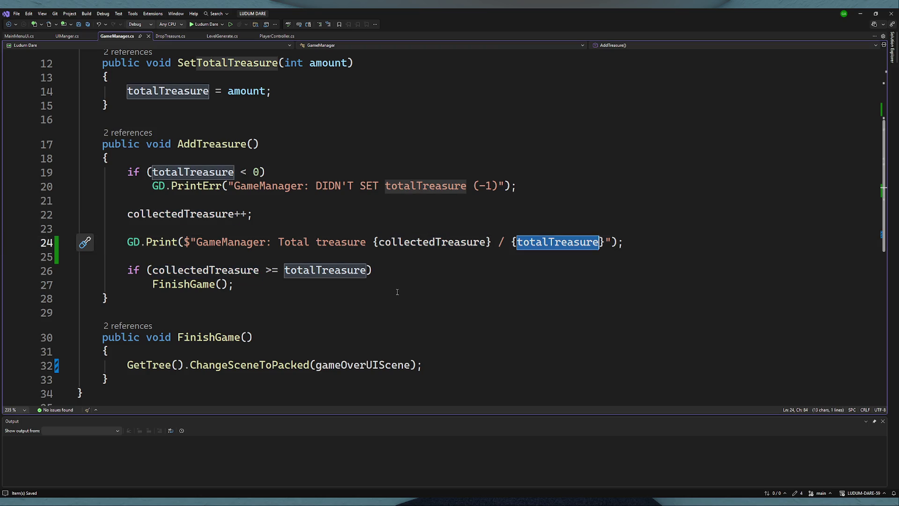
left_click(399, 263)
left_click(287, 300)
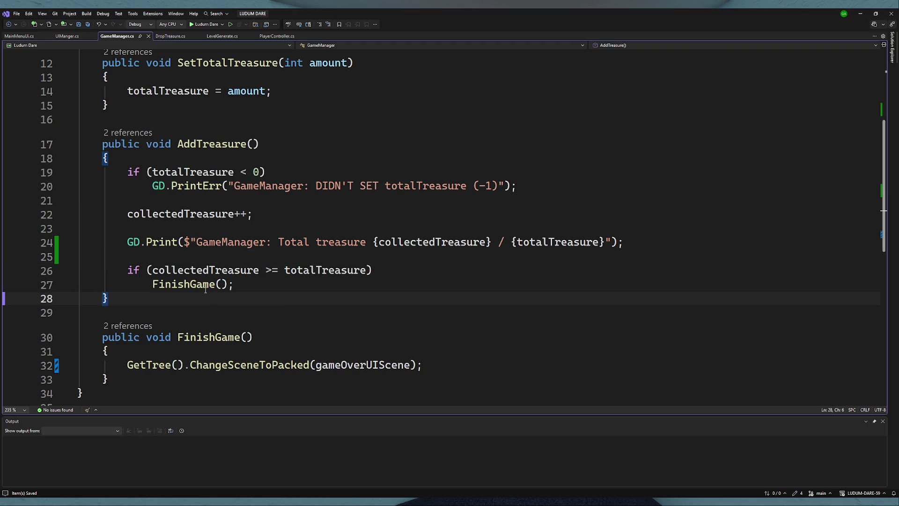
left_click(319, 284)
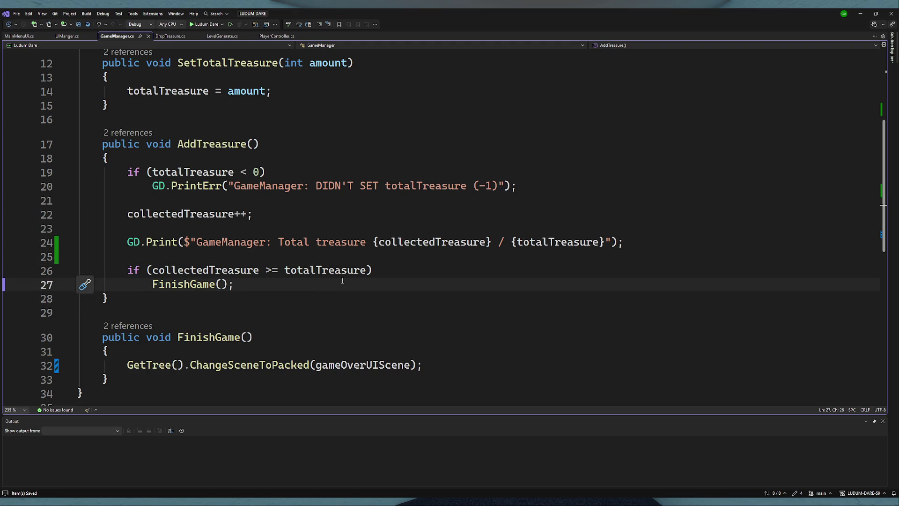
scroll(337, 325, "down", 1)
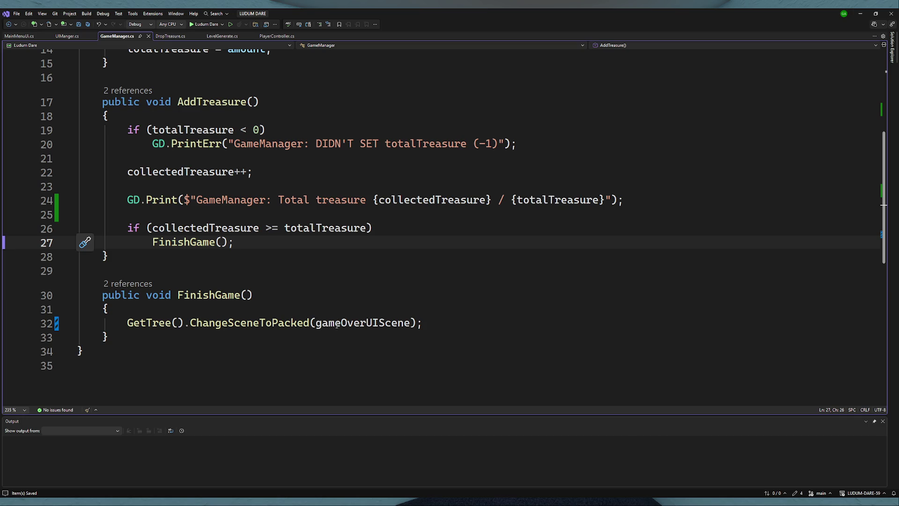
double_click(340, 324)
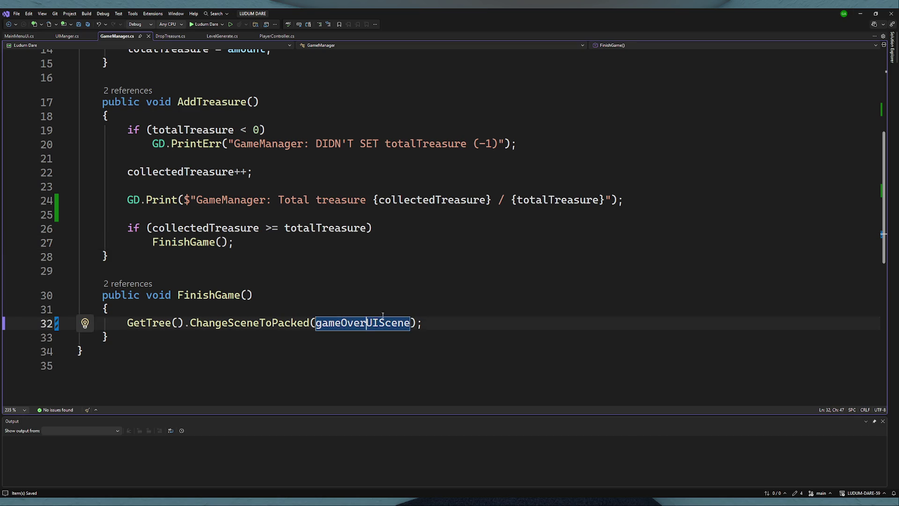
double_click(431, 200)
scroll(431, 206, "up", 2)
scroll(405, 281, "down", 1)
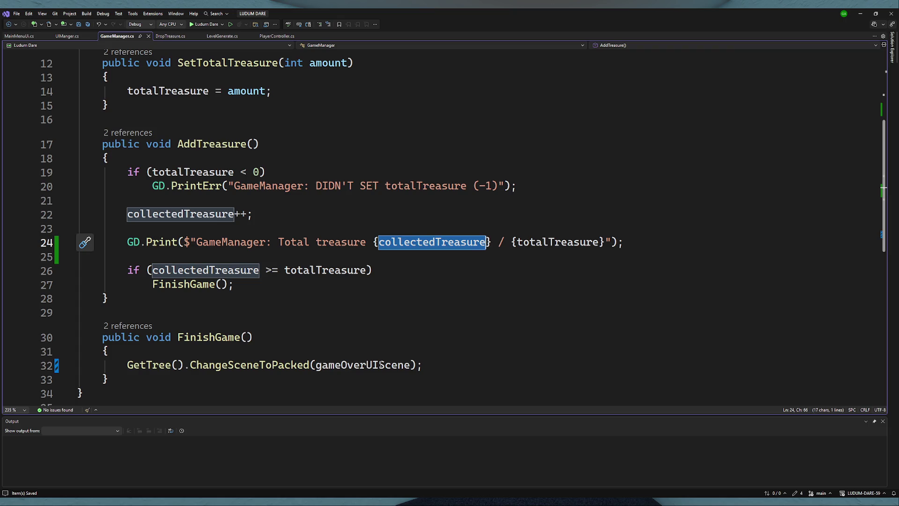
scroll(382, 320, "up", 3)
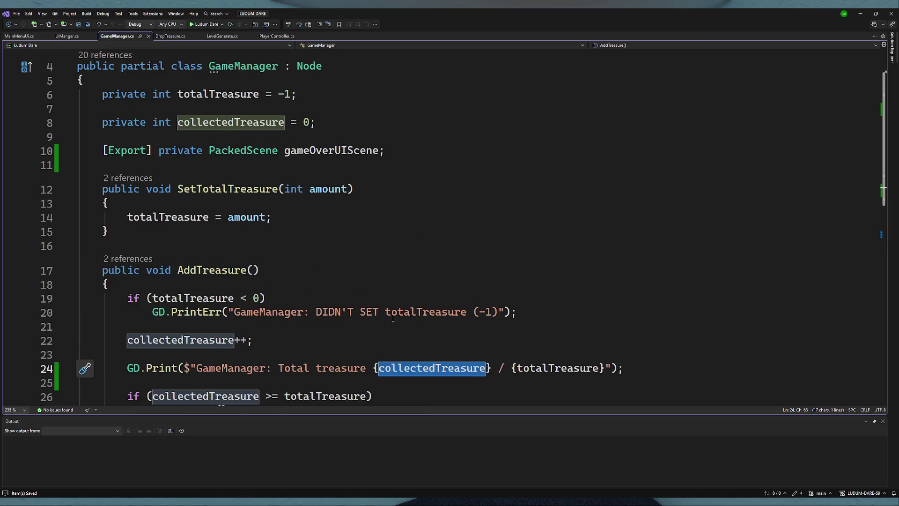
scroll(392, 318, "down", 2)
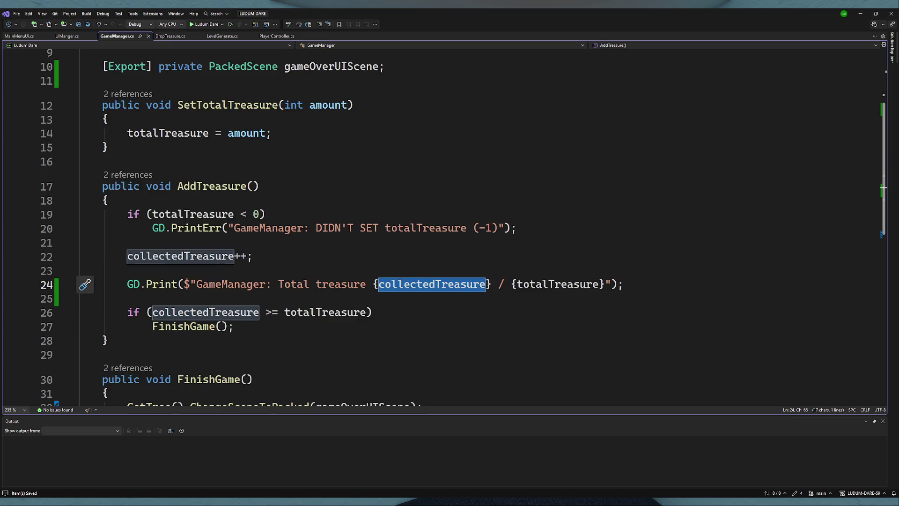
key("alt+Tab")
- Build and run the game, stop it, then relaunch the level
key("F5")
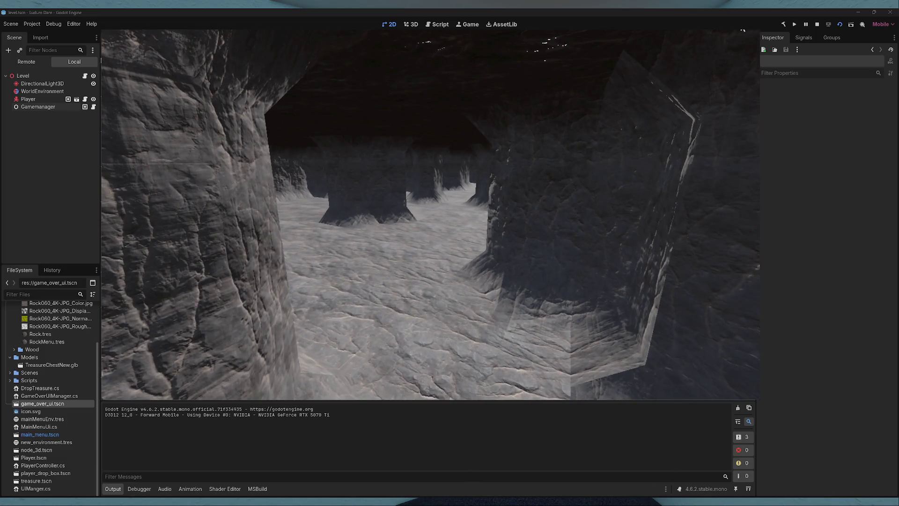
key("F5")
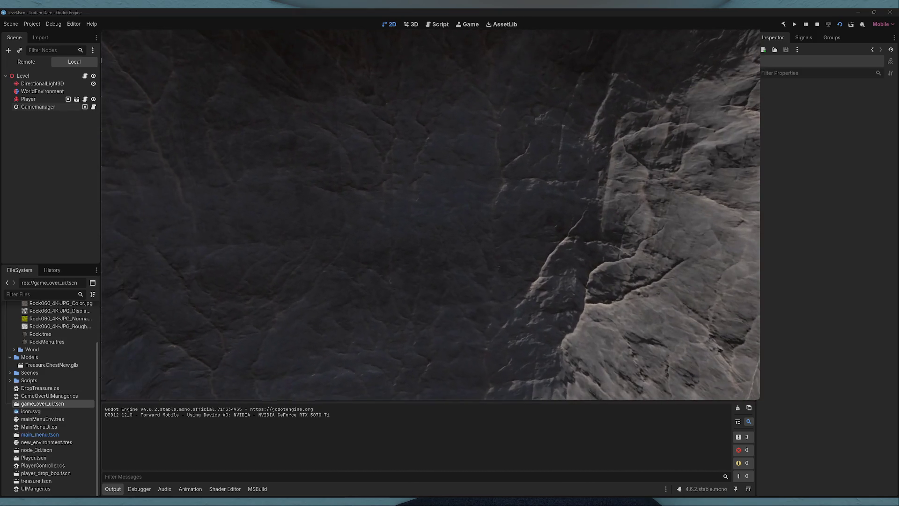
key("F8")
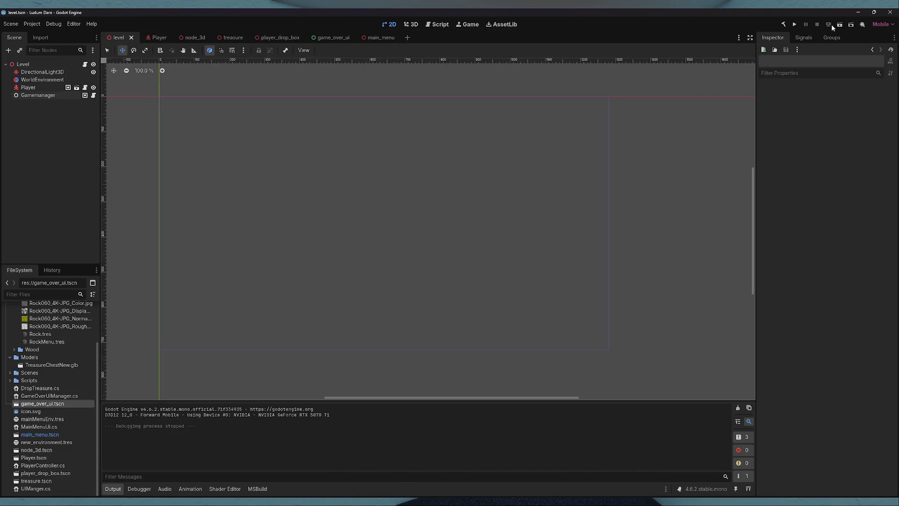
key("F6")
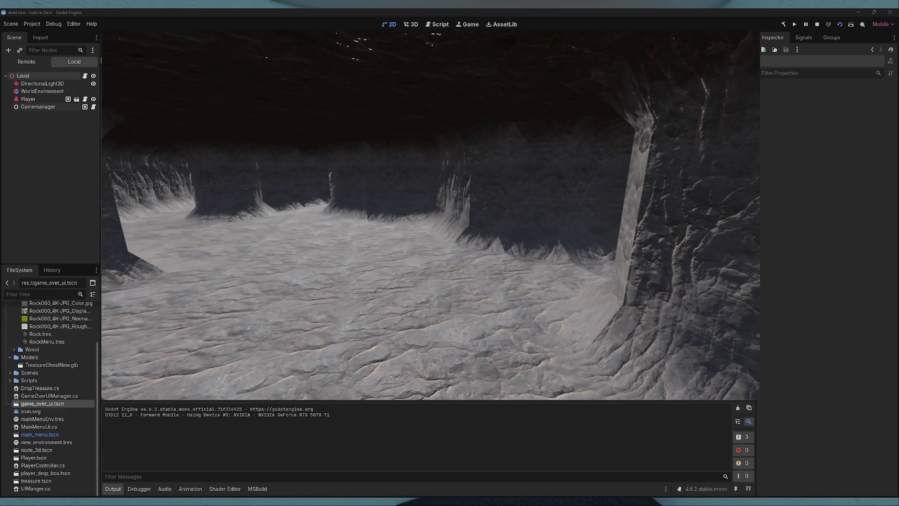
- In the Remote scene tree, set Treasure 0–2 to position x -24 and z -24 together
left_click(26, 62)
left_click(38, 138)
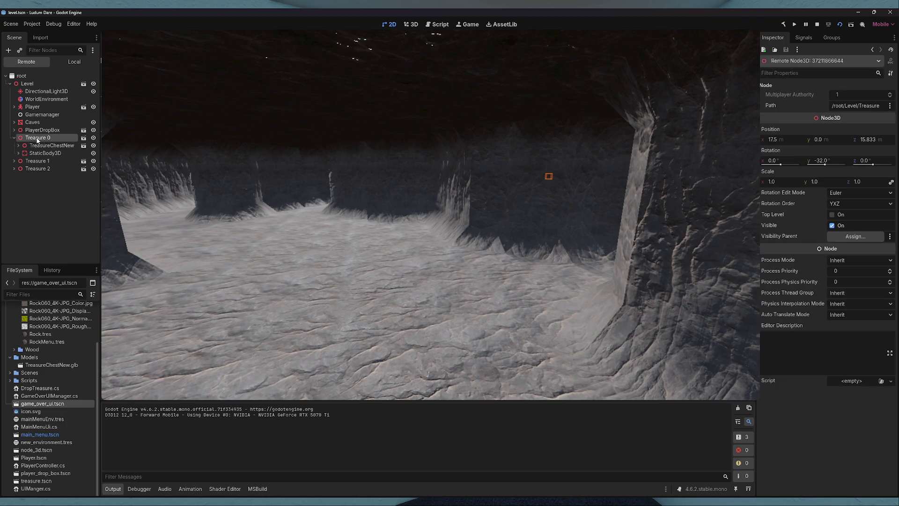
left_click(36, 156, "shift")
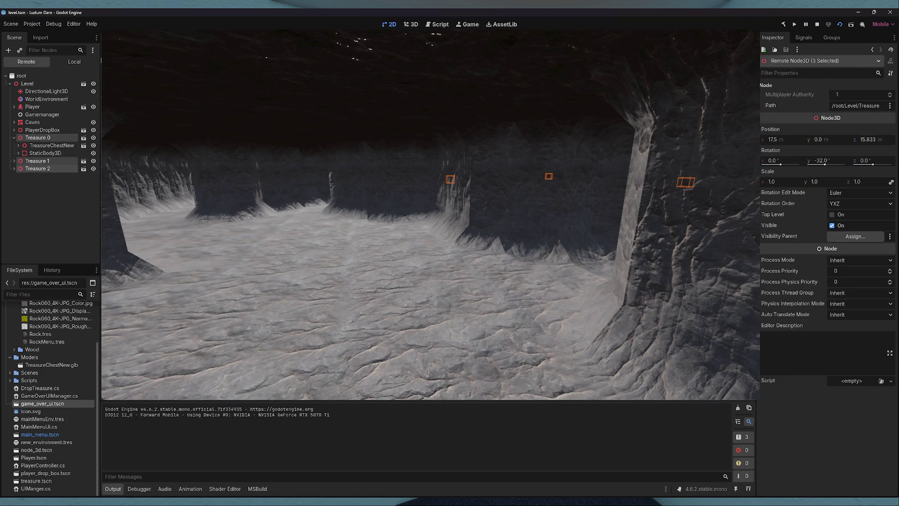
left_click(782, 140)
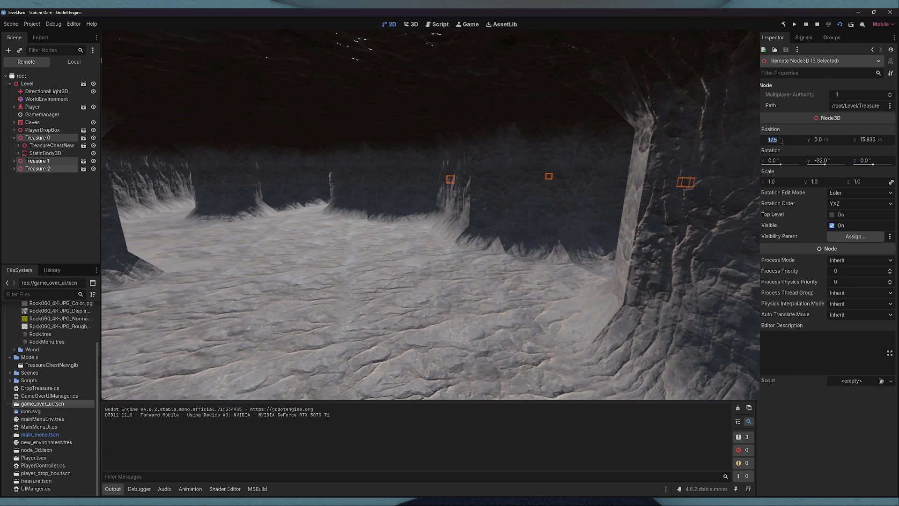
type("-24")
key("Return")
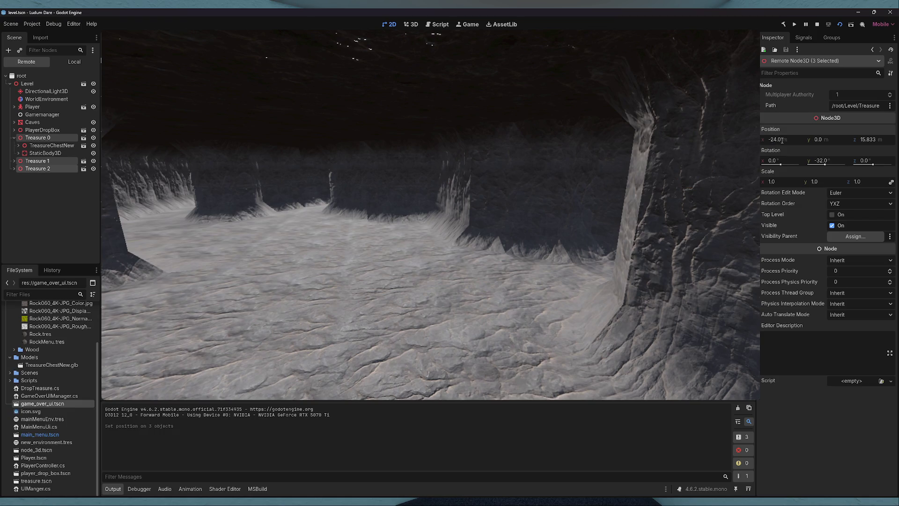
left_click(871, 139)
type("-24")
key("Return")
- Adjust Treasure 1's x position and set Treasure 2's x position to -19
left_click(37, 162)
left_click_drag(771, 134, 779, 130)
left_click(788, 138)
type("-")
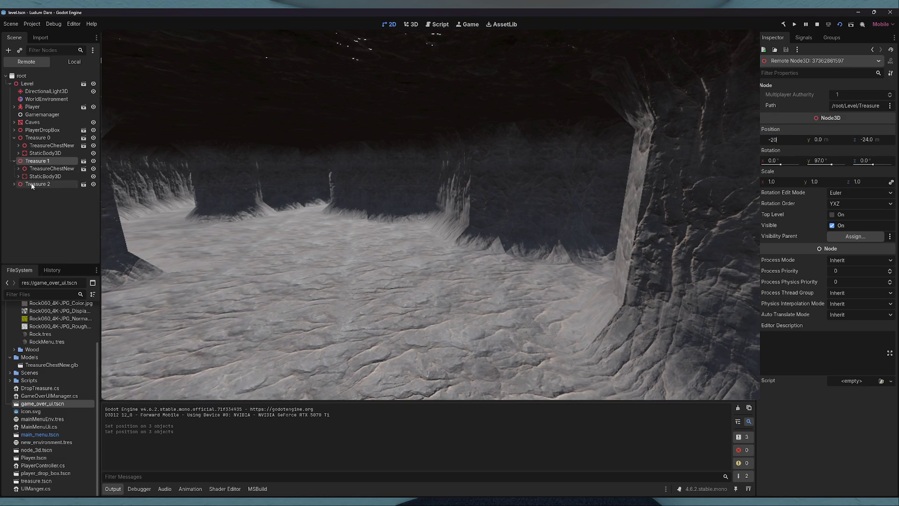
left_click(37, 184)
left_click(788, 141)
type("-19")
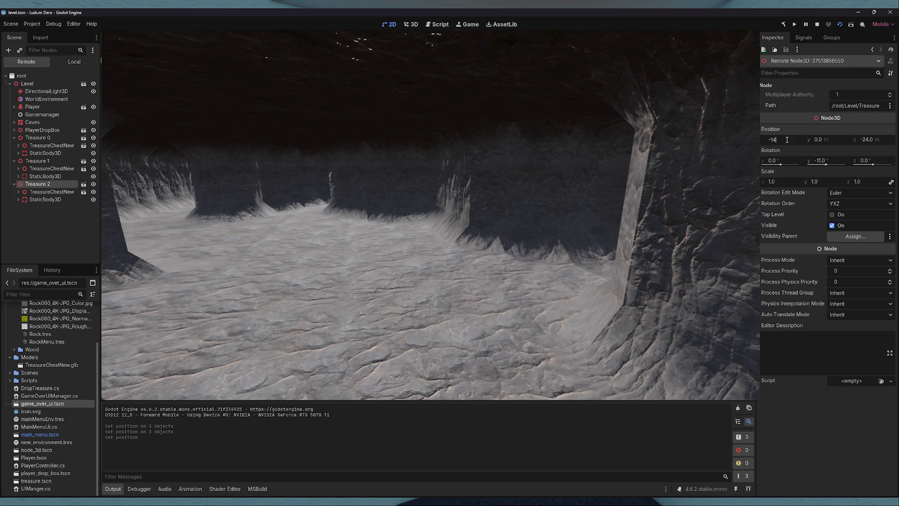
key("Return")
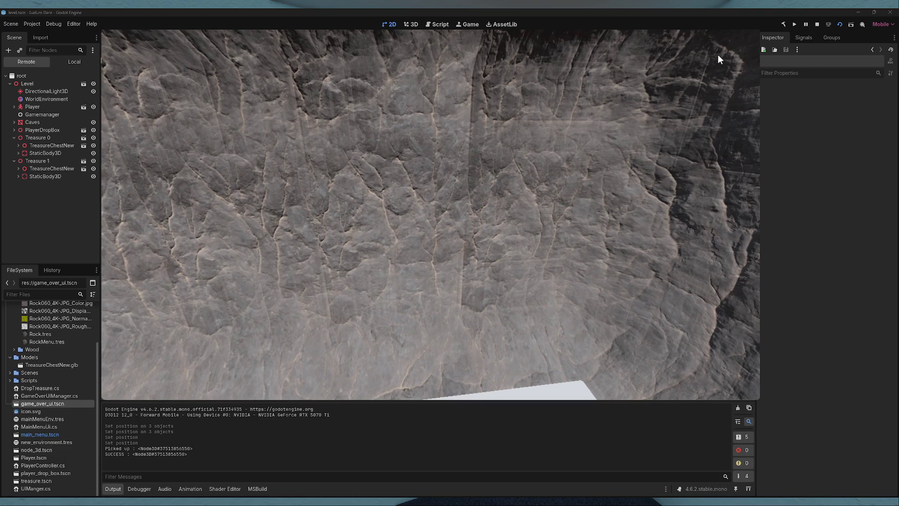
- Stop the running game with F8 after the successful treasure delivery
key("F8")
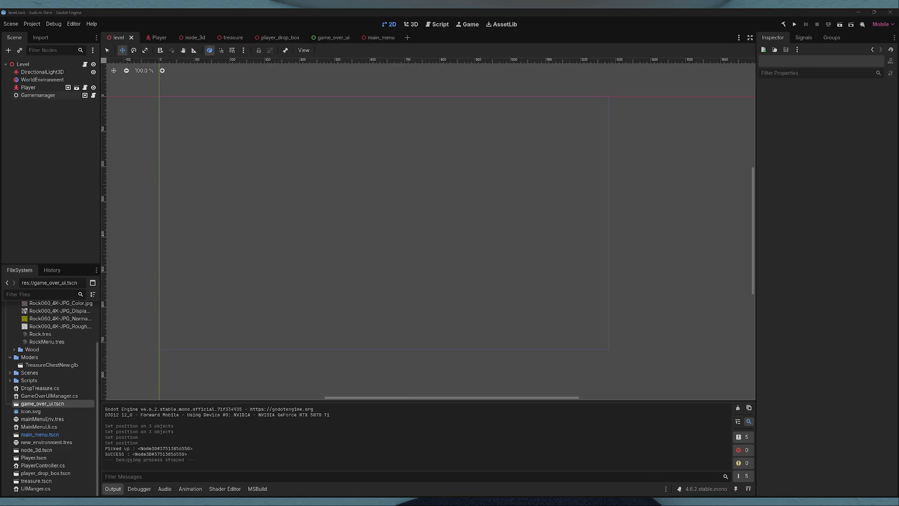
- Trace AddTreasure's callers to RecieveTreasure in DropTreasure.cs, then bring up PlayerController.cs
key("alt+Tab")
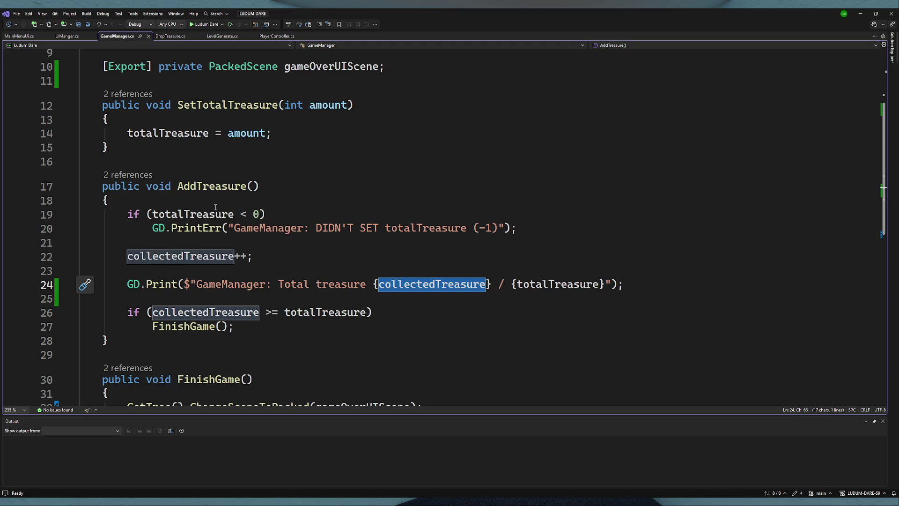
double_click(202, 185)
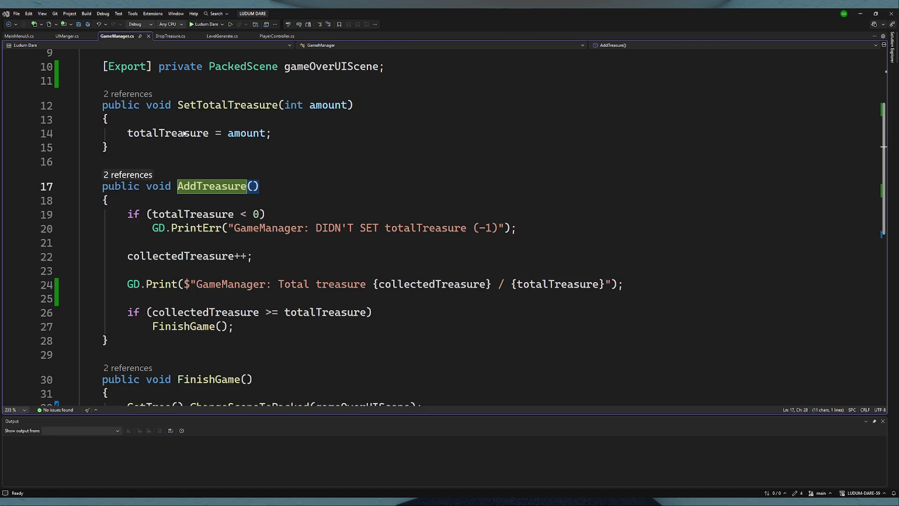
key("ctrl+minus")
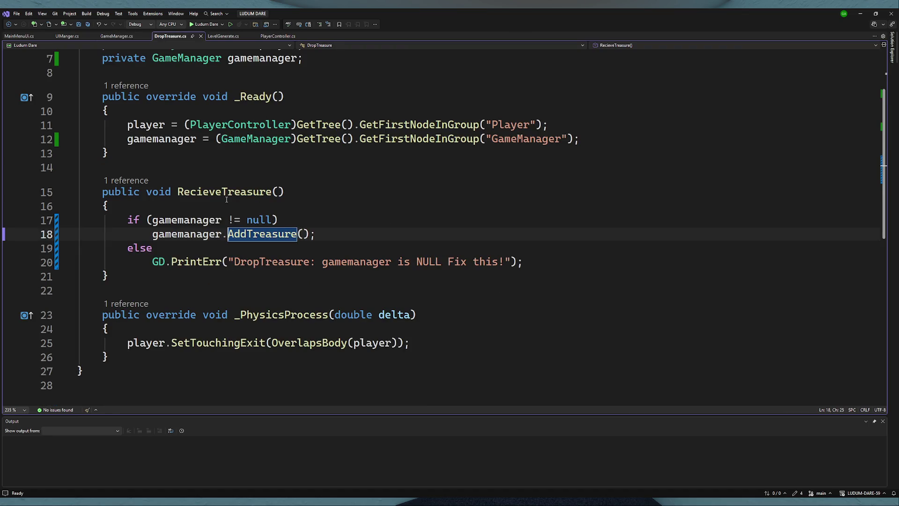
double_click(227, 193)
left_click(143, 185)
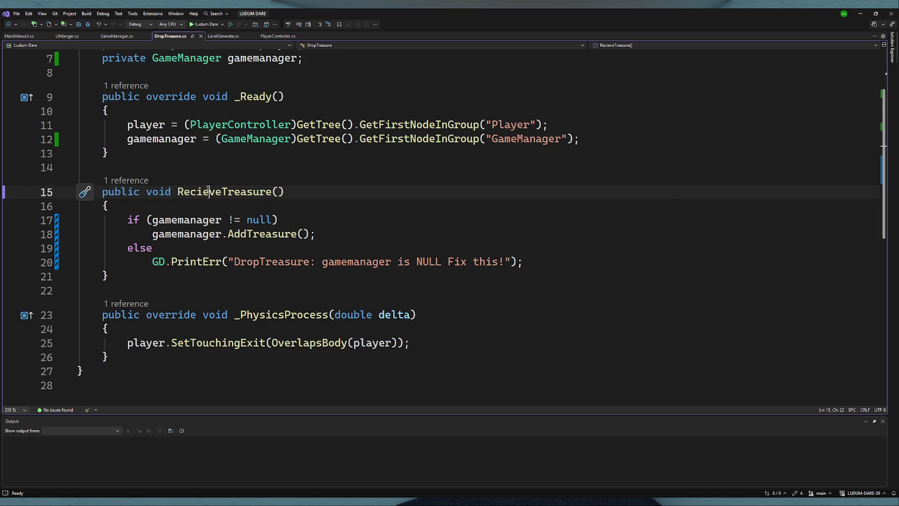
double_click(207, 191)
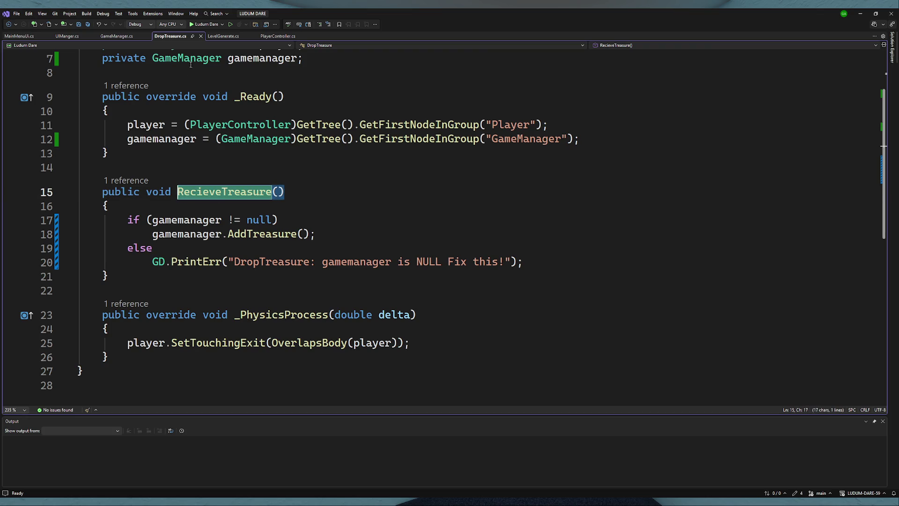
left_click(267, 36)
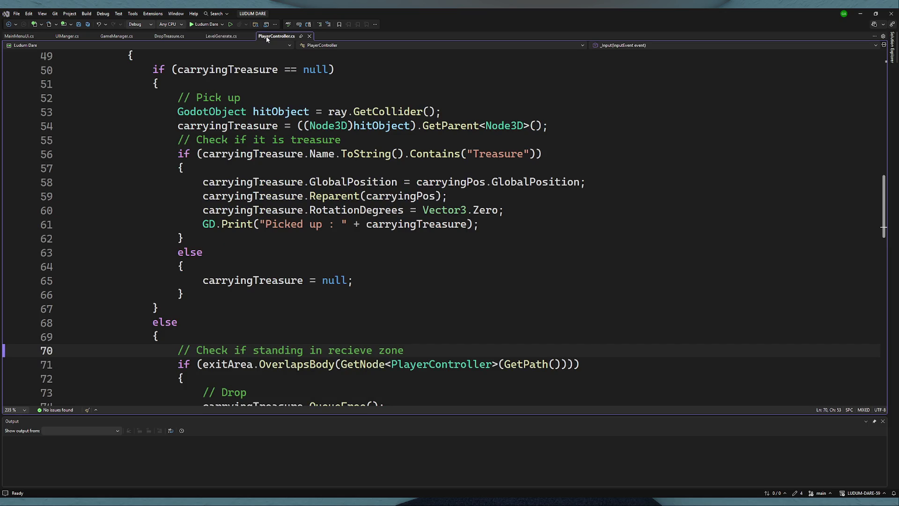
- Replace the drop branch's TODO comment with exitArea.RecieveTreasure(); using IntelliSense
double_click(253, 154)
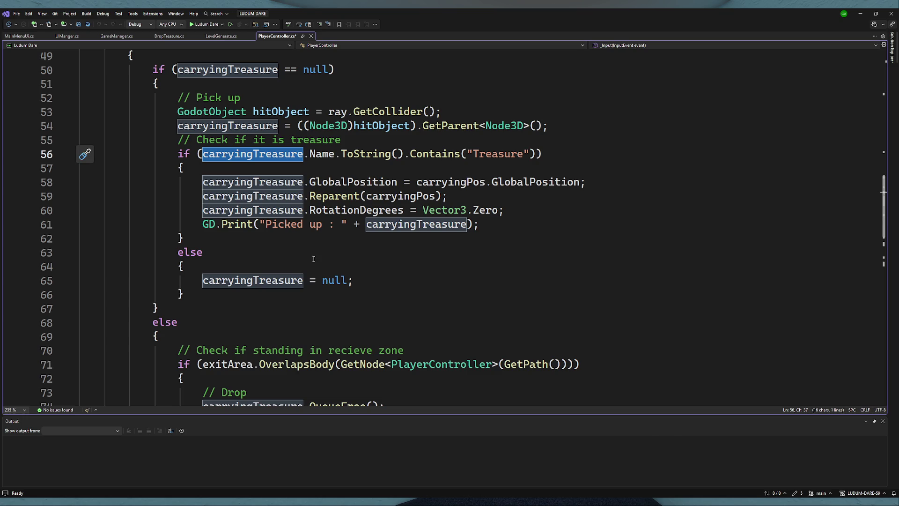
scroll(309, 253, "up", 4)
scroll(300, 242, "down", 2)
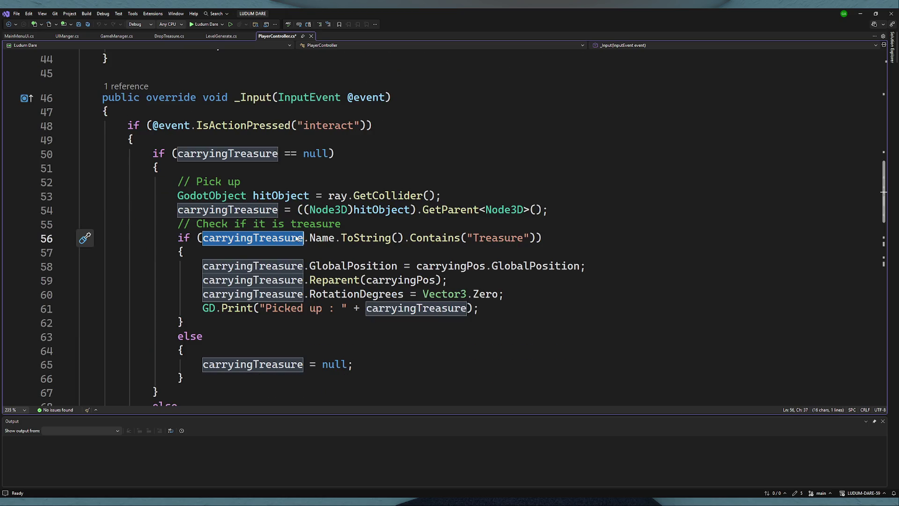
scroll(298, 239, "down", 2)
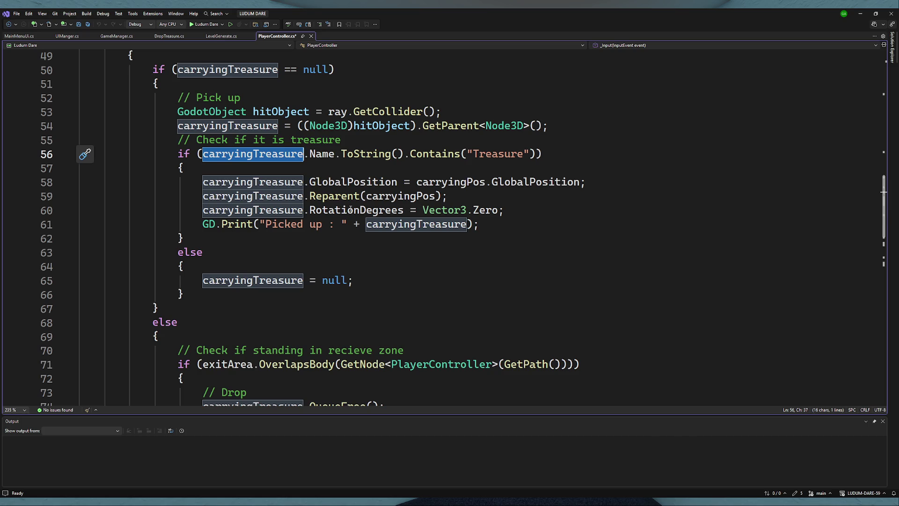
scroll(351, 210, "down", 5)
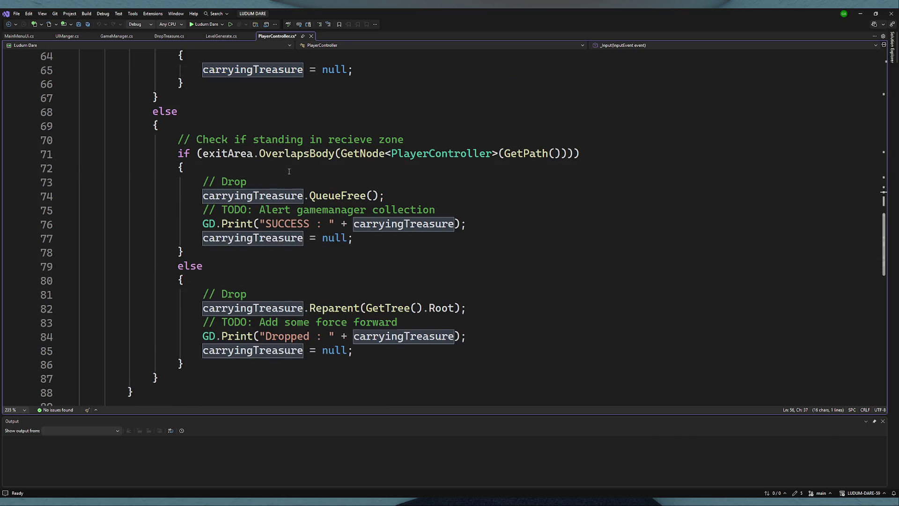
left_click(307, 180)
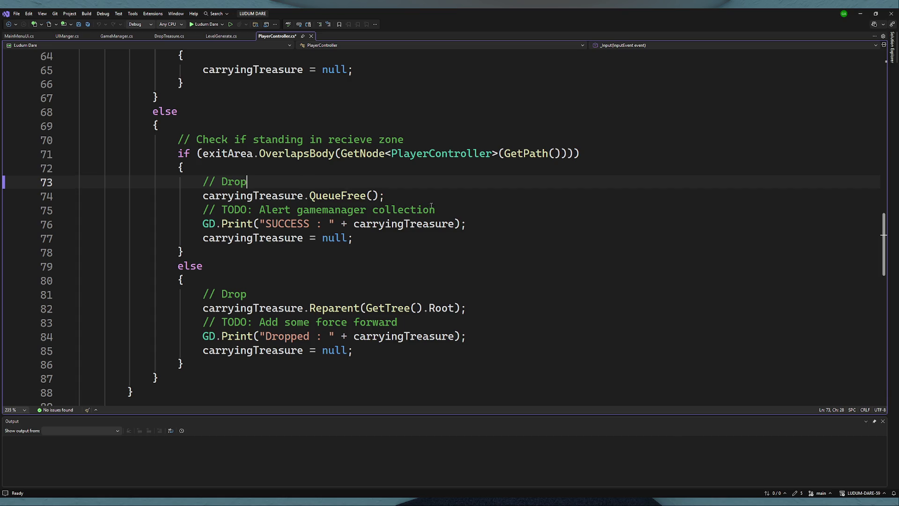
mouse_move(443, 210)
left_mouse_down()
mouse_move(202, 196)
mouse_move(205, 211)
left_mouse_up()
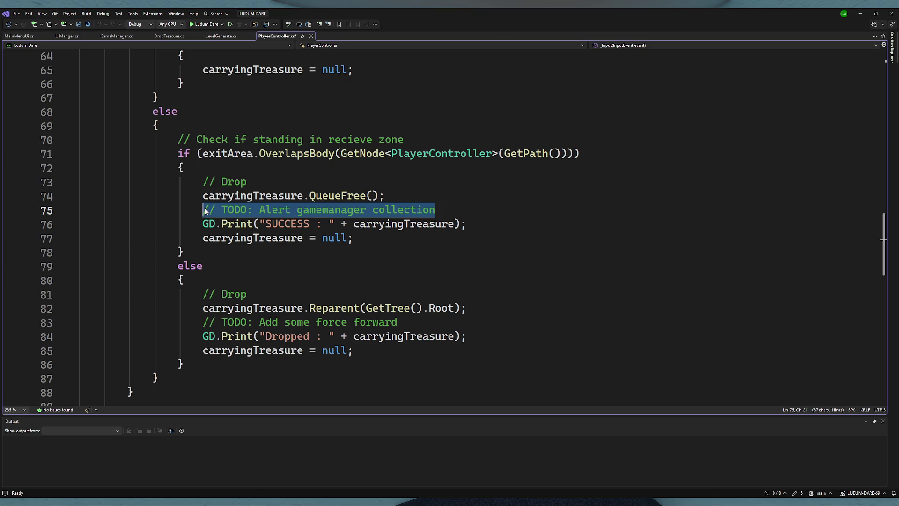
type("exi")
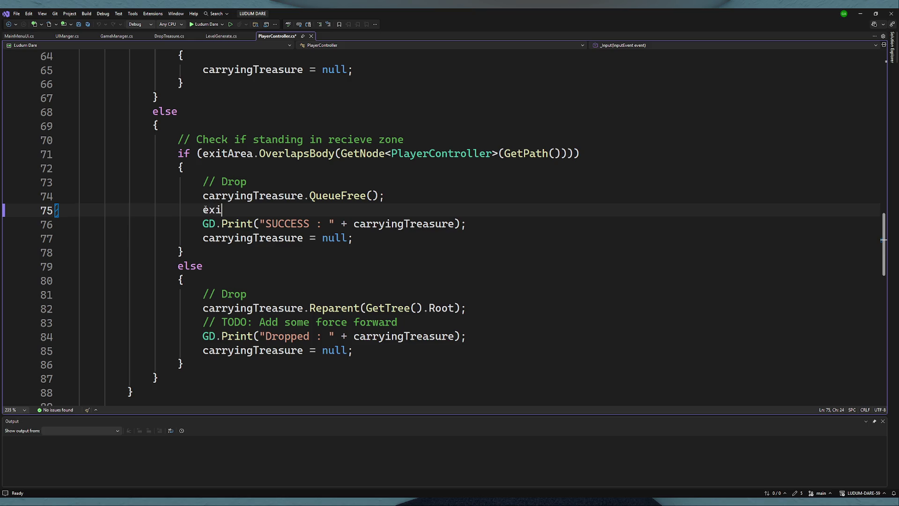
key("Tab")
type(".")
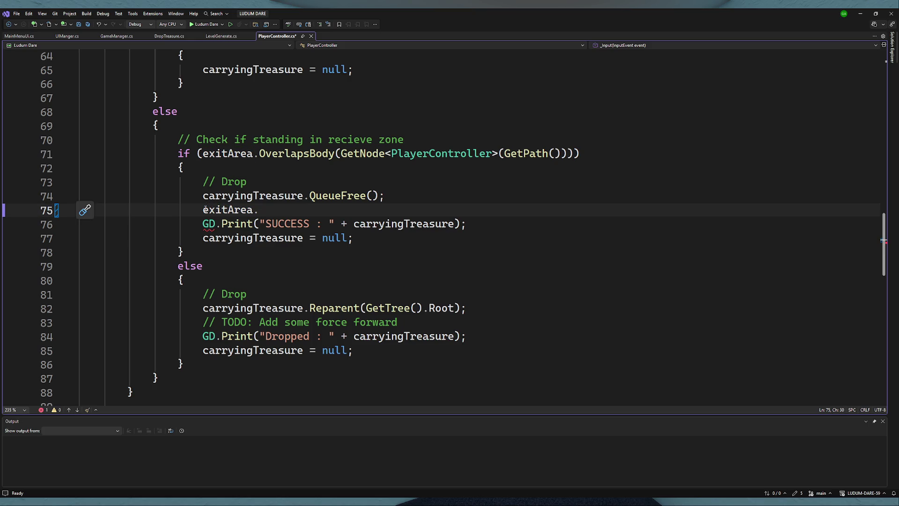
key("Tab")
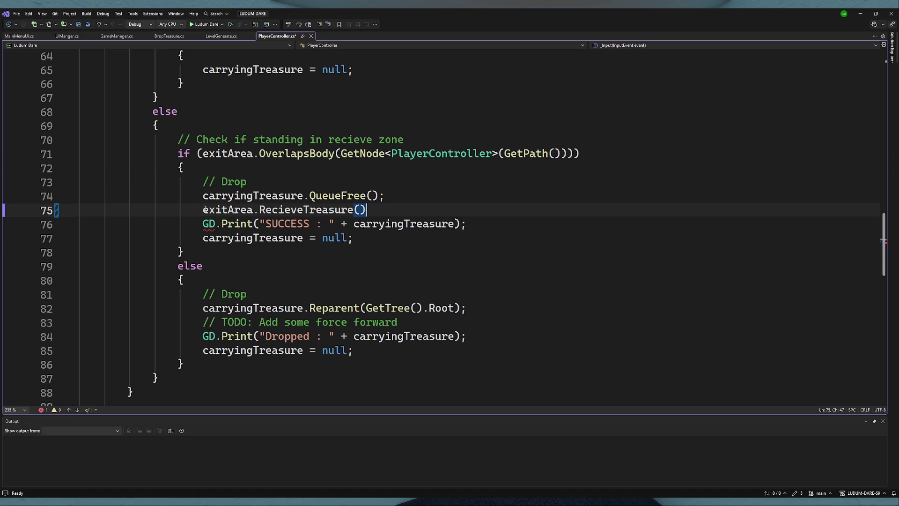
type(";")
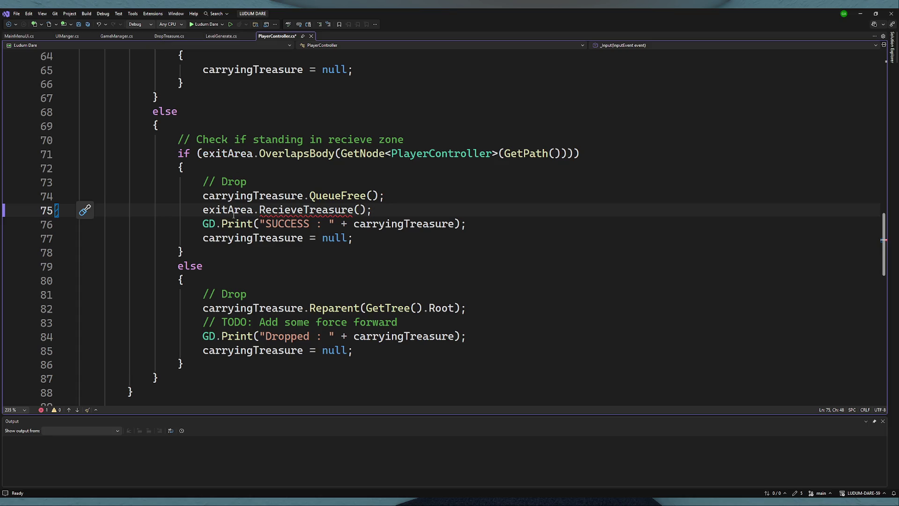
- Review GameManager.cs and DropTreasure.cs, save PlayerController.cs, and glance at the Godot script
left_click(63, 36)
left_click(117, 36)
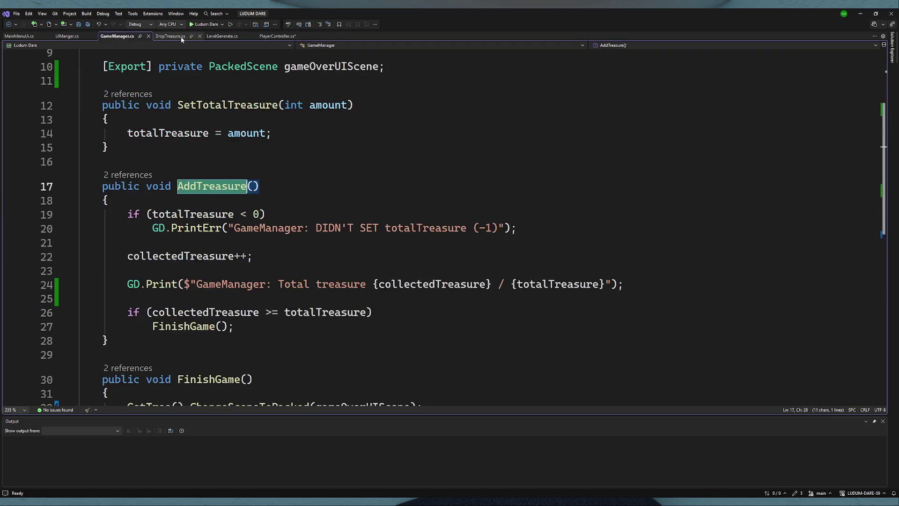
left_click(181, 37)
scroll(222, 186, "up", 2)
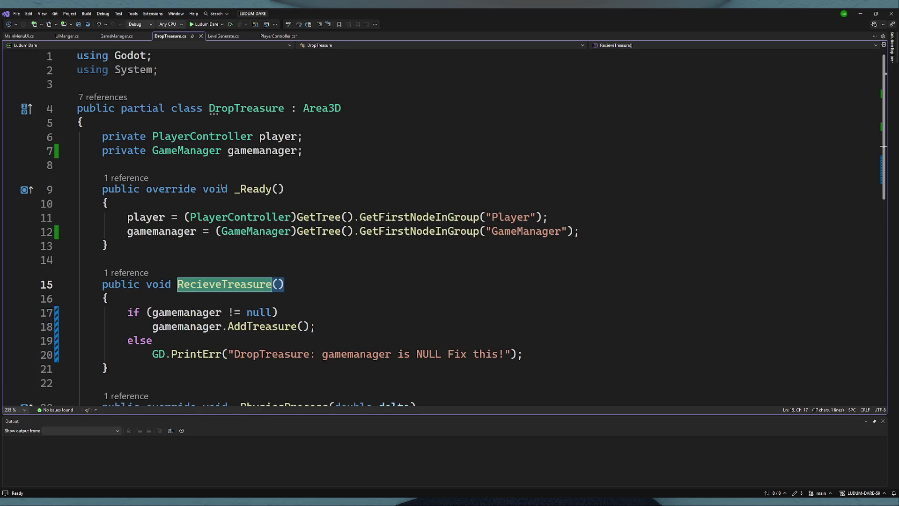
scroll(222, 186, "down", 2)
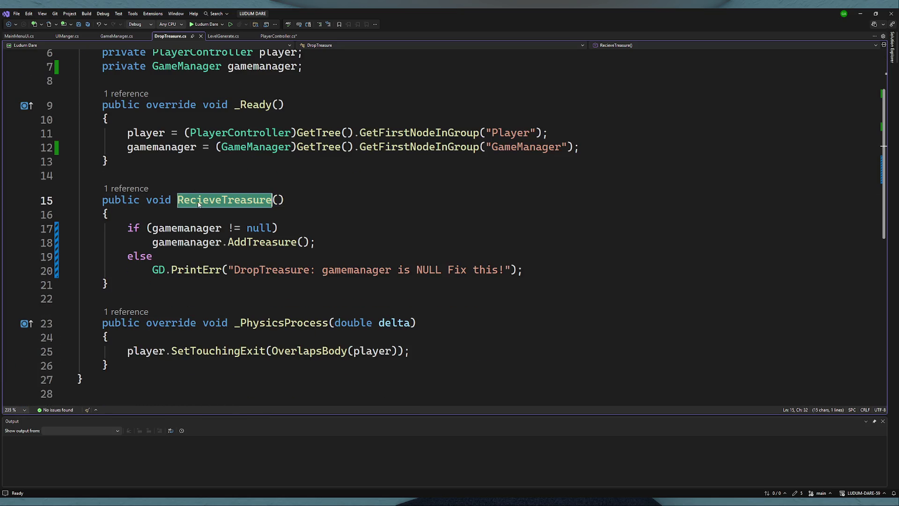
left_click(274, 37)
key("ctrl+s")
left_click(302, 210)
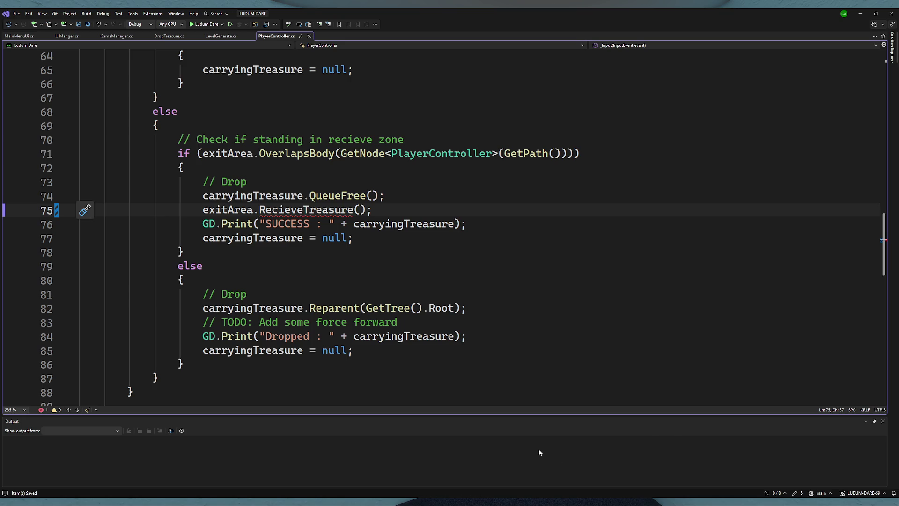
key("alt+Tab")
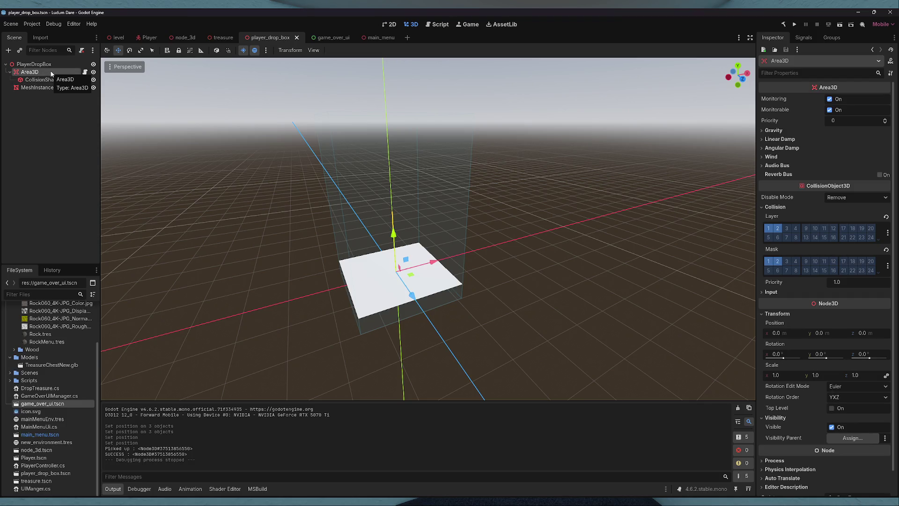
scroll(771, 373, "down", 2)
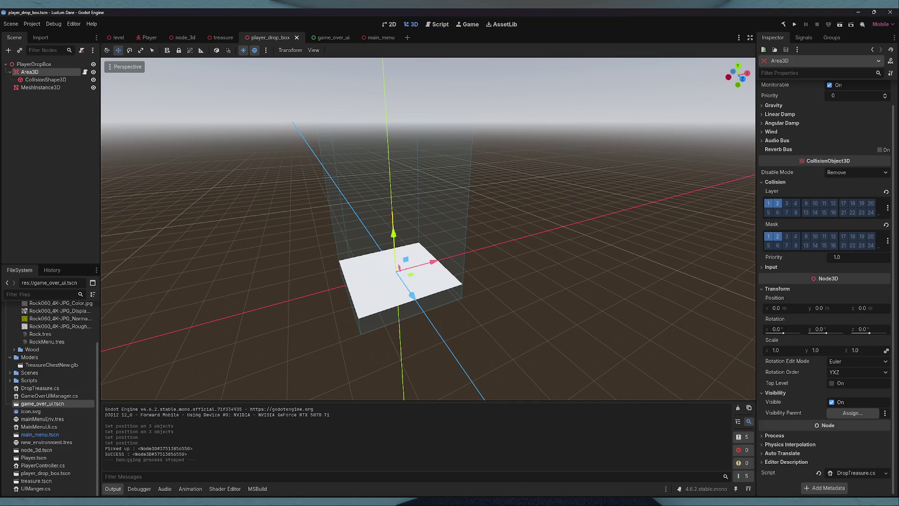
key("alt+Tab")
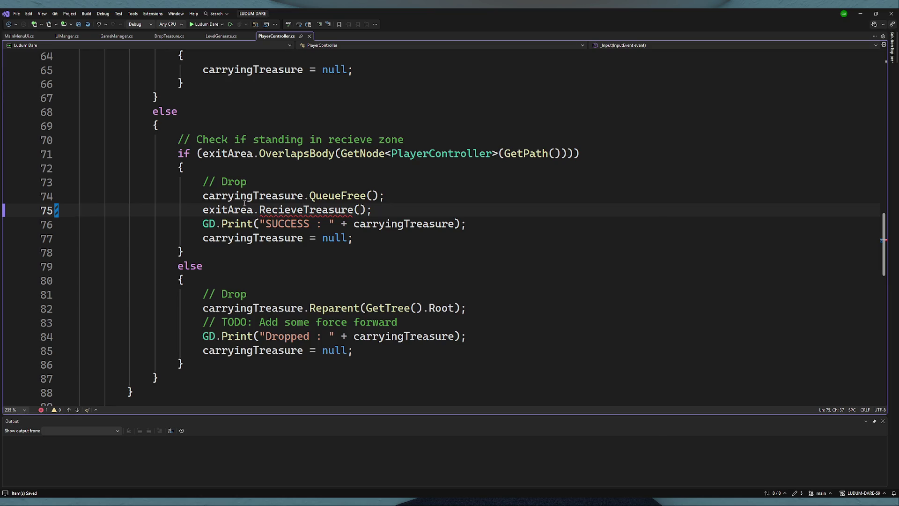
left_click(202, 208)
- Wrap the call as ((DropTreasure)exitArea).RecieveTreasure() and save the script
type("()")
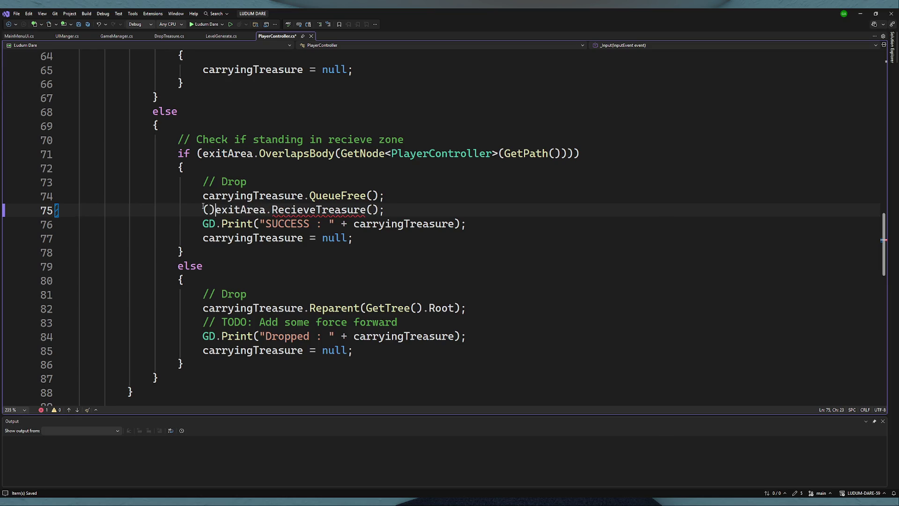
type("Drop")
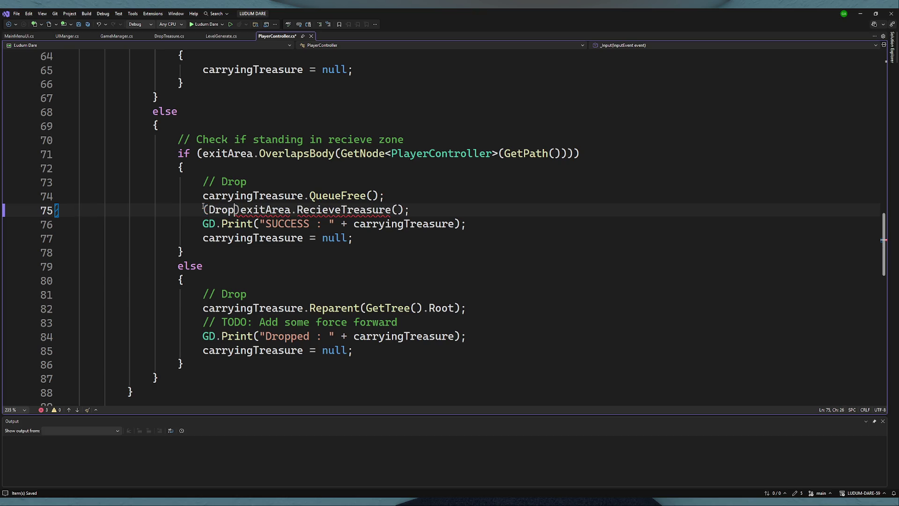
type("Treasure")
left_click(203, 210)
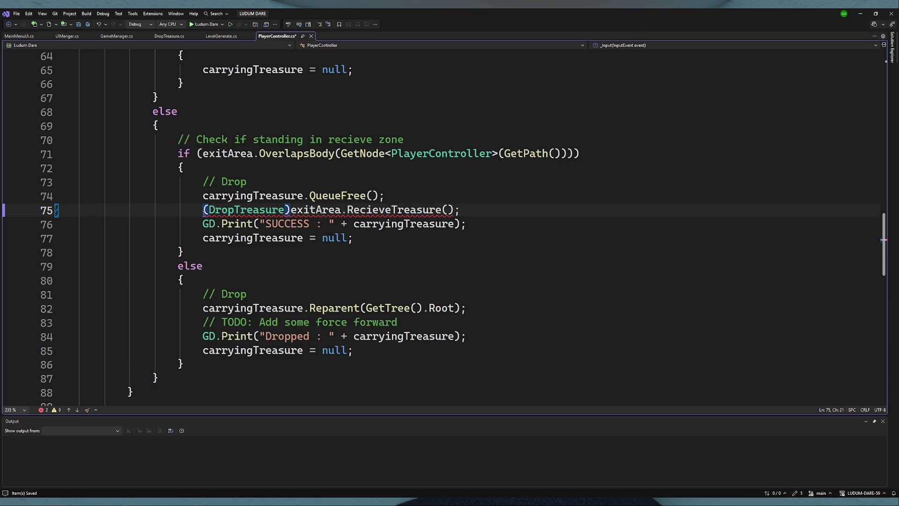
type("(")
left_click(347, 210)
type(")")
left_click(509, 215)
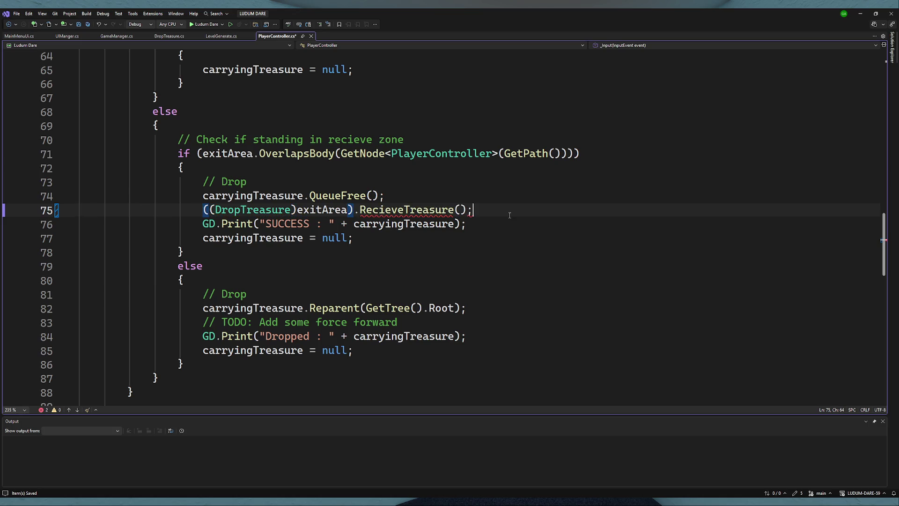
key("ctrl+s")
double_click(413, 210)
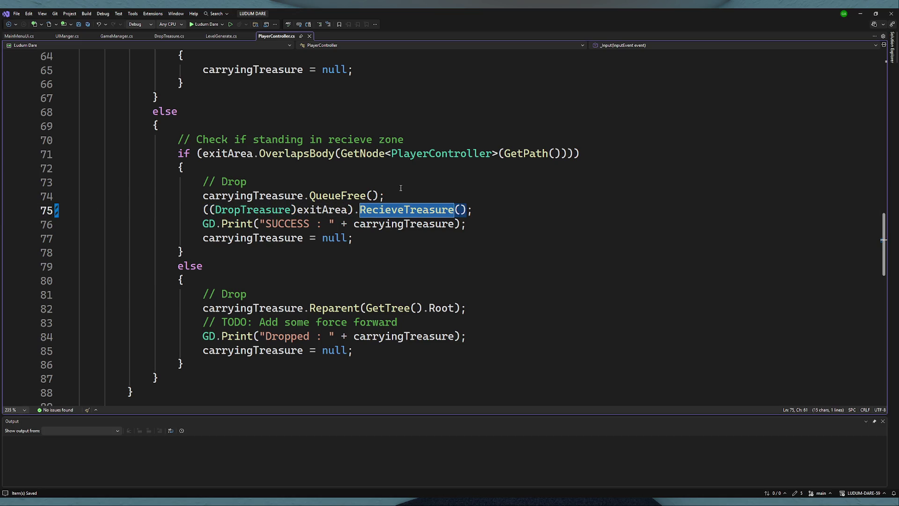
- Glance at the level scene in Godot, then return to the script in Visual Studio
key("alt+Tab")
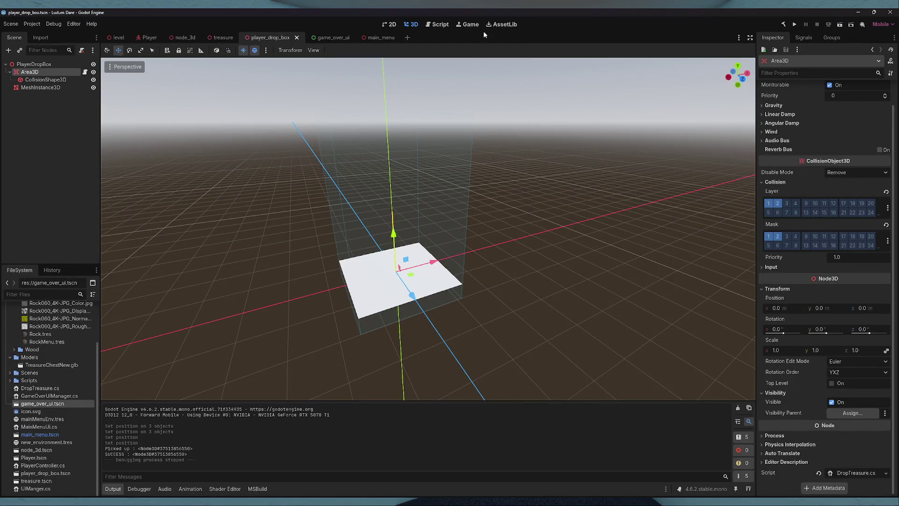
left_click(119, 38)
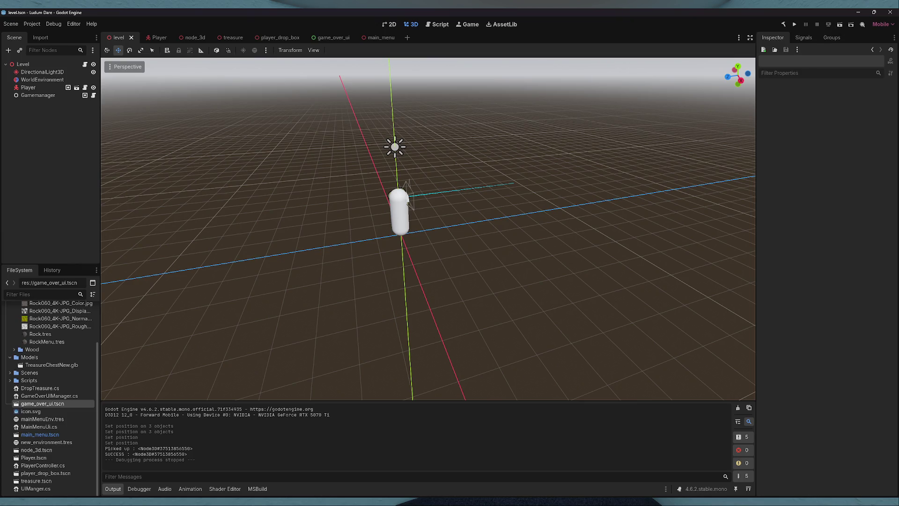
key("alt+Tab")
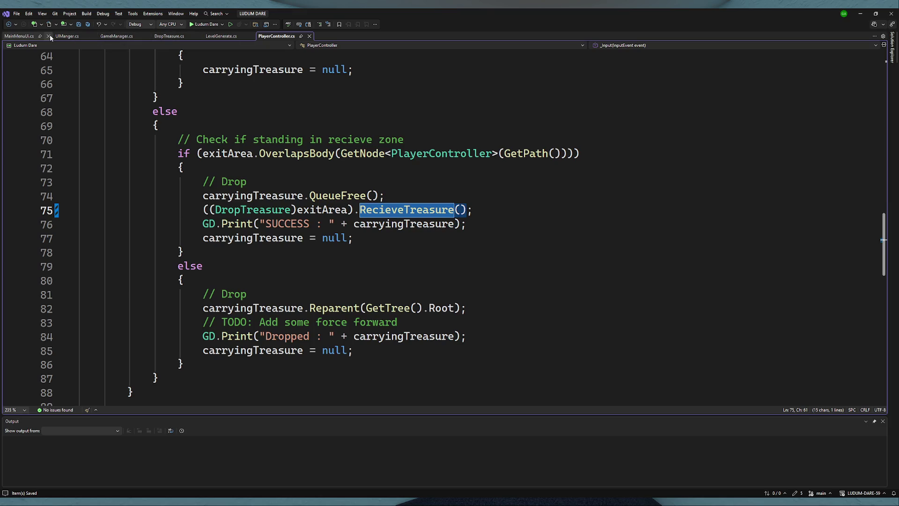
scroll(237, 206, "up", 6)
scroll(237, 206, "up", 15)
scroll(371, 233, "down", 6)
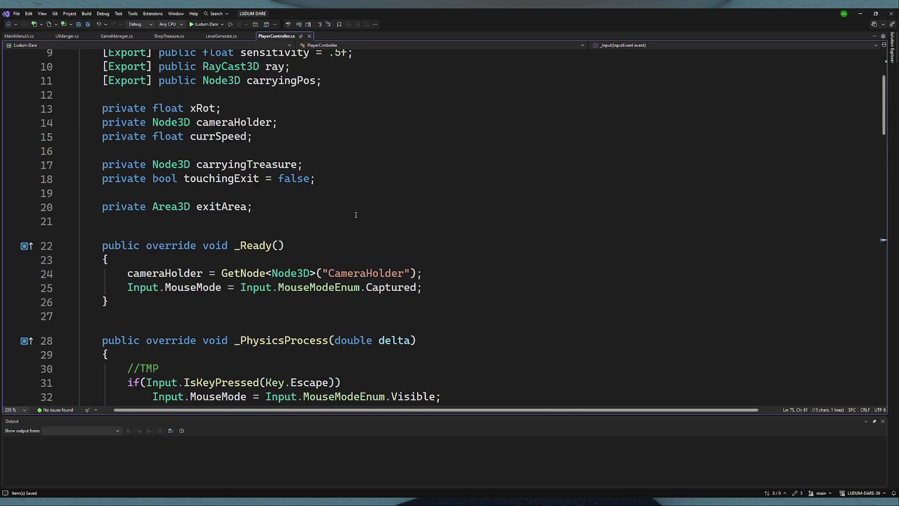
- Extend the line 31 Escape condition with && and the pasted MouseMode statement
left_click(458, 266)
left_click(341, 256)
key("Left")
type("&&")
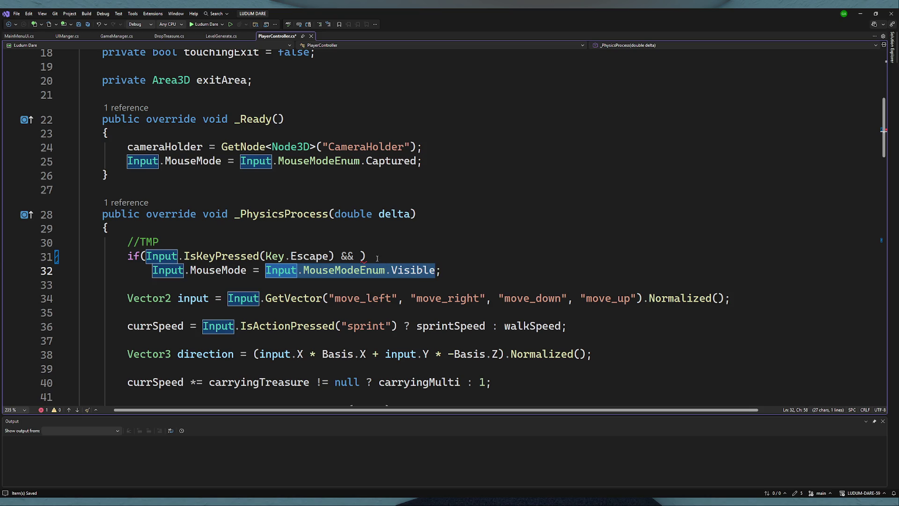
left_click_drag(441, 271, 152, 273)
key("ctrl+c")
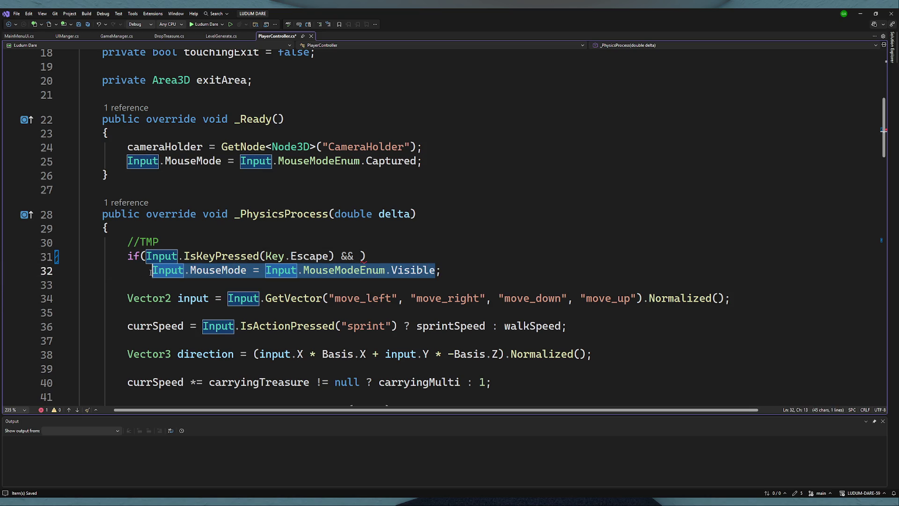
left_click(360, 256)
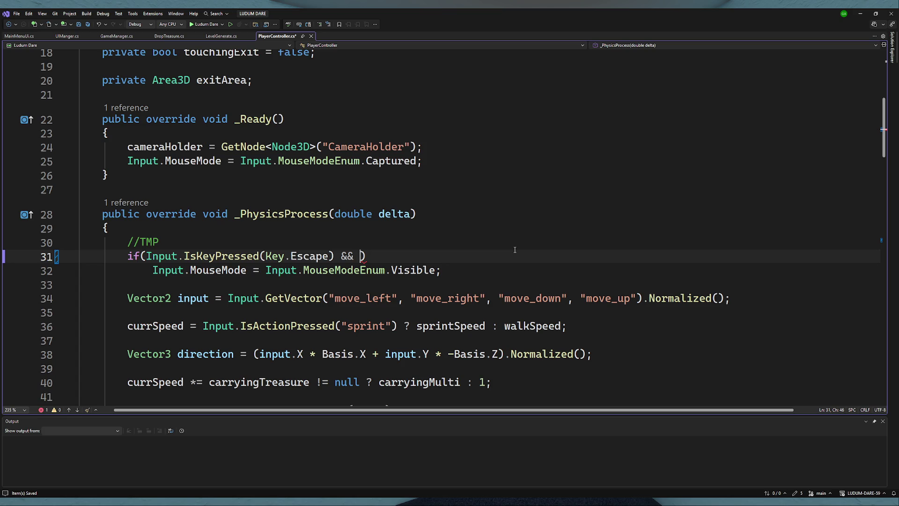
key("ctrl+v")
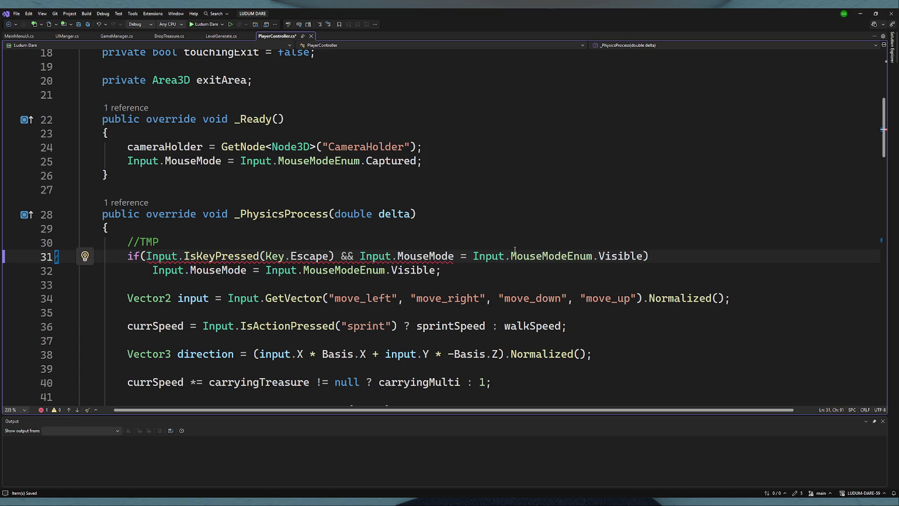
key("ctrl+z")
key("ctrl+v")
key("BackSpace")
- Turn the pasted statement into a MouseMode == Captured comparison
double_click(626, 257)
left_click(465, 256)
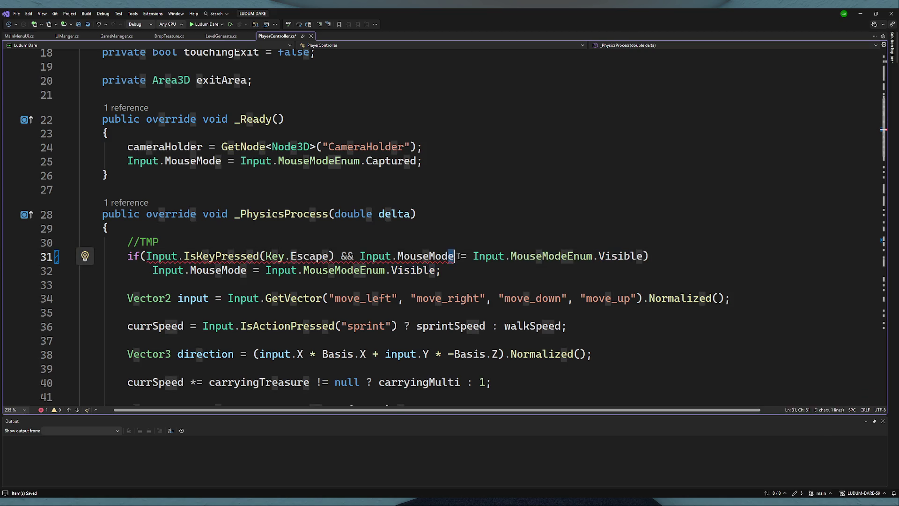
type("=")
left_click(594, 256)
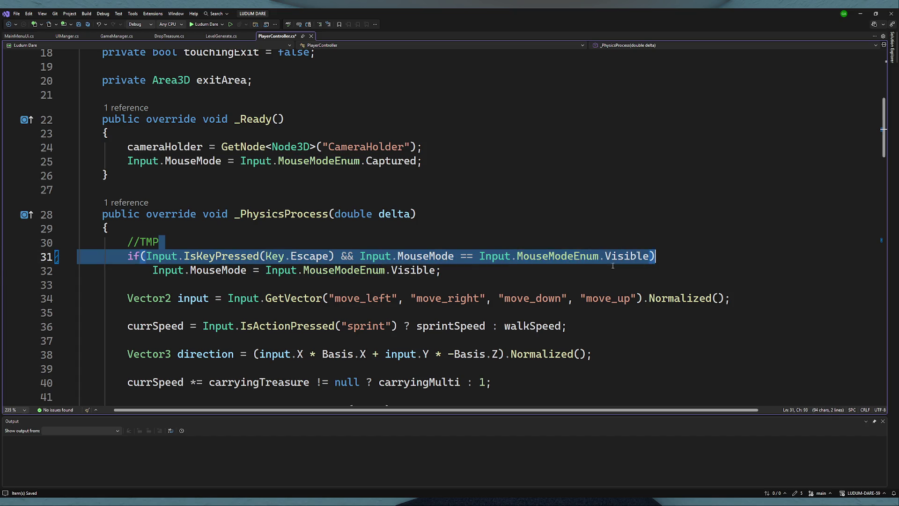
left_click(607, 256)
double_click(392, 161)
key("ctrl+c")
double_click(628, 257)
key("ctrl+v")
left_click(520, 270)
- Add an else branch that sets MouseMode back to Captured
key("Return")
type("else")
left_click_drag(424, 161, 124, 161)
key("ctrl+c")
left_click(168, 287)
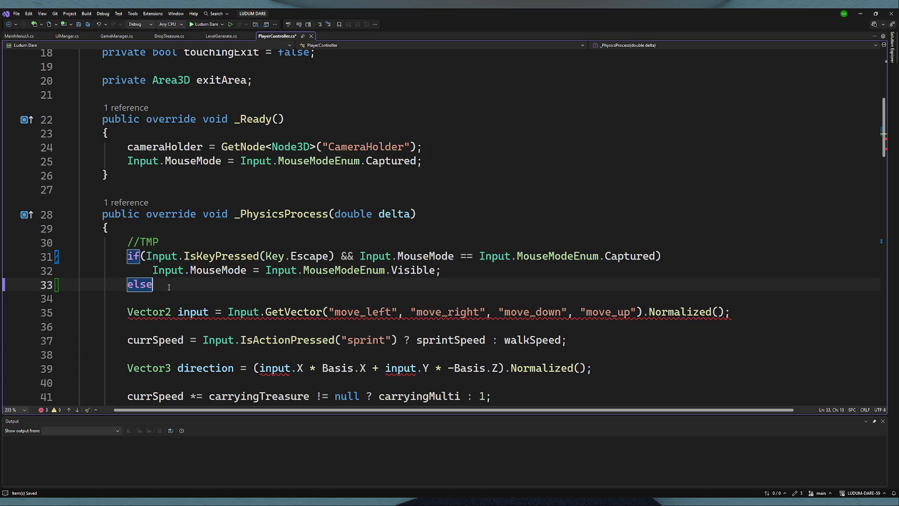
key("Return")
key("ctrl+v")
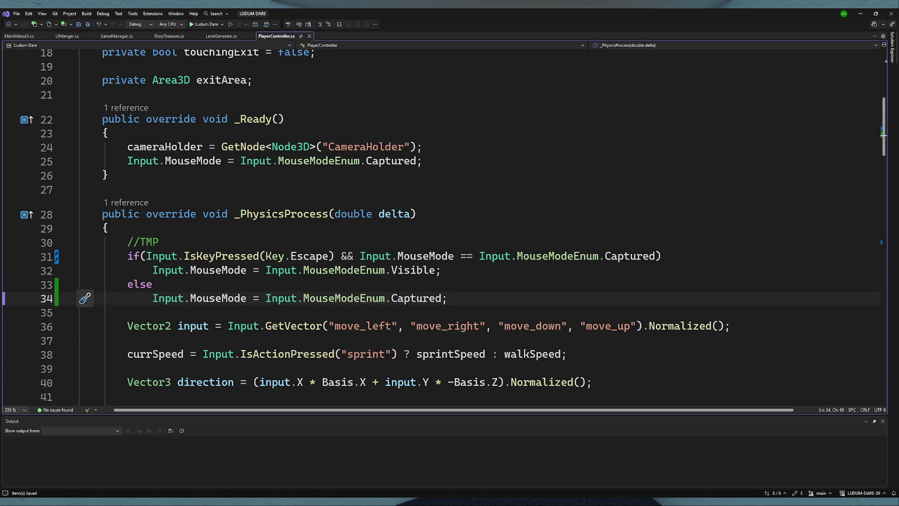
key("alt+Tab")
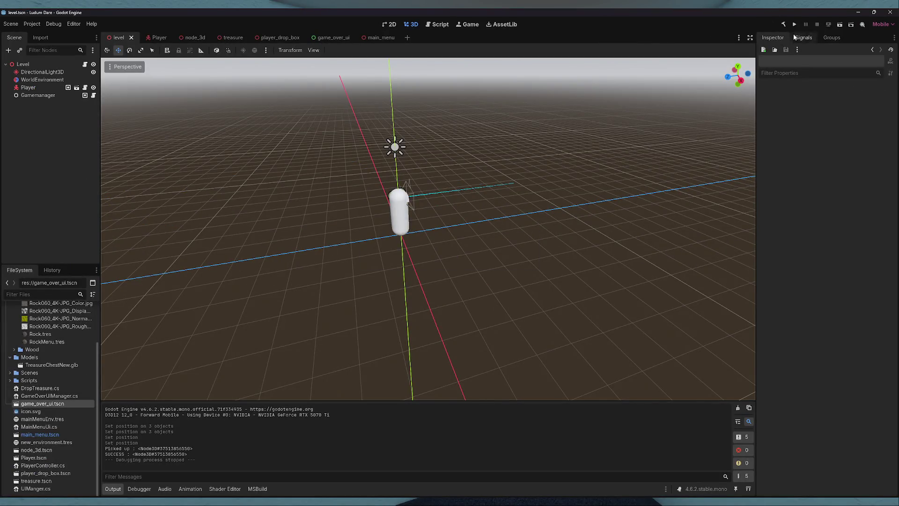
- Run the cave level scene, walk forward briefly, stop it, and return to Visual Studio
left_click(839, 26)
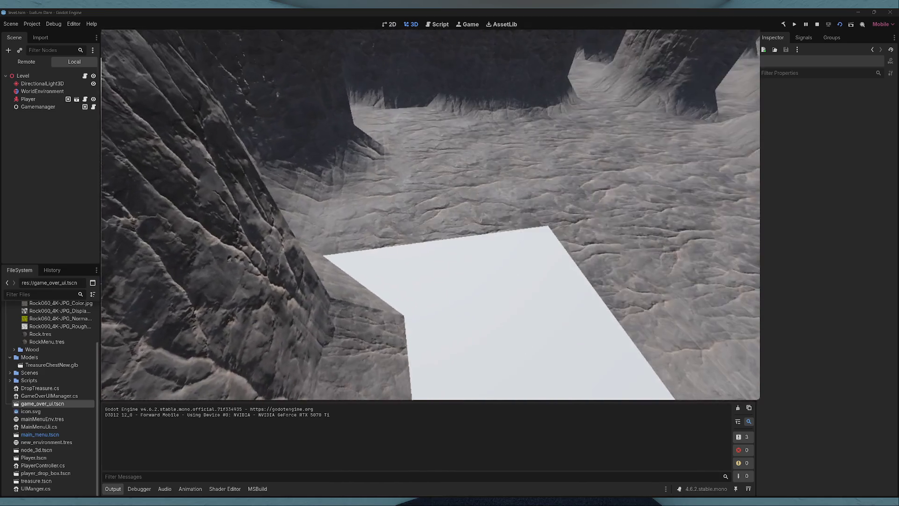
key("w")
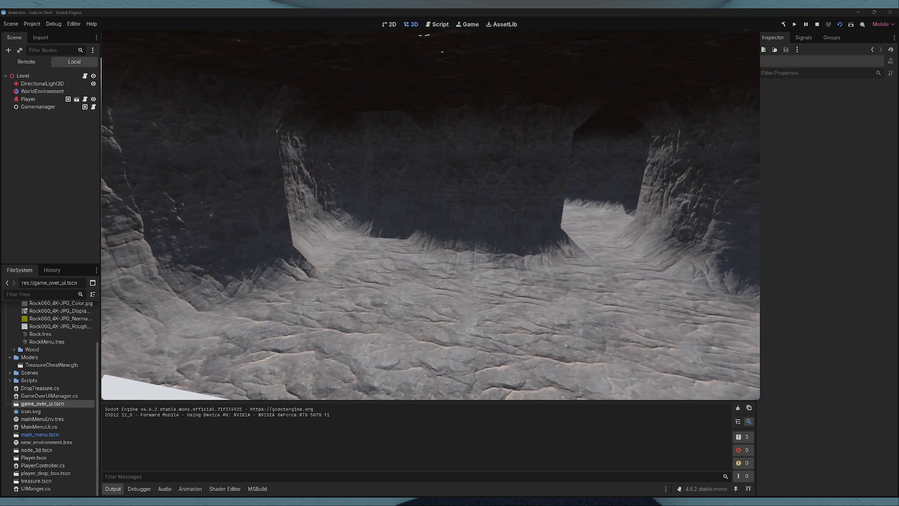
key("F8")
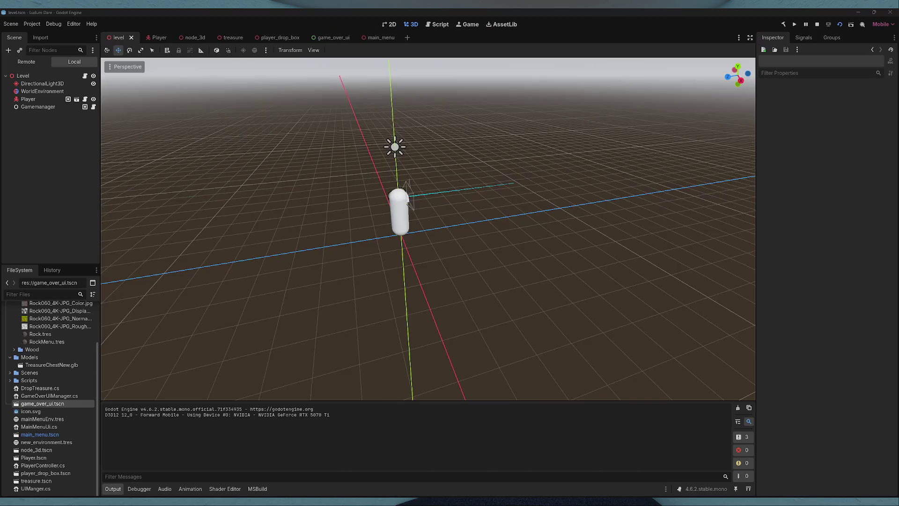
key("alt+Tab")
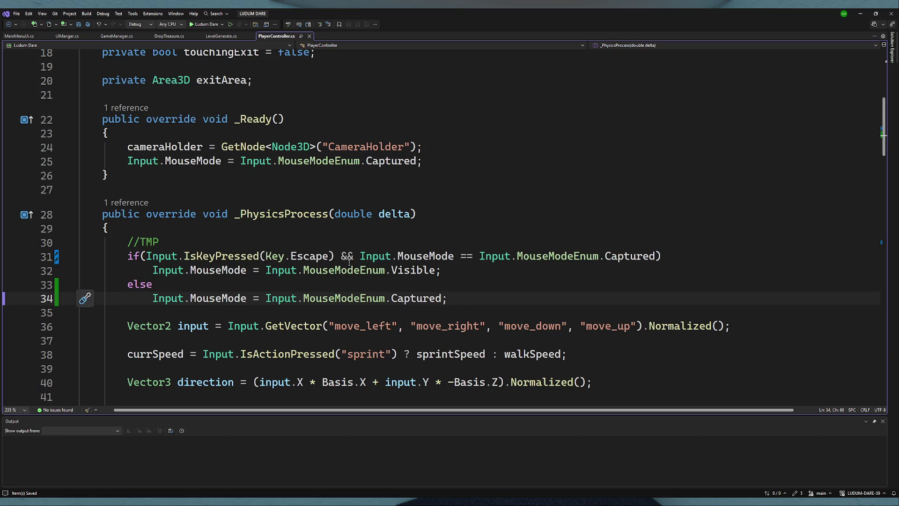
- Add a new if check on IsKeyPressed with Key.Asciitilde below the else branch
left_click_drag(336, 257, 142, 257)
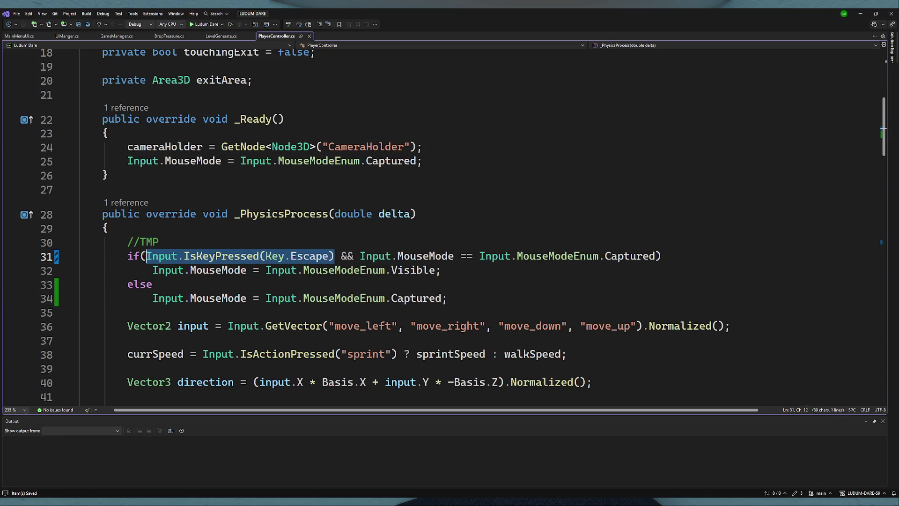
left_click(463, 296)
key("Return")
key("Return")
type("f(")
key("ctrl+v")
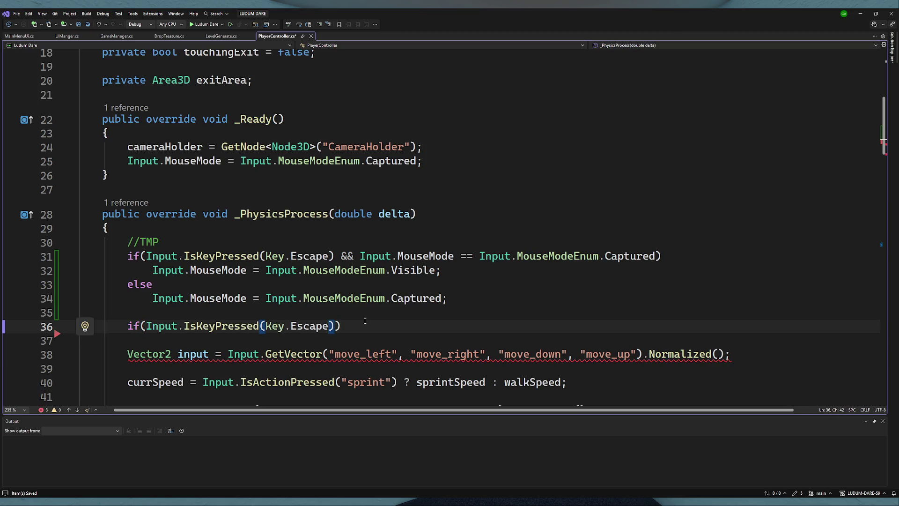
double_click(303, 328)
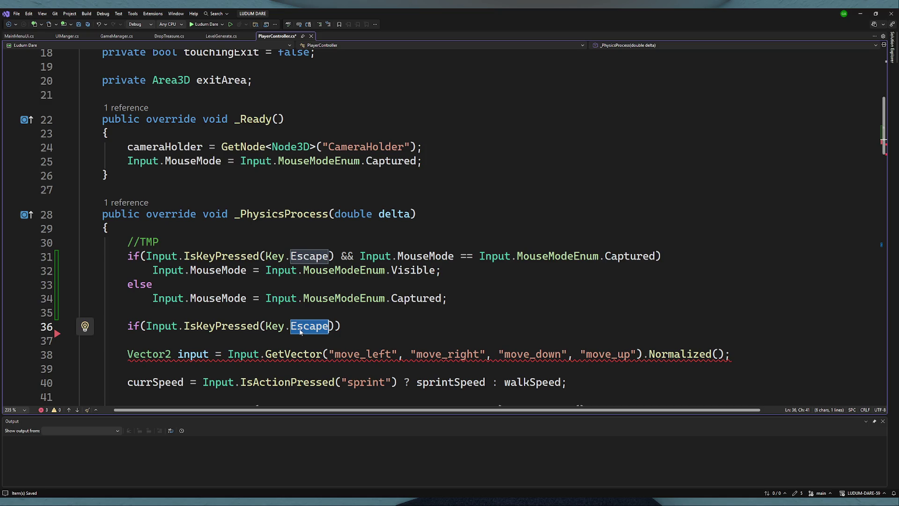
key("BackSpace")
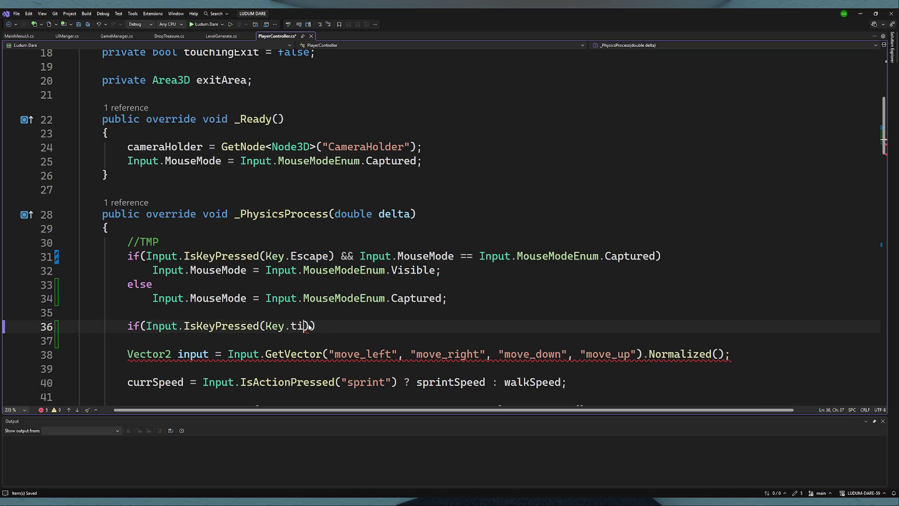
key("ctrl+space")
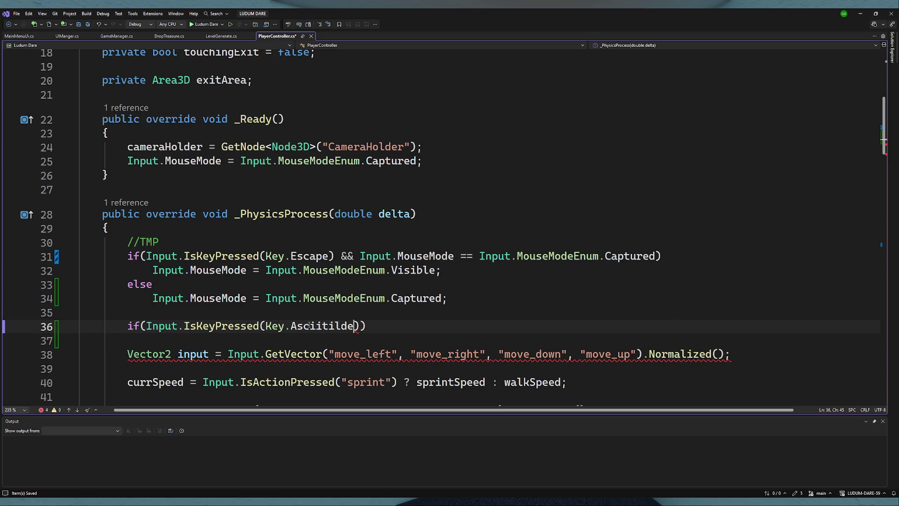
type(")")
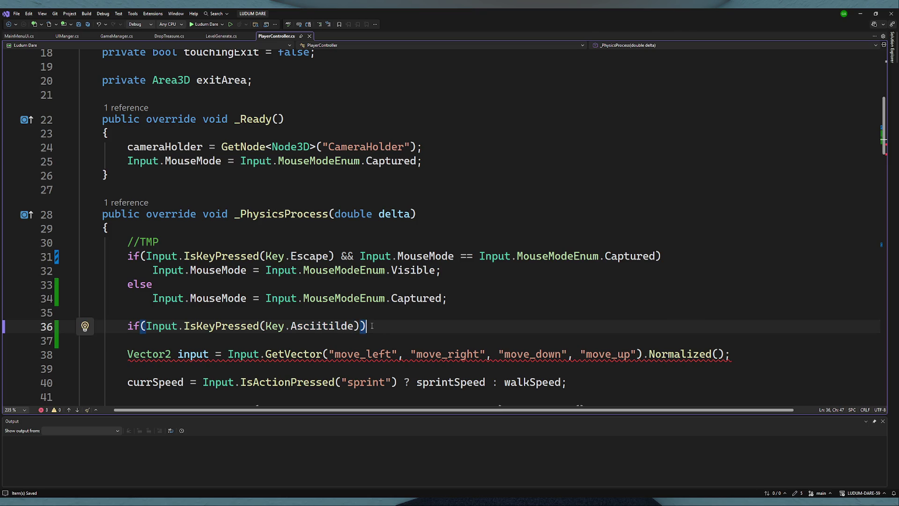
- Move the Captured statement under the Asciitilde check and delete the old else block
left_click_drag(462, 302, 153, 298)
left_click(377, 327)
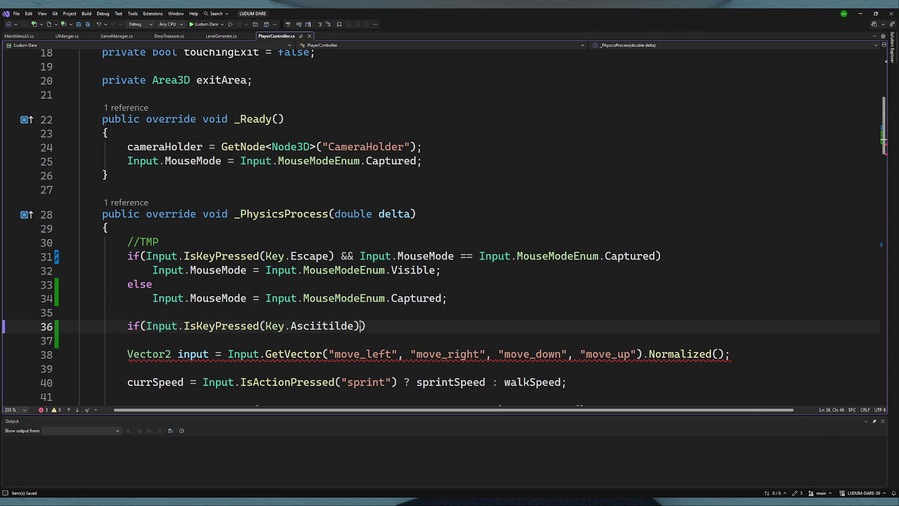
key("Return")
key("ctrl+v")
mouse_move(448, 298)
left_mouse_down()
mouse_move(80, 298)
mouse_move(78, 284)
left_mouse_up()
key("Delete")
key("Delete")
mouse_move(334, 256)
left_mouse_down()
mouse_move(108, 242)
mouse_move(657, 256)
left_mouse_up()
key("Delete")
- Run and relaunch the level, seeing 'DropTreasure: gamemanager is NULL' in Output, then stop it
left_click(470, 274)
key("alt+Tab")
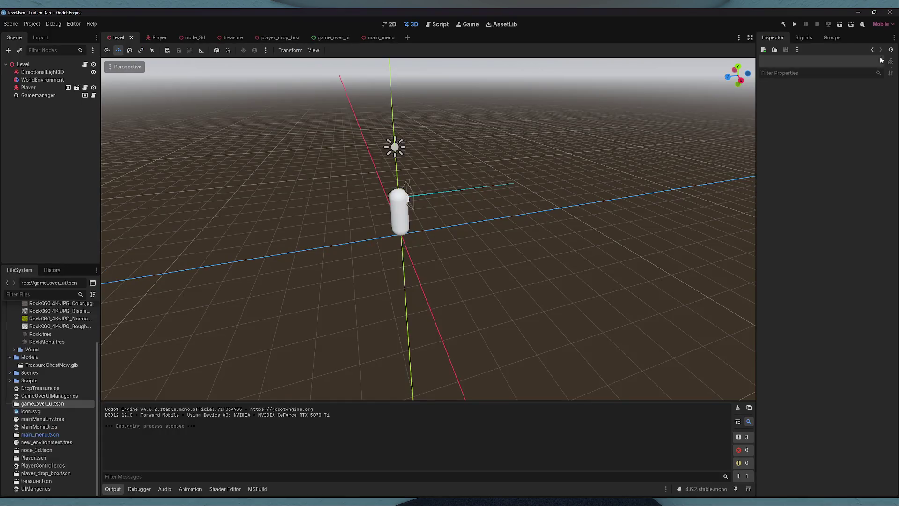
left_click(839, 25)
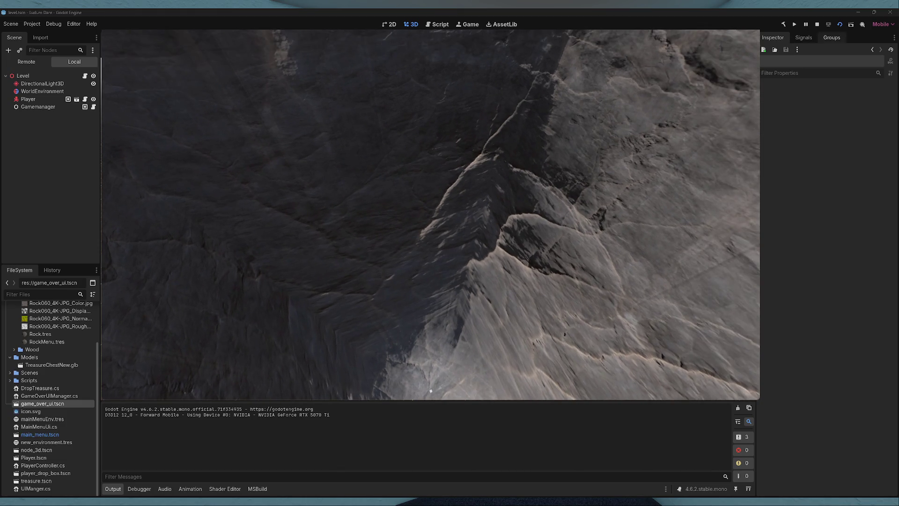
key("F5")
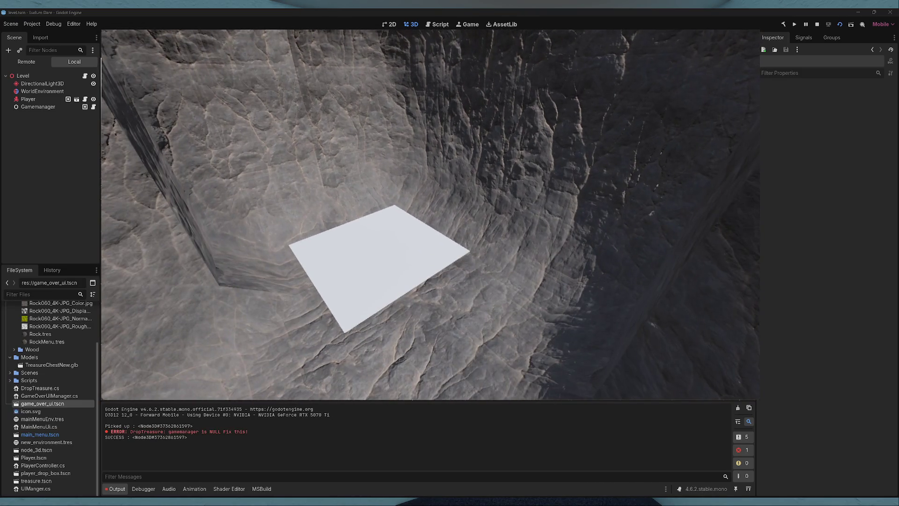
key("F8")
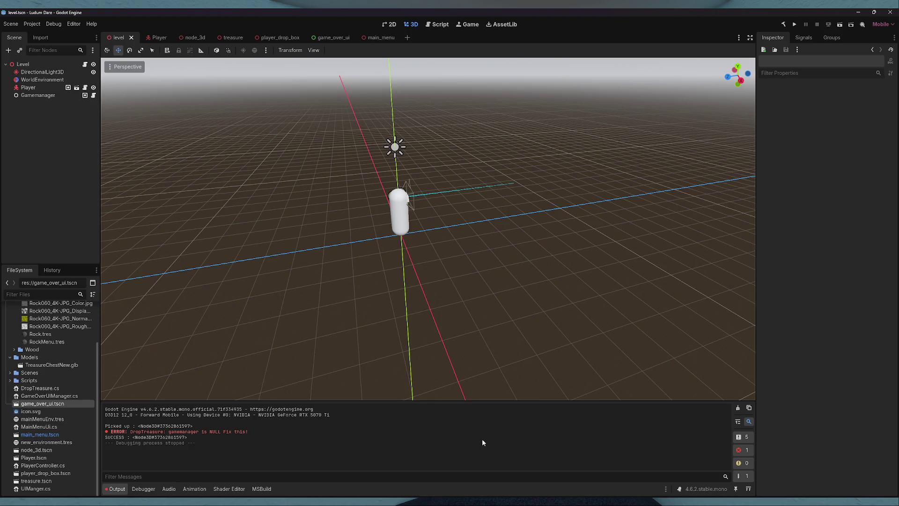
key("alt+Tab")
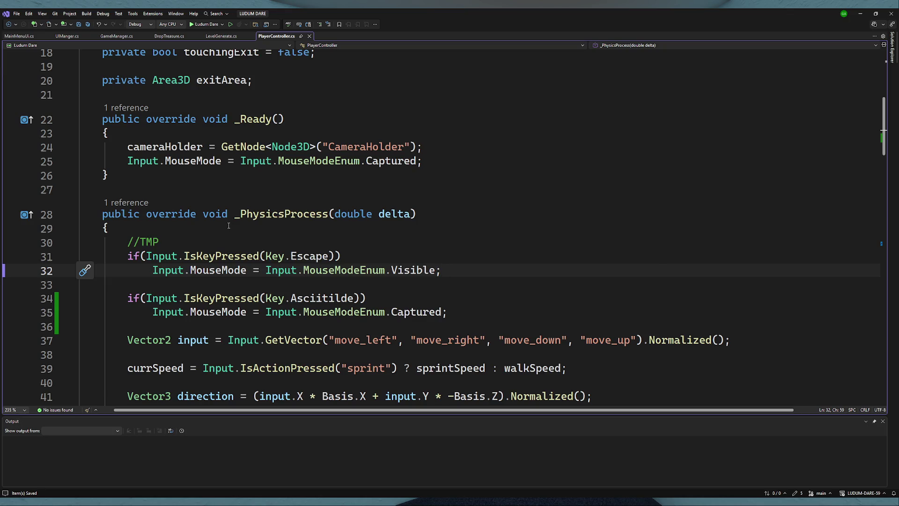
- Inspect DropTreasure.cs's "GameManager" group lookup, then select Godot's Gamemanager node
left_click(169, 37)
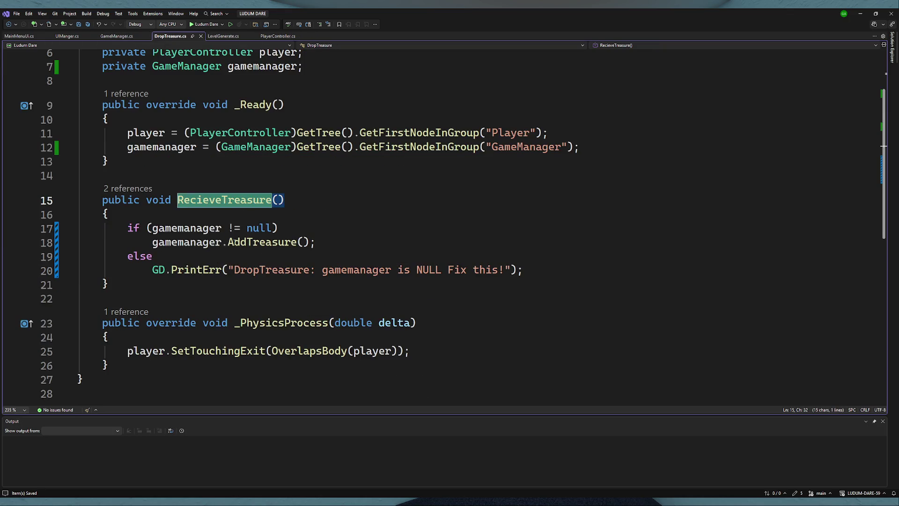
double_click(182, 228)
scroll(254, 189, "up", 2)
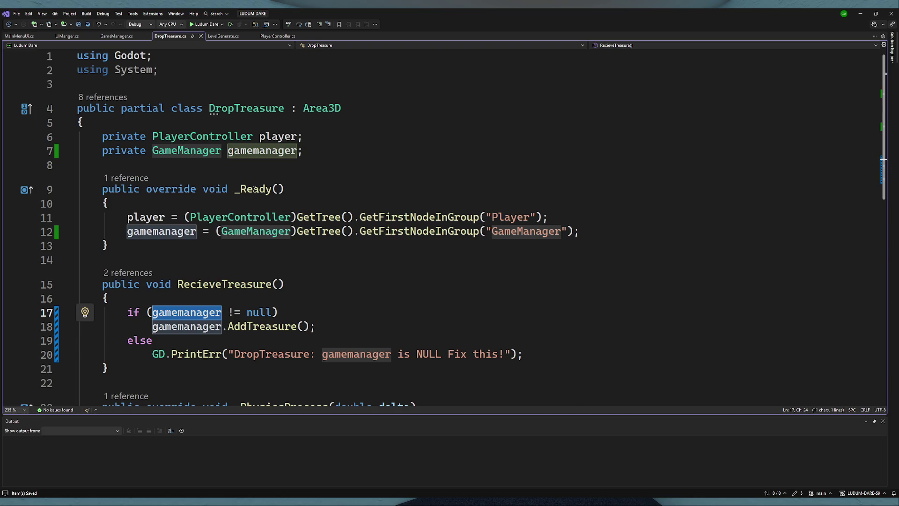
left_click(325, 140)
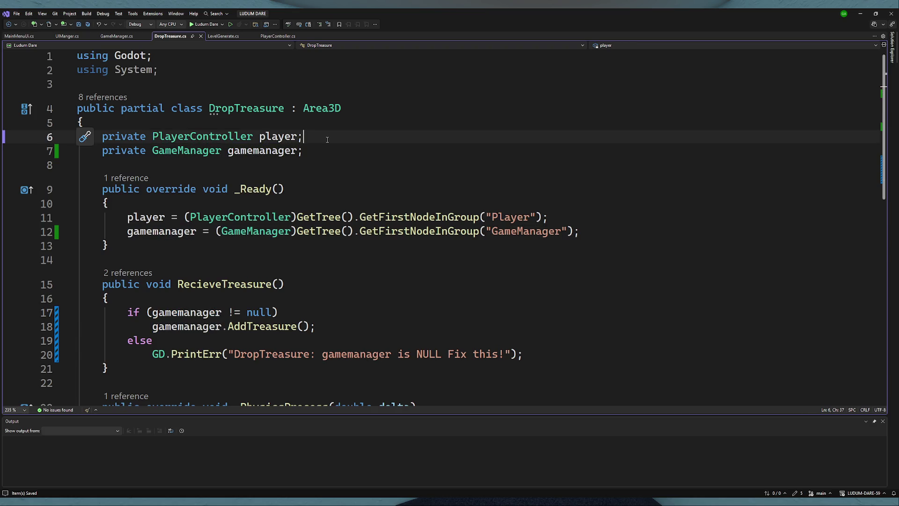
double_click(524, 235)
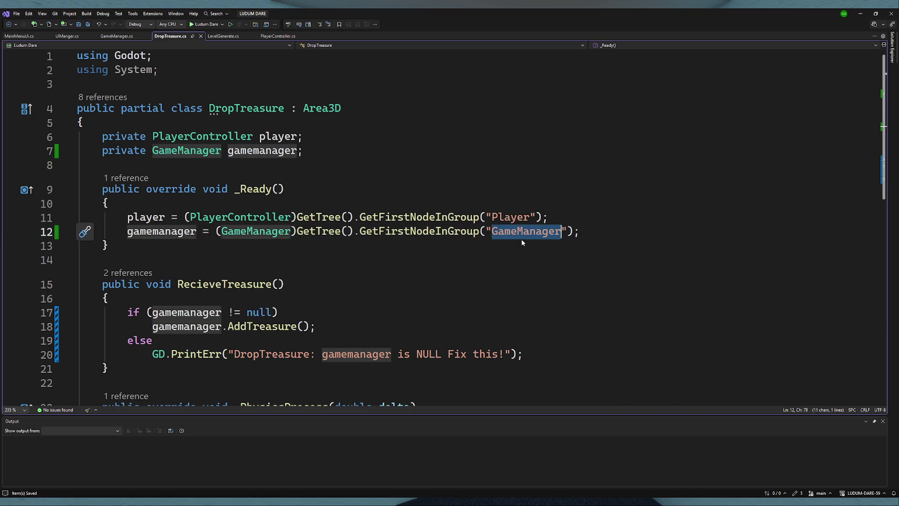
key("alt+Tab")
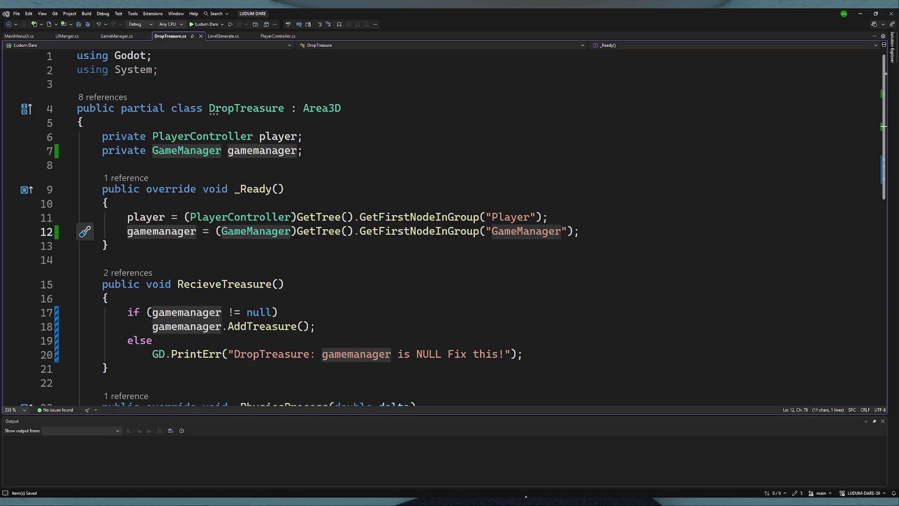
left_click(87, 96)
- Inspect the Gamemanager node's groups and find the misspelt GameManger group
left_click(803, 39)
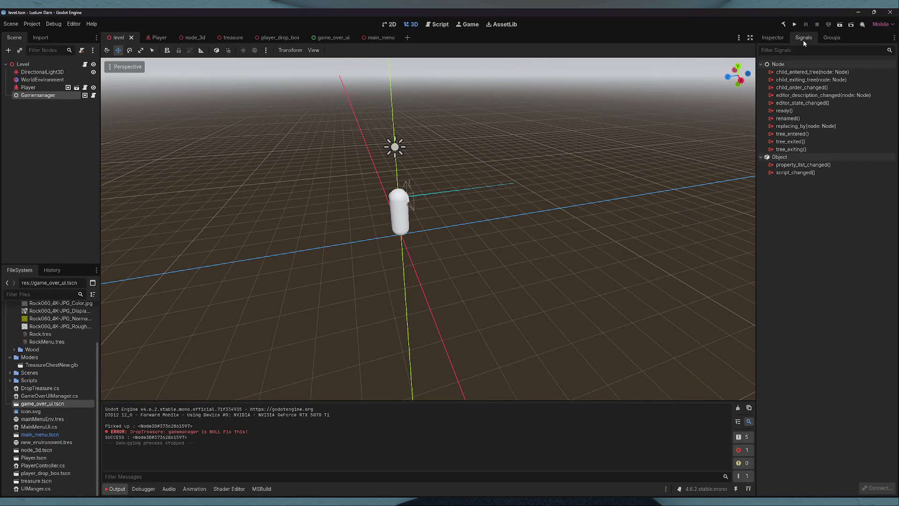
left_click(828, 39)
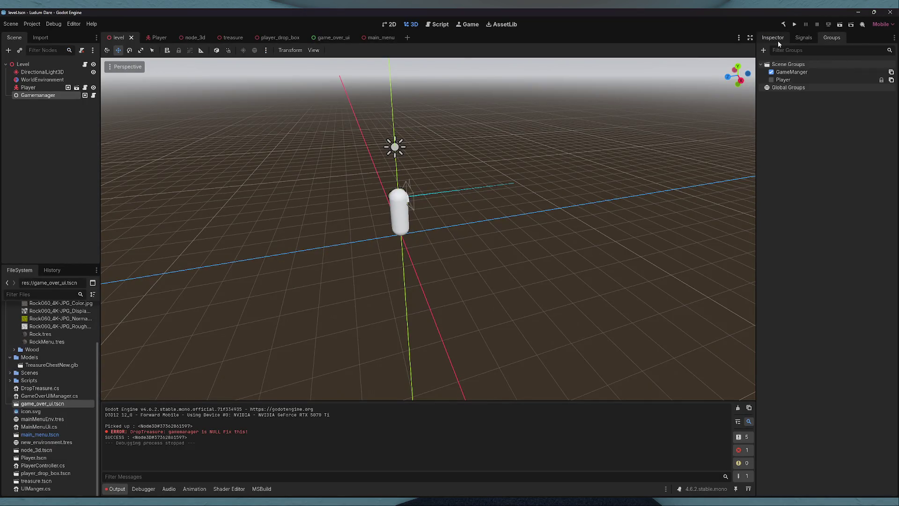
double_click(772, 72)
right_click(798, 74)
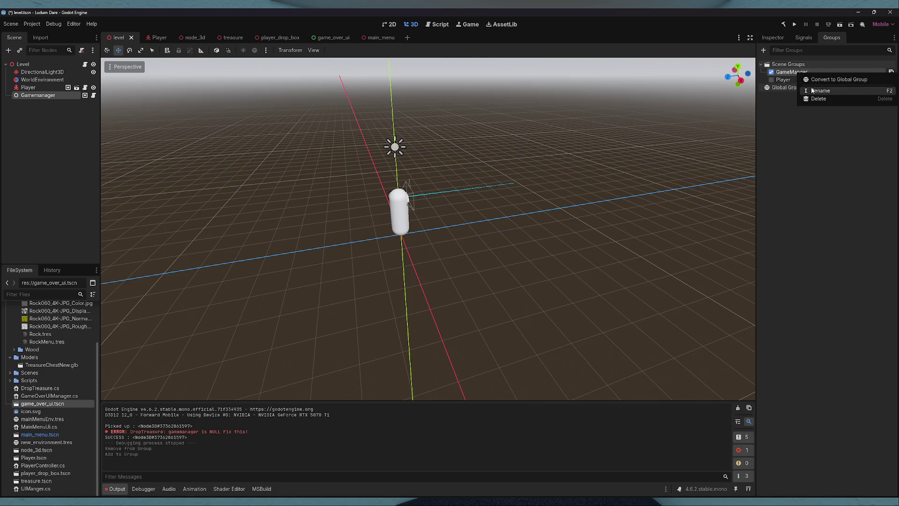
left_click(814, 90)
left_click(477, 270)
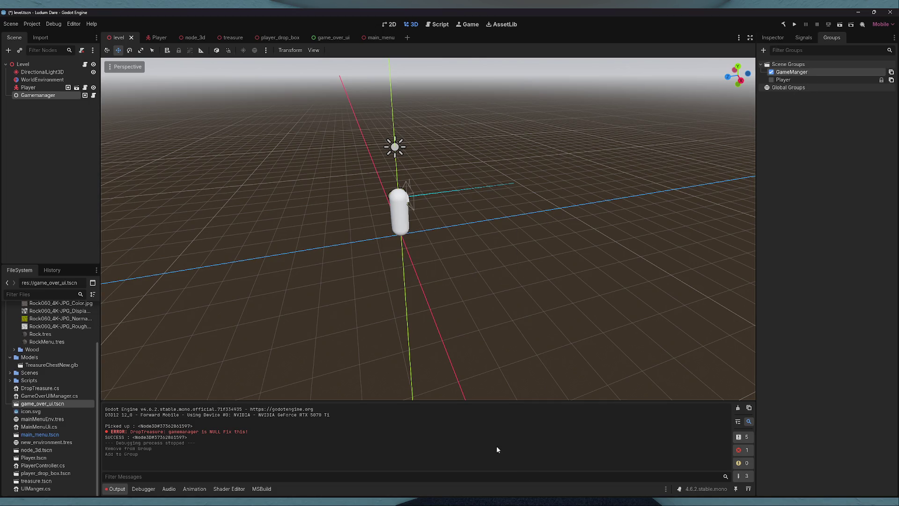
- Correct the DropTreasure script's group lookup to 'GameManager' and save the script
key("alt+Tab")
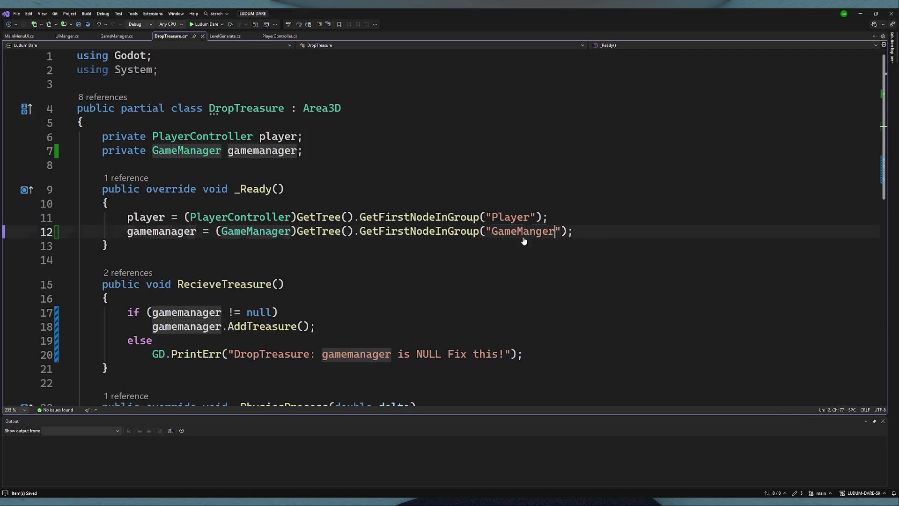
type("GameManger")
key("ctrl+z")
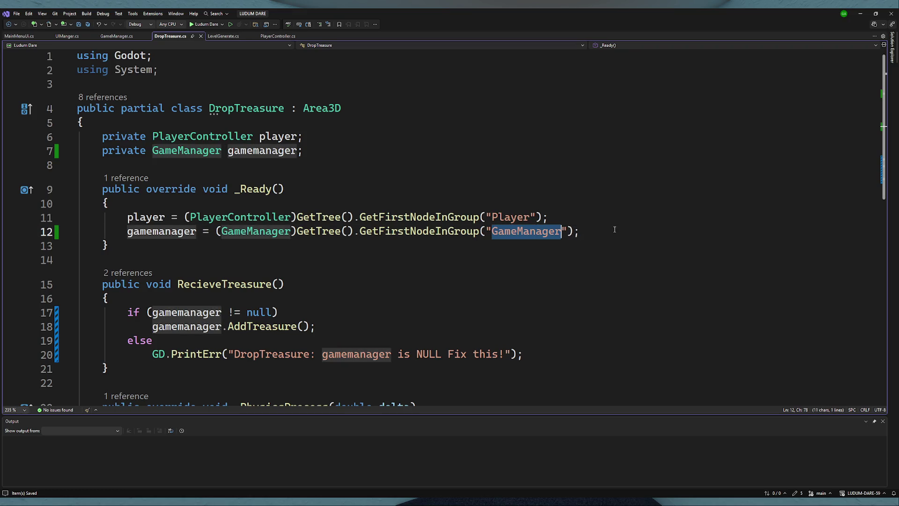
key("ctrl+y")
left_click(536, 231)
type("a")
key("ctrl+s")
double_click(523, 232)
- Rename the GameManger group to 'GameManager', save the level scene and run it
key("alt+Tab")
right_click(794, 71)
left_click(809, 97)
left_click(510, 237)
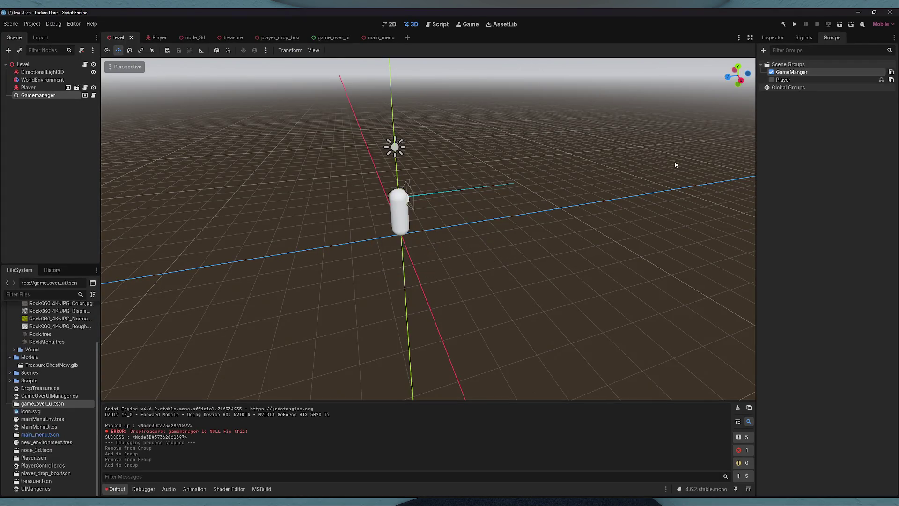
right_click(795, 72)
left_click(803, 89)
type("GameManager")
left_click(421, 269)
key("ctrl+s")
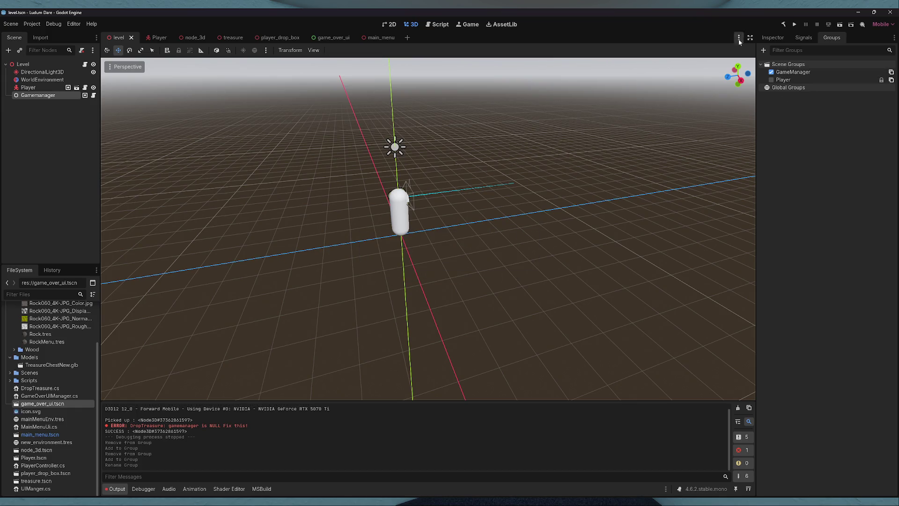
key("F6")
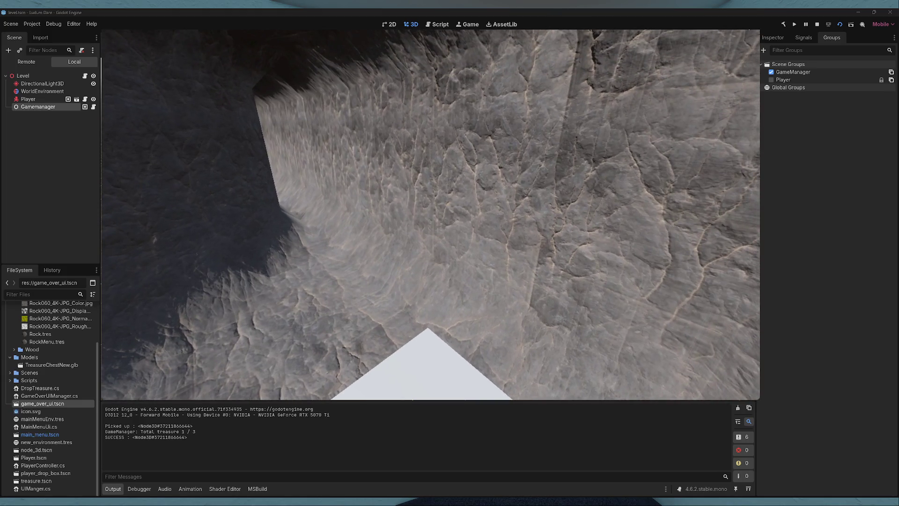
- Stop the game, then select Treasure 1 and Treasure 2 in the running game's remote scene tree
key("F8")
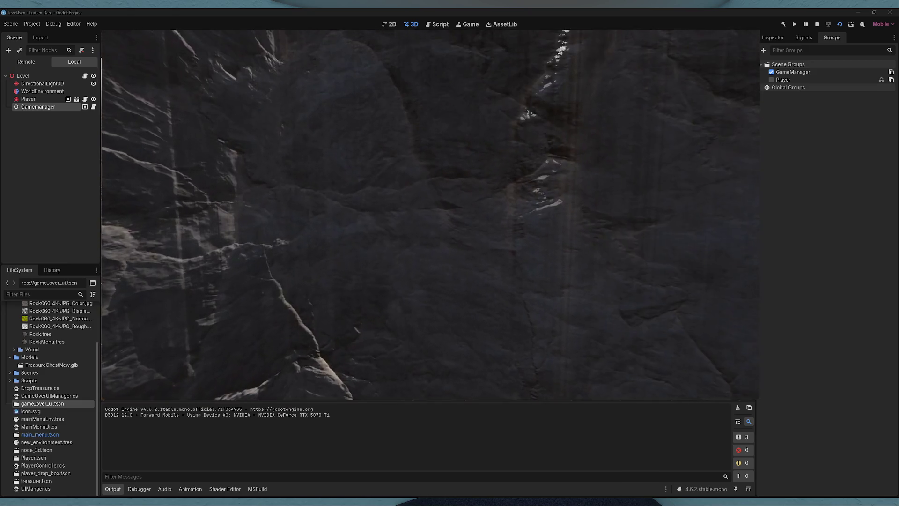
key("F8")
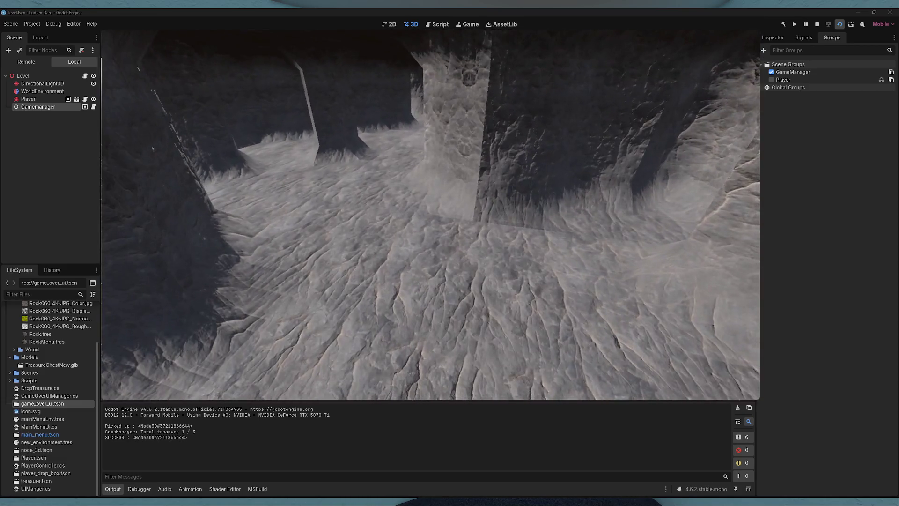
left_click(27, 61)
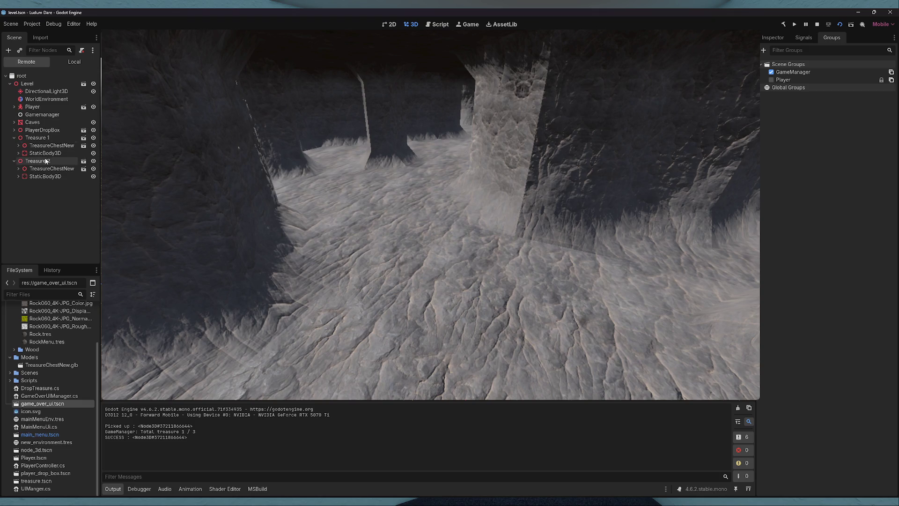
left_click(18, 162)
left_click(38, 137)
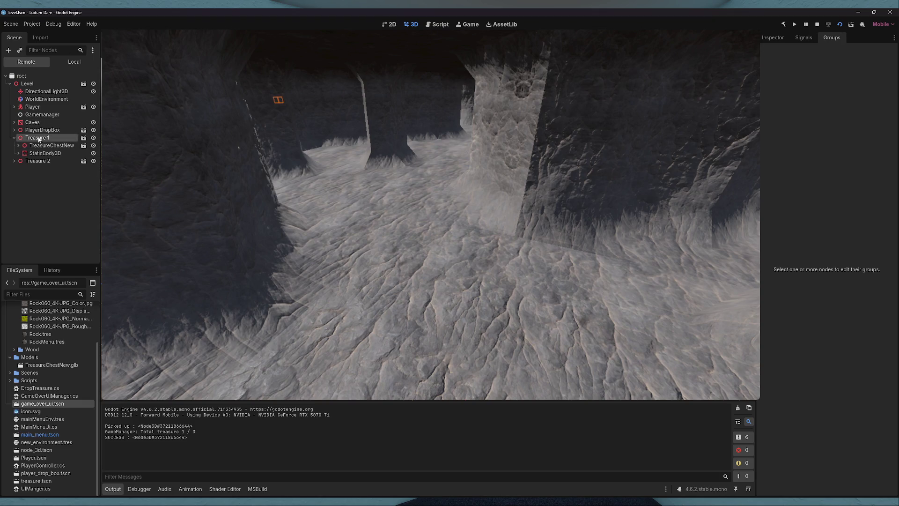
left_click(39, 161, "shift")
left_click(19, 145)
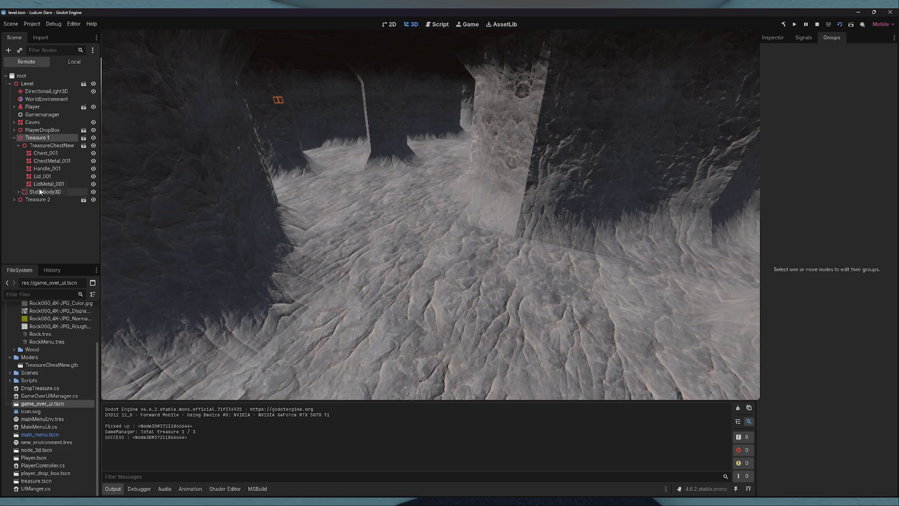
- Move both treasures to X -24, Z -24 in the Inspector, walking through the cave to check
left_click(773, 38)
left_click(788, 138)
left_click(865, 140)
type("24")
key("Return")
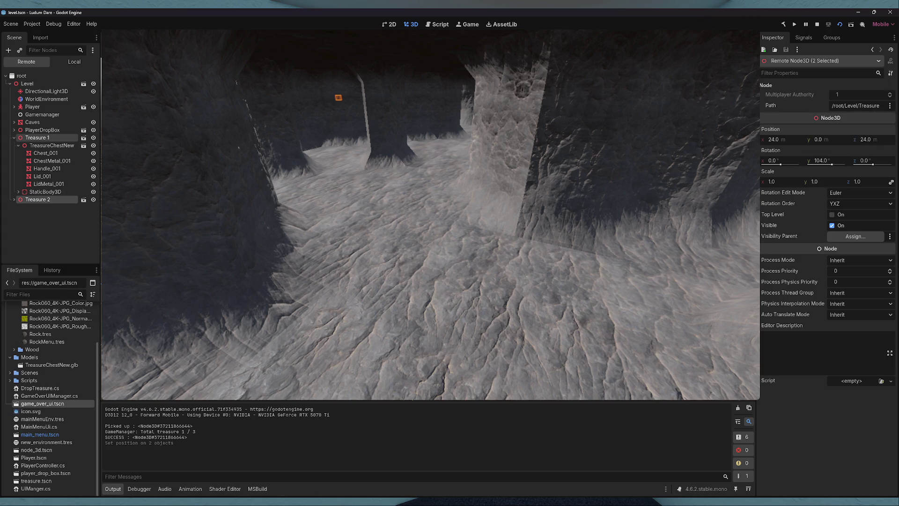
key("w")
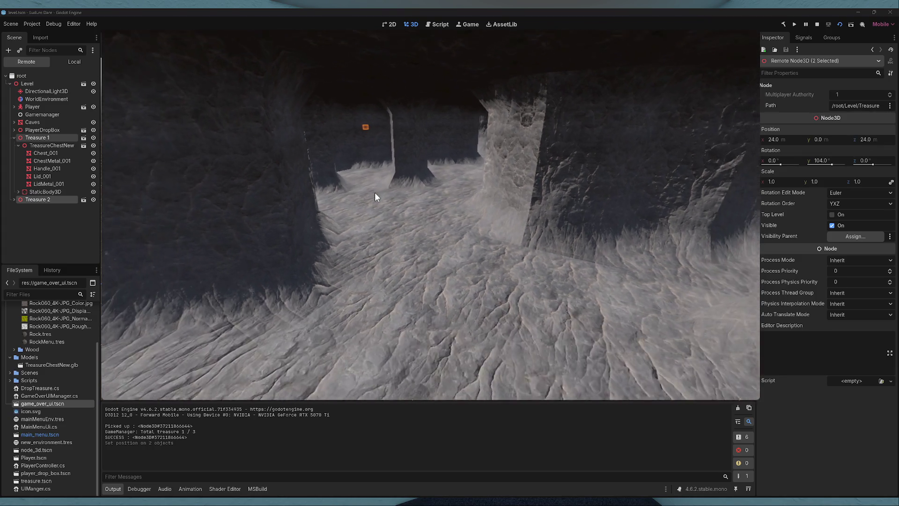
key("w")
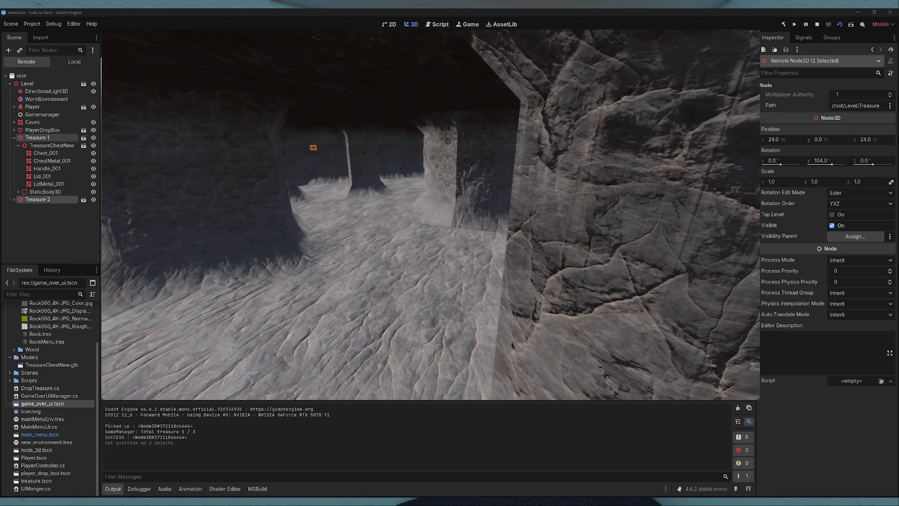
left_click(782, 139)
type("-24")
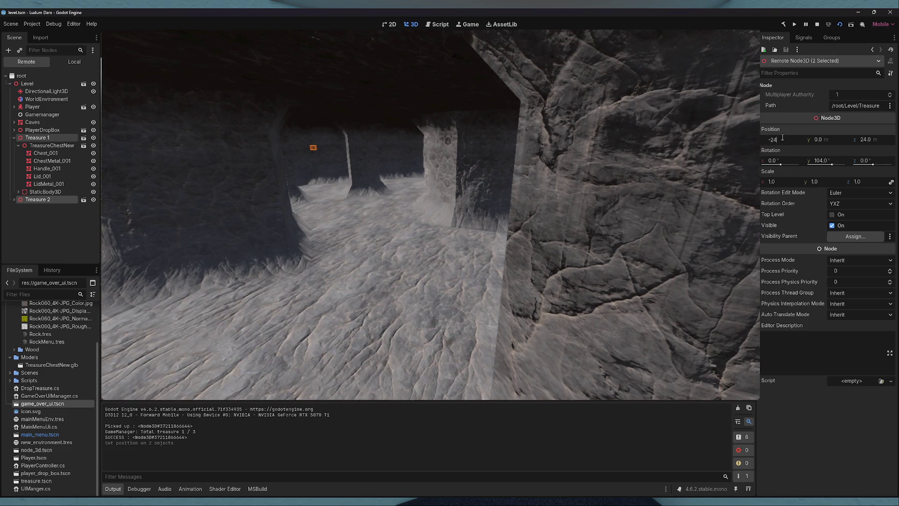
left_click(880, 139)
type("-24")
key("Return")
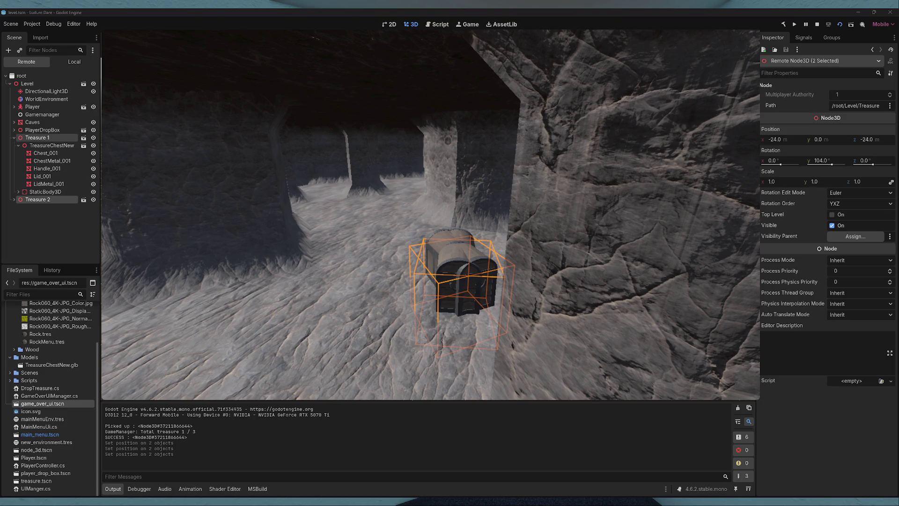
- Walk to the chest, pick it up with E to reach Game Over, then try Main Menu
key("w")
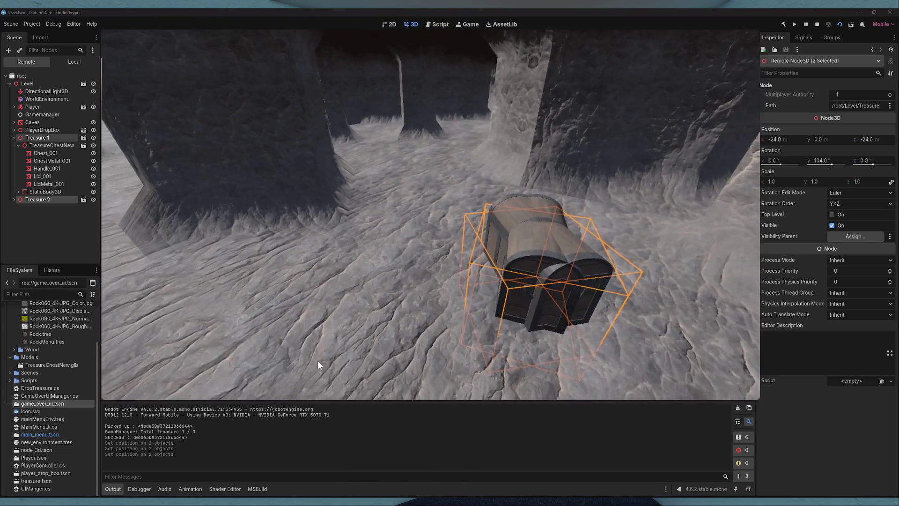
key("w")
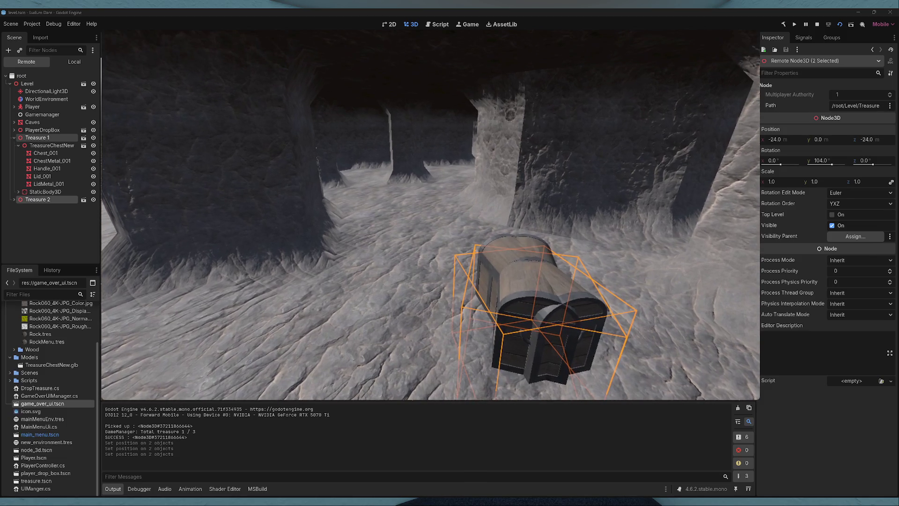
key("w")
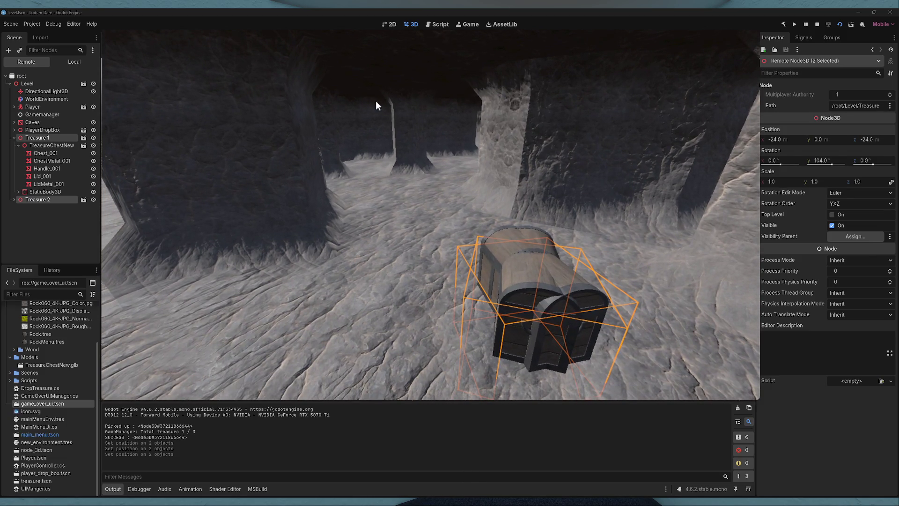
key("w")
key("w")
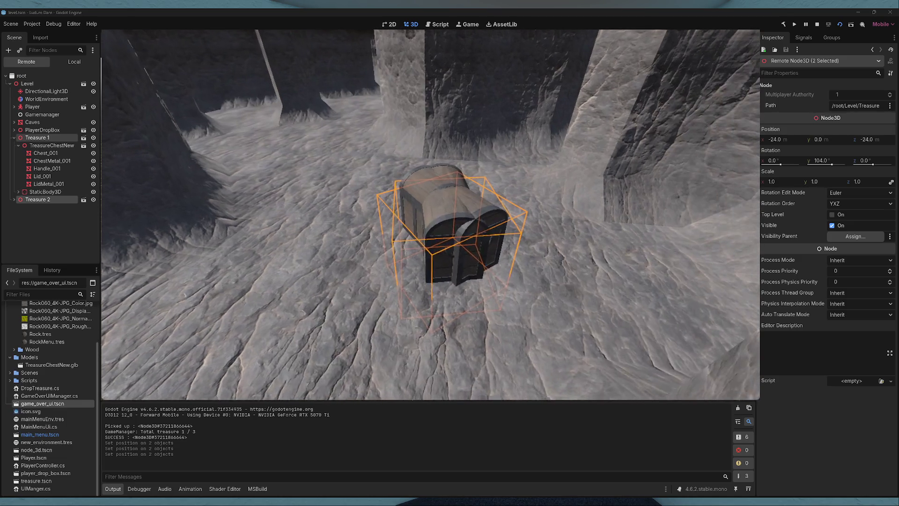
key("w")
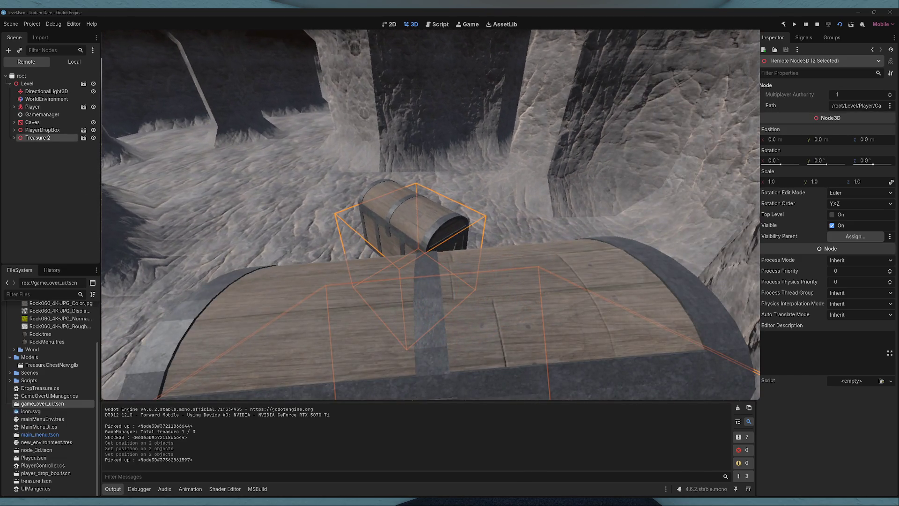
key("w")
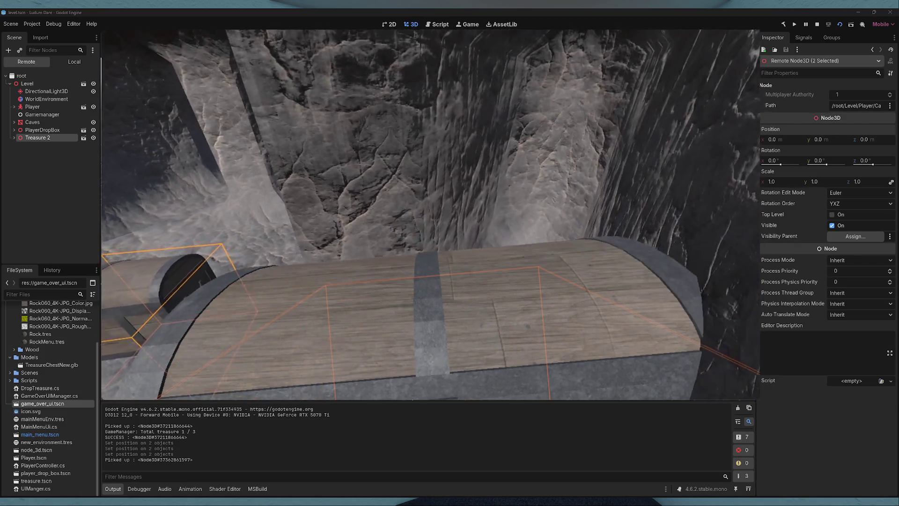
key("w")
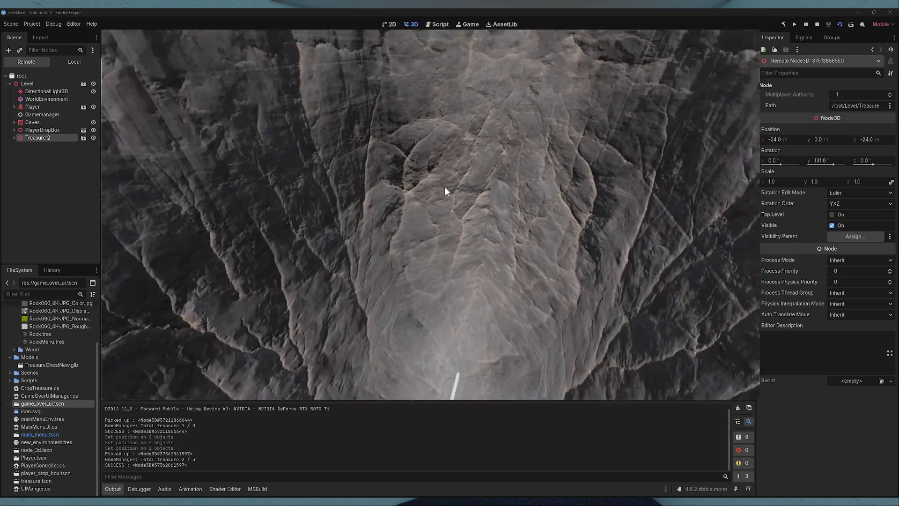
key("e")
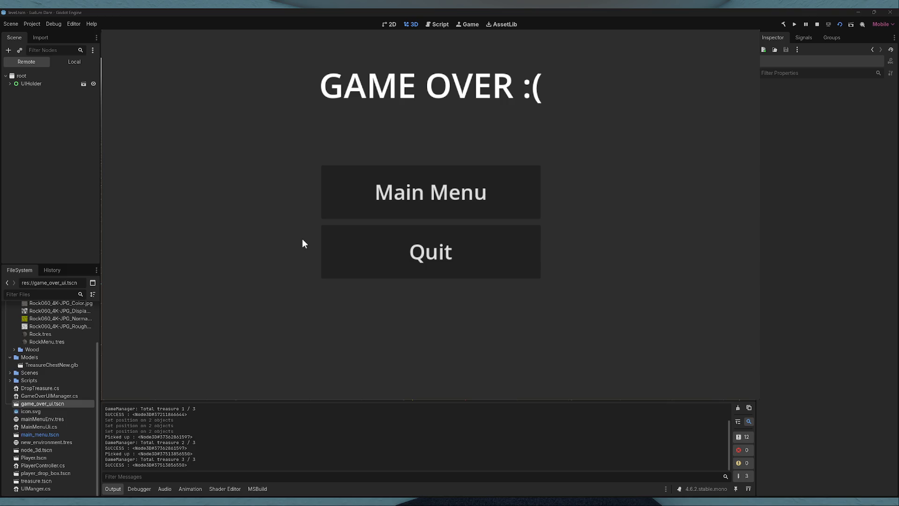
left_click(498, 178)
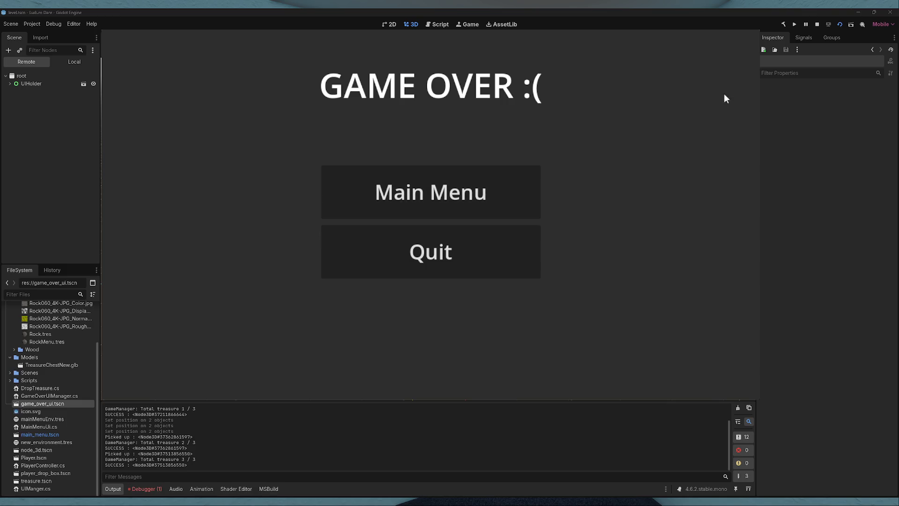
- Stop the game, view the debugger error, and select UIHolder in the game_over_ui scene
left_click(817, 24)
left_click(144, 488)
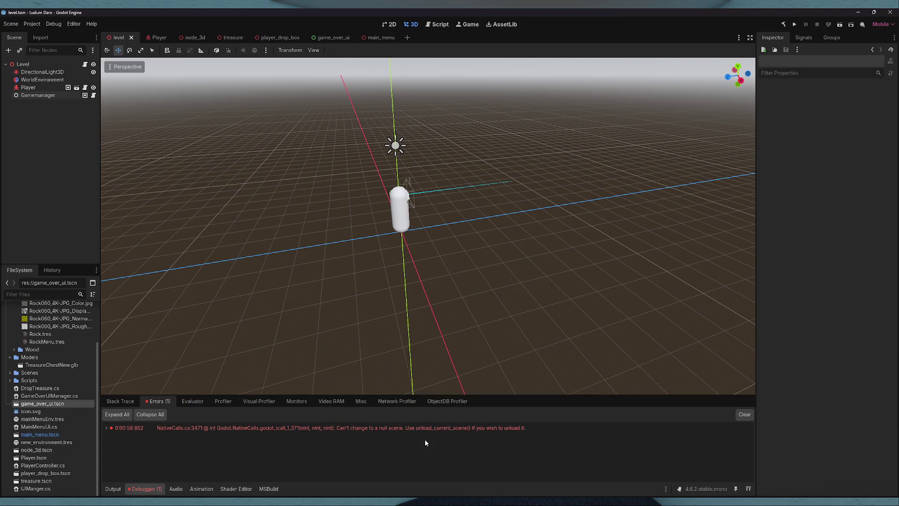
left_click(328, 37)
left_click(49, 65)
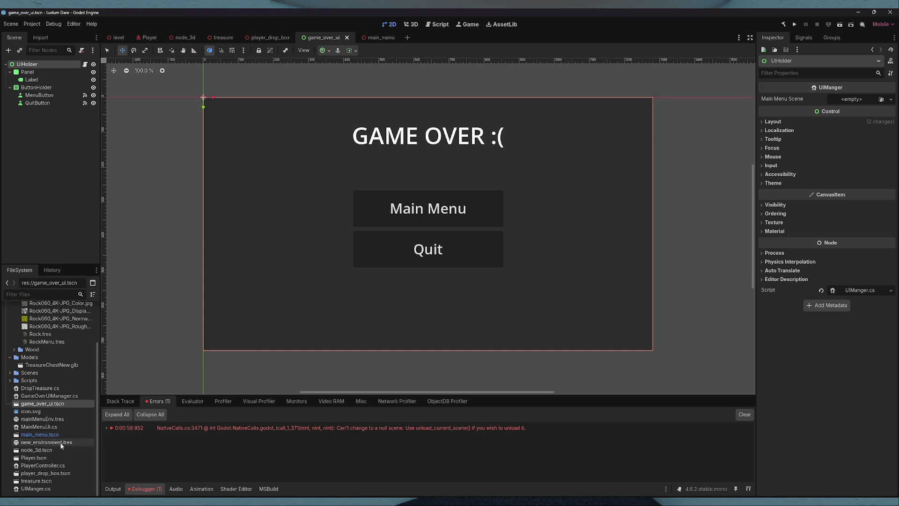
- Assign main_menu.tscn to Main Menu Scene, run the game, clear the errors, and stop
mouse_move(56, 435)
left_mouse_down()
mouse_move(832, 133)
mouse_move(854, 104)
mouse_move(846, 102)
left_mouse_up()
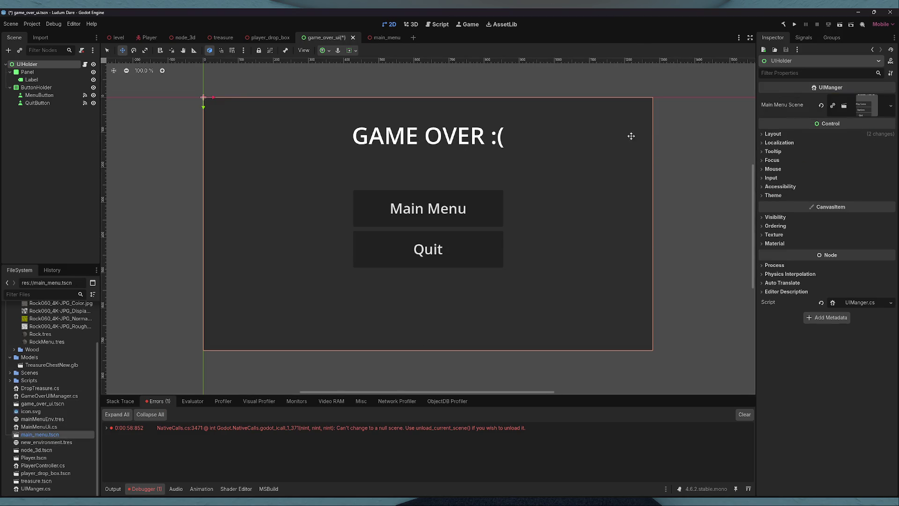
left_click(838, 24)
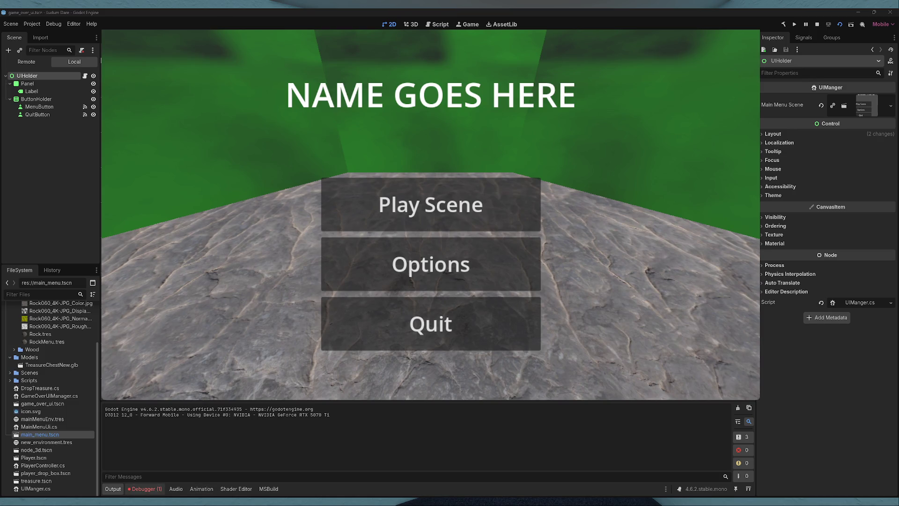
left_click(144, 488)
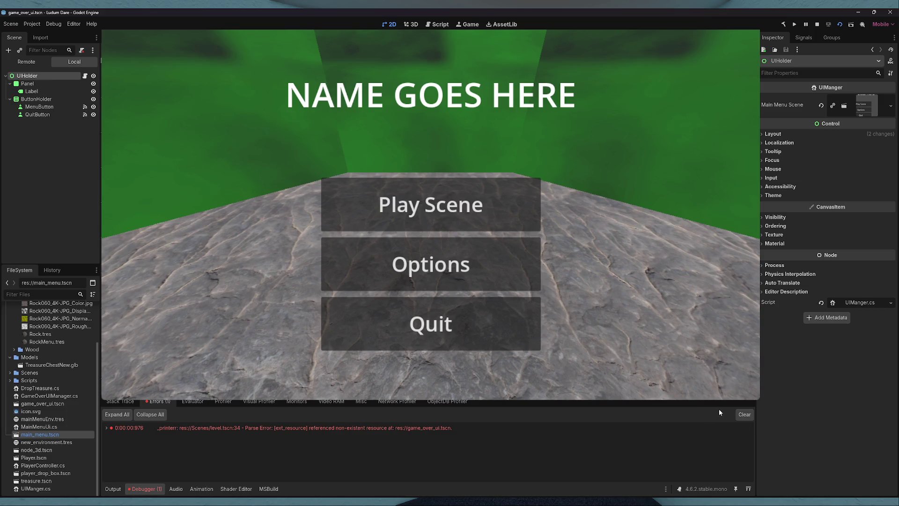
left_click(745, 415)
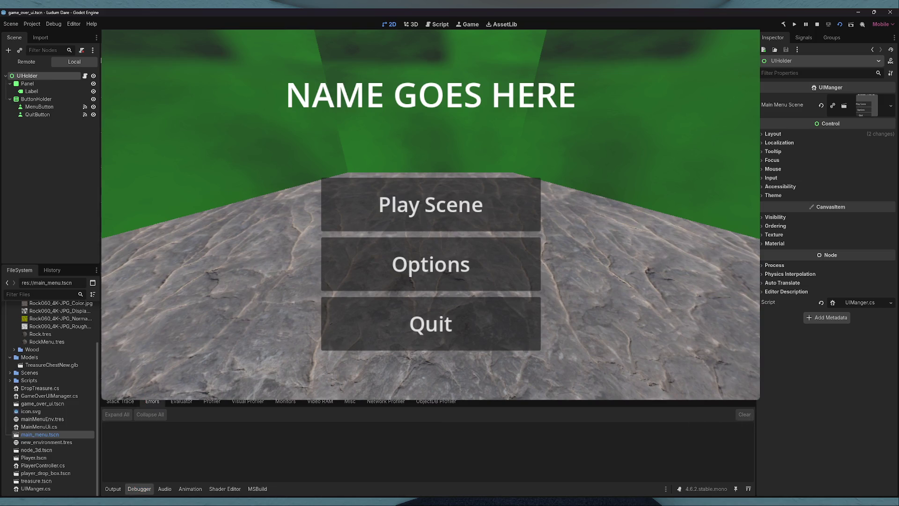
left_click(818, 25)
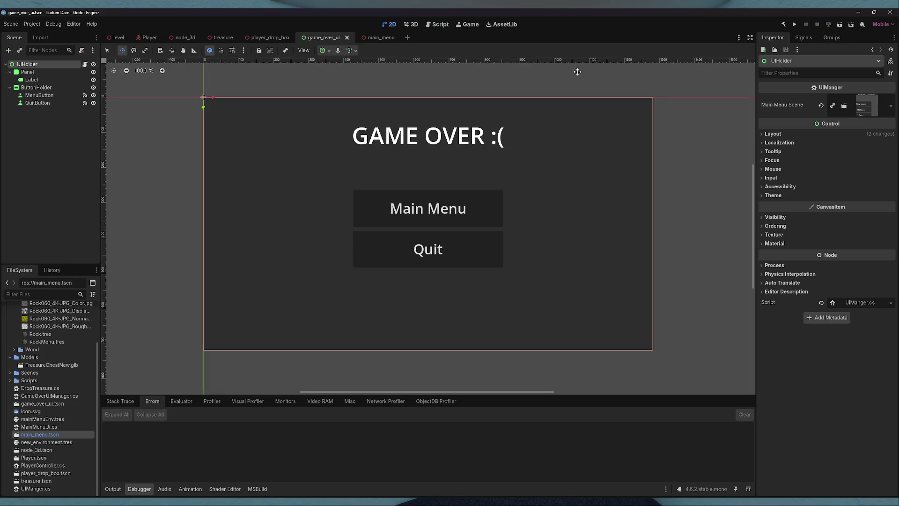
- Inspect the Label, ButtonHolder, MenuButton and QuitButton nodes, then run game_over_ui on its own
left_click(80, 80)
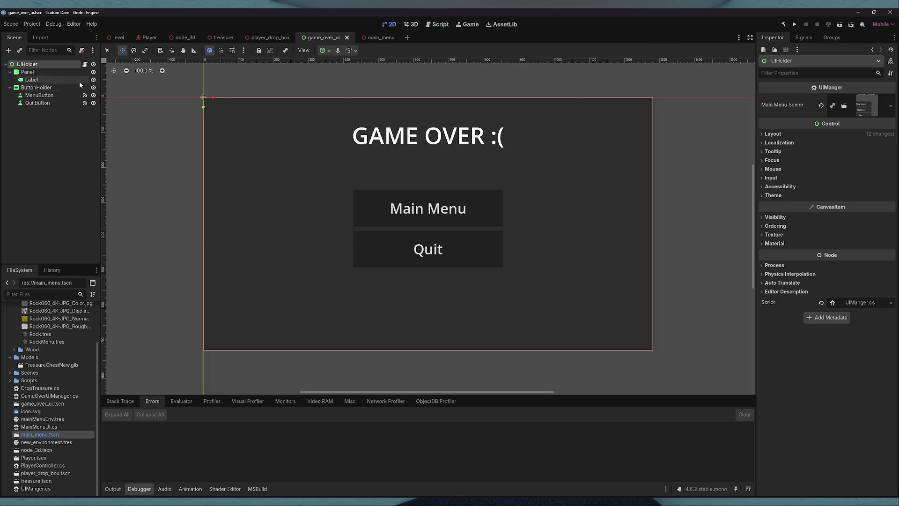
left_click(36, 88)
left_click(39, 95)
left_click(37, 102)
left_click(40, 96)
left_click(39, 89)
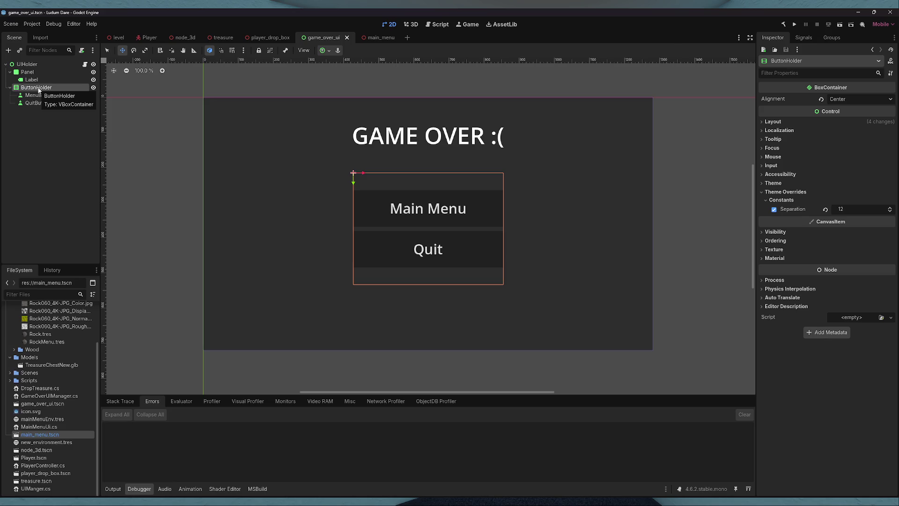
left_click(39, 95)
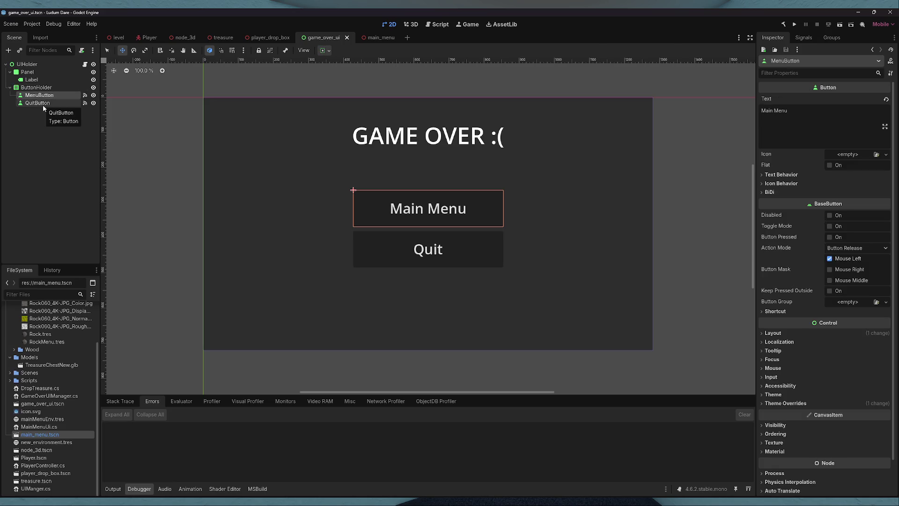
left_click(43, 105)
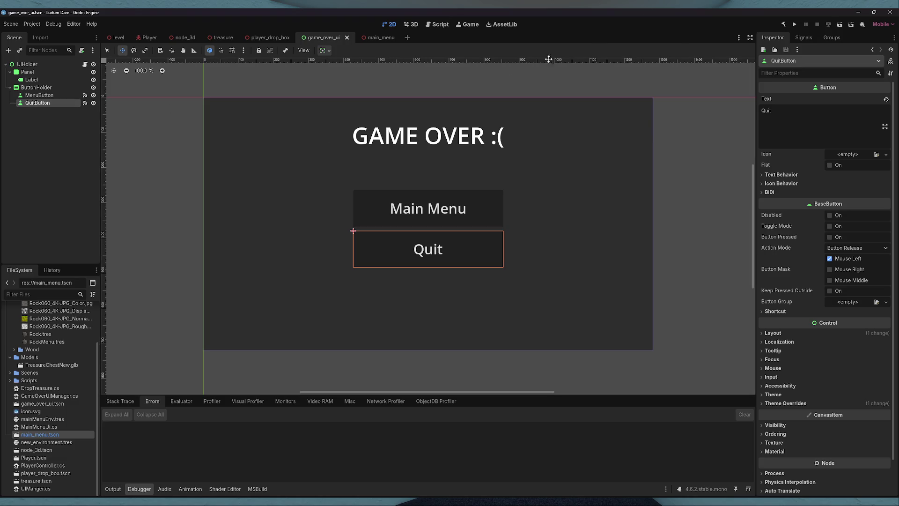
left_click(840, 26)
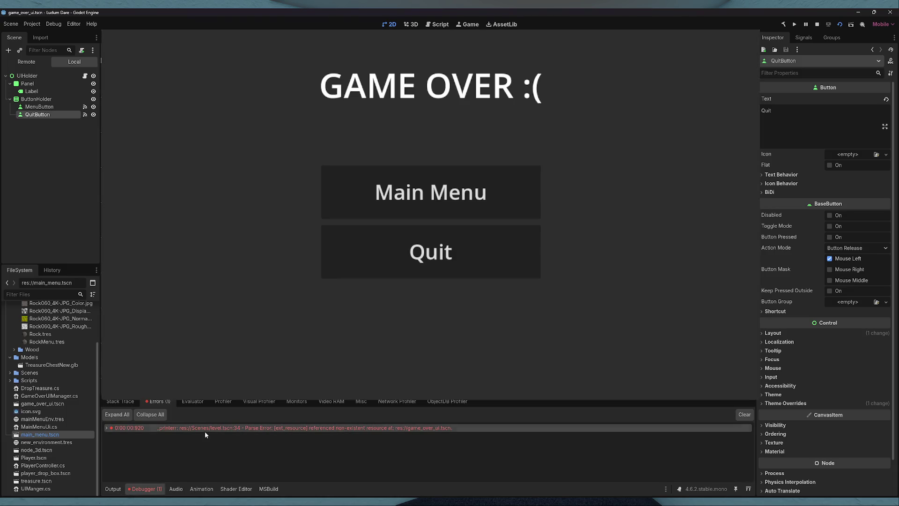
- Rerun the game_over_ui scene and press Main Menu until the main menu loads
left_click(107, 428)
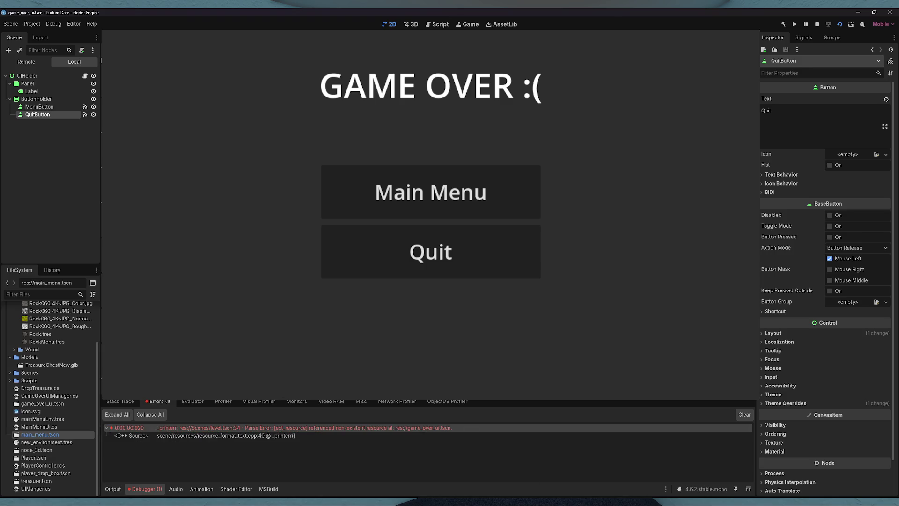
left_click(416, 200)
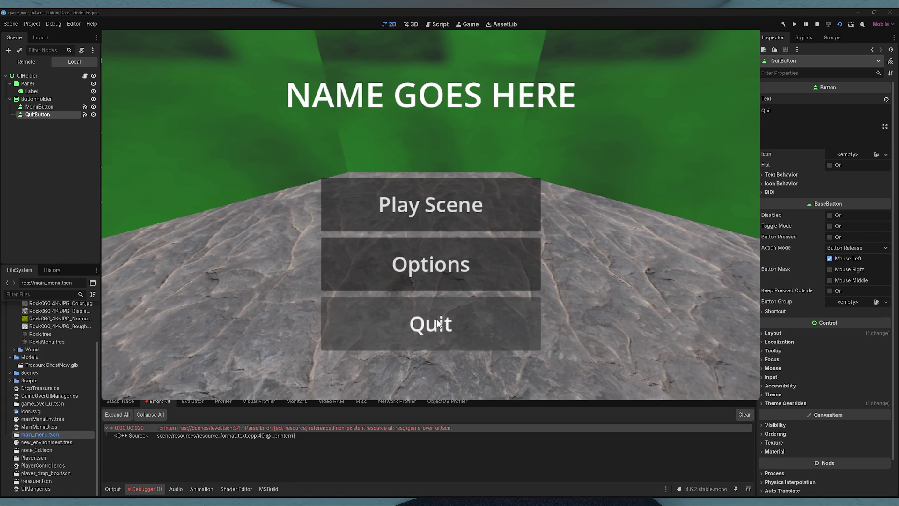
left_click(428, 302)
key("F6")
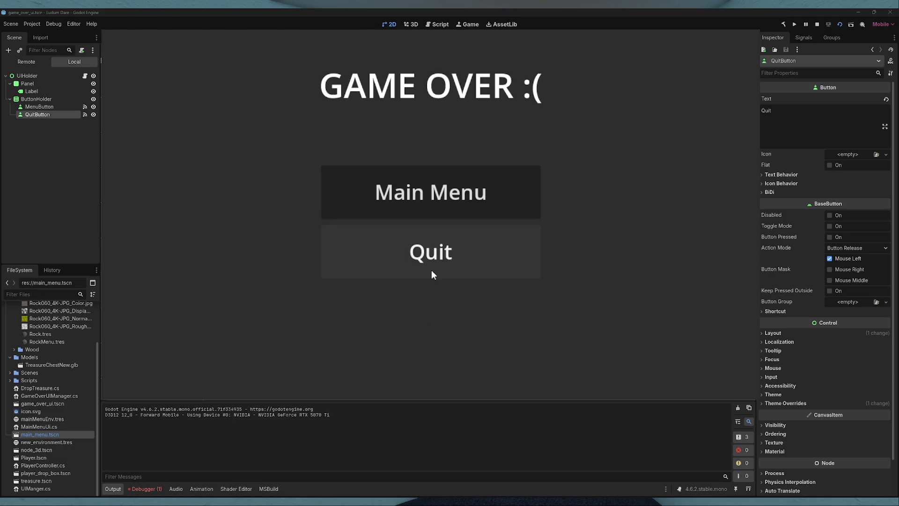
left_click(432, 271)
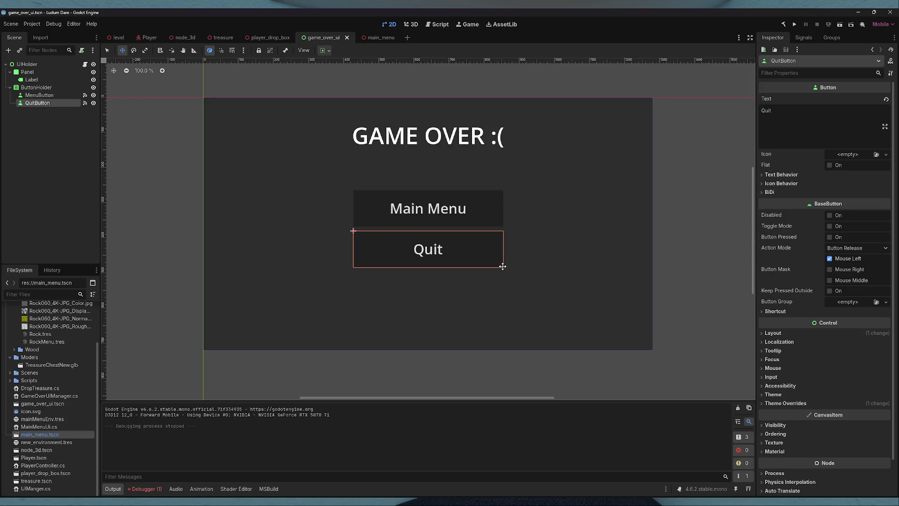
left_click(840, 24)
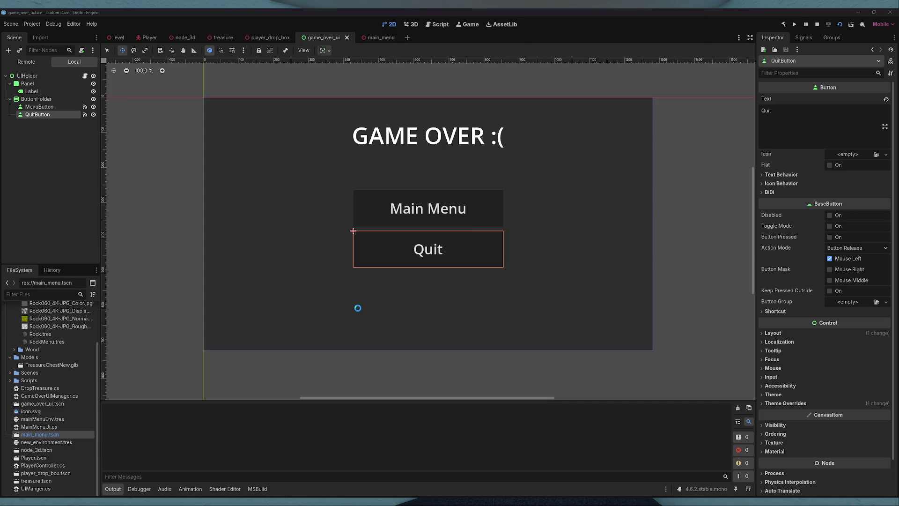
left_click(379, 192)
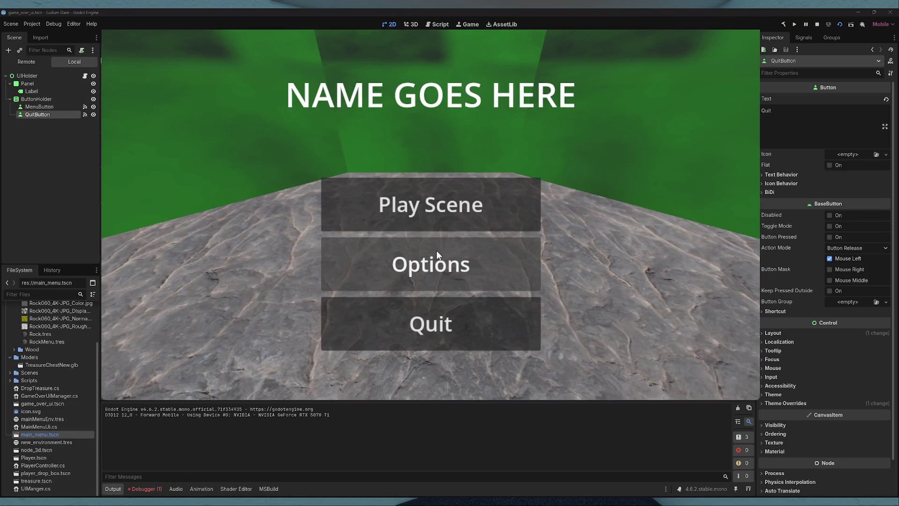
- Choose Play Scene from the main menu to enter the cave level, then stop with F8
left_click(431, 216)
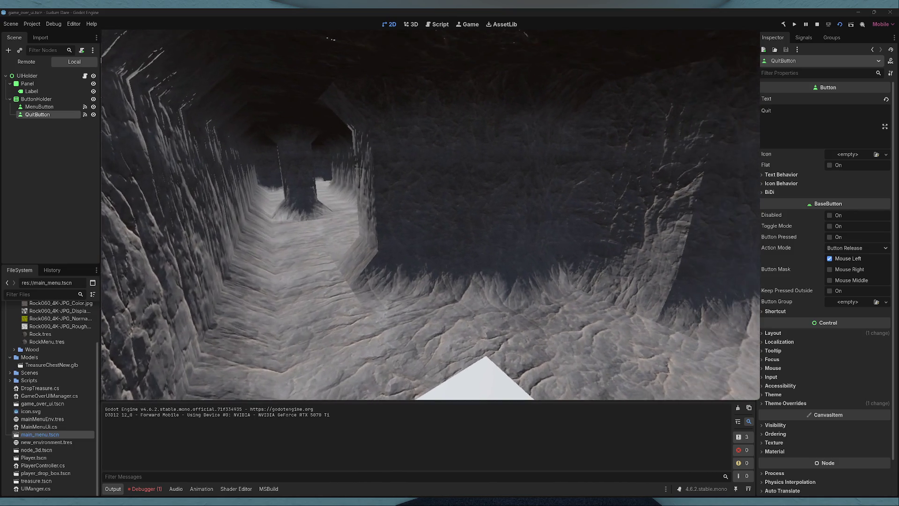
key("F8")
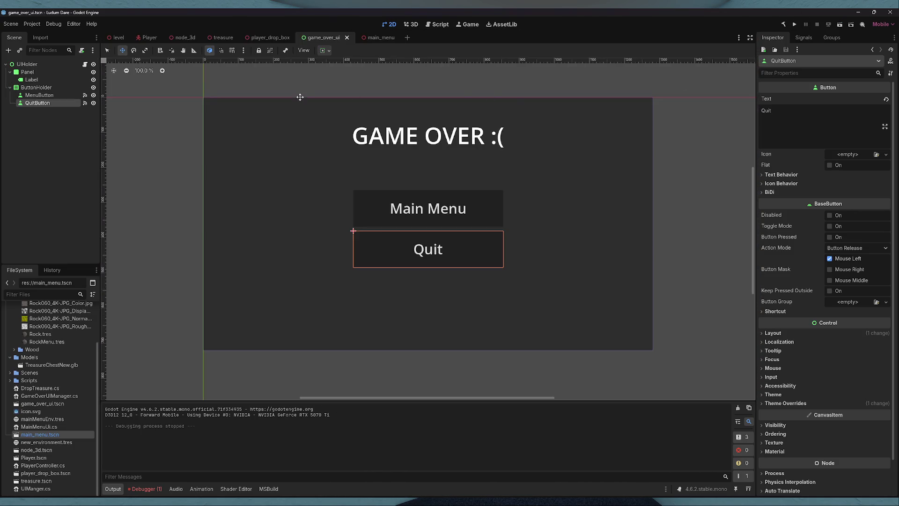
- Switch to the Player scene and clear the level.tscn parse error from the debugger's Errors list
left_click(139, 40)
mouse_move(201, 38)
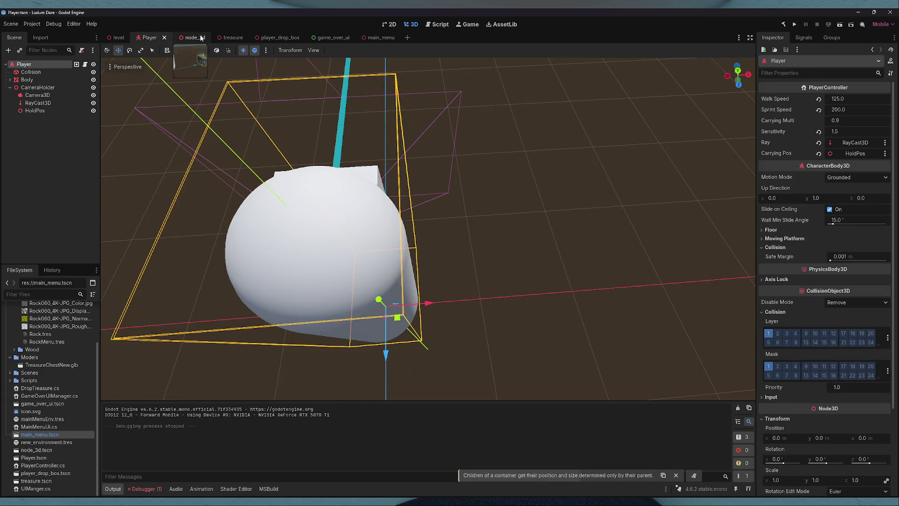
left_click(145, 488)
left_click(744, 415)
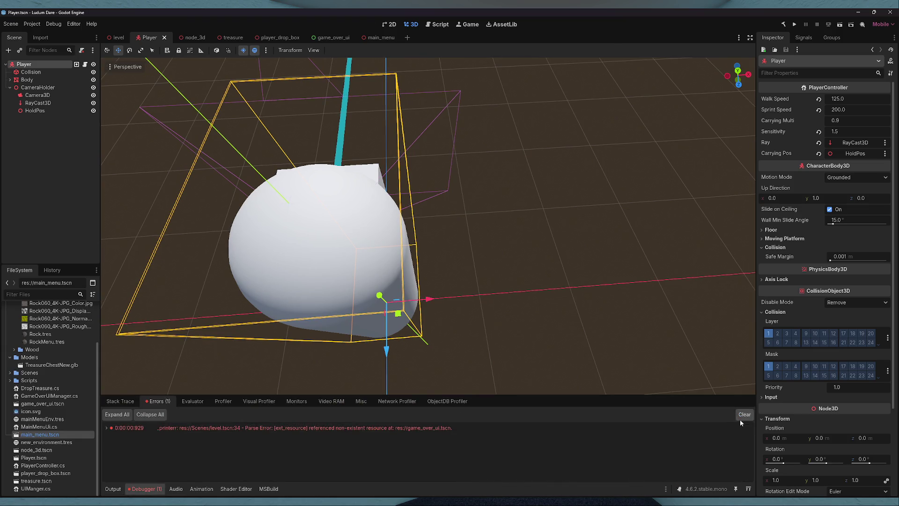
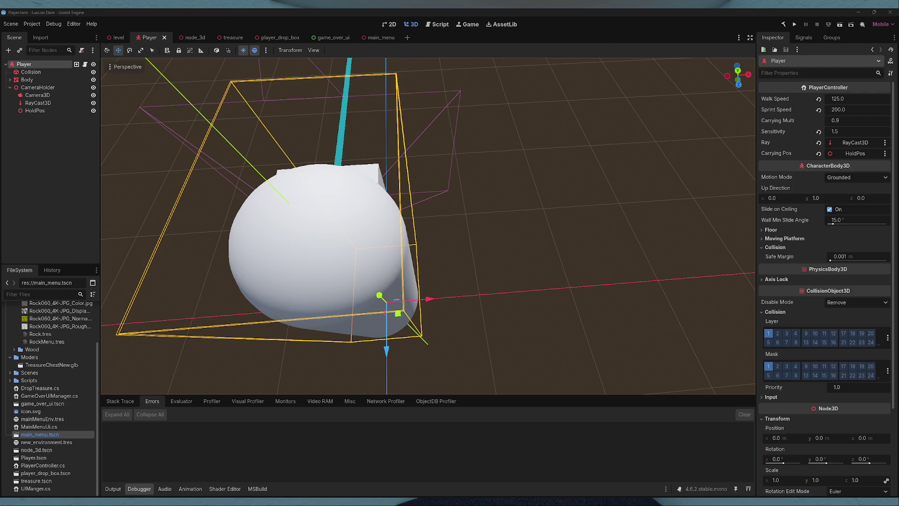
- Switch to the browser showing the Godot docs page 'Pausing games and process mode'
key("alt+Tab")
scroll(502, 276, "up", 3)
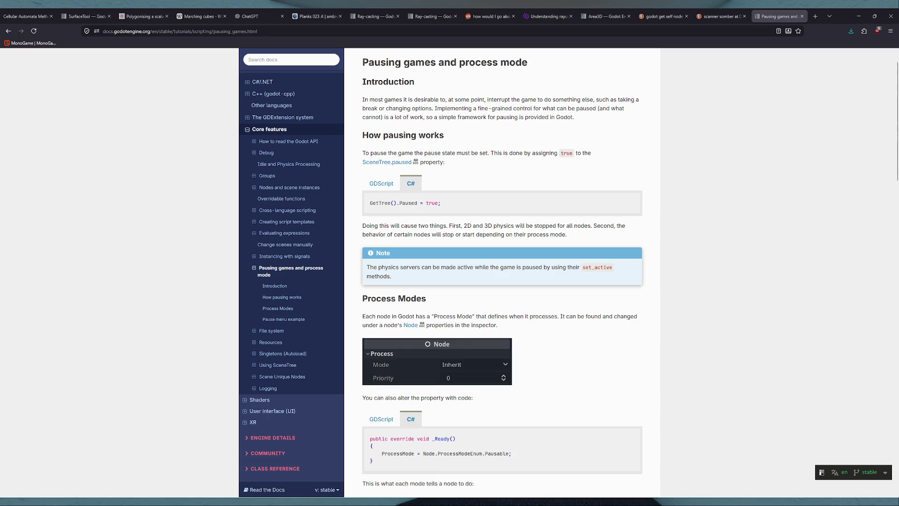
- Scroll through How pausing works and Process Modes down to the Pause menu example
scroll(502, 275, "down", 3)
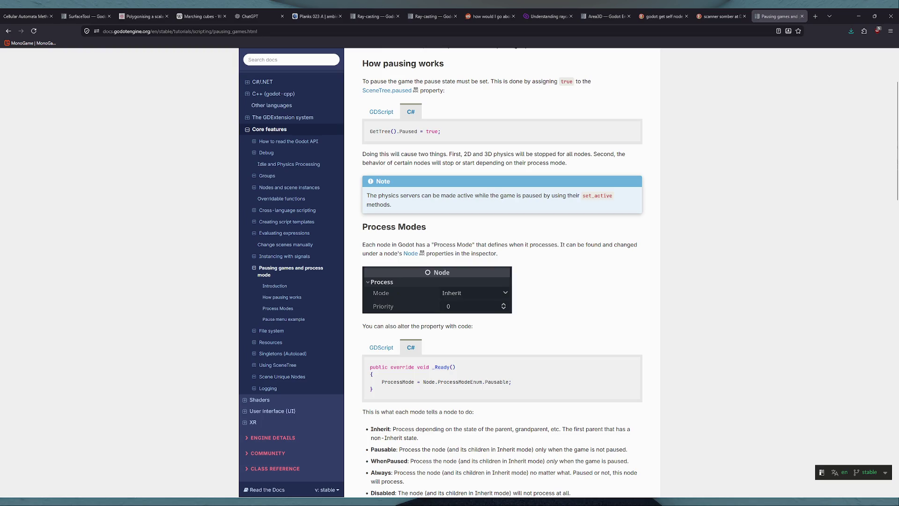
scroll(502, 275, "down", 3)
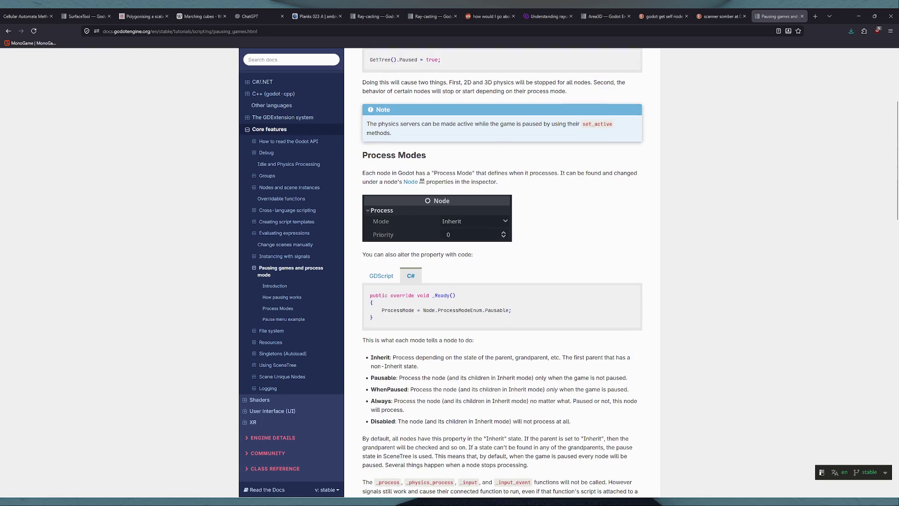
scroll(502, 276, "down", 5)
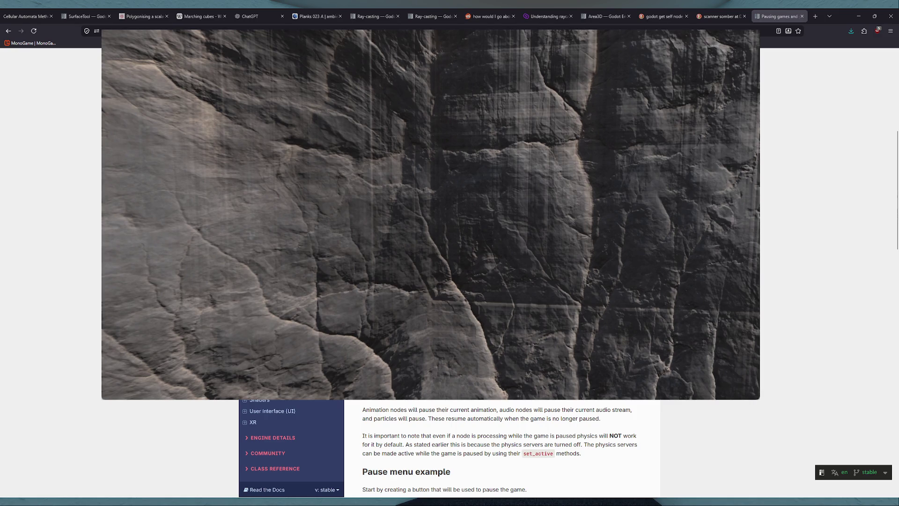
- Check the running game's root Process Mode in the Remote tree, then stop the game
key("alt+Tab")
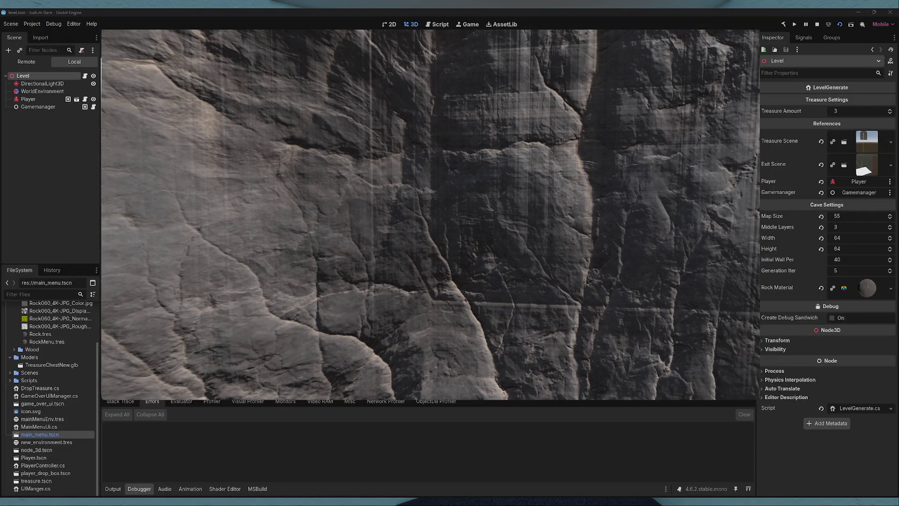
left_click(27, 63)
scroll(835, 310, "down", 20)
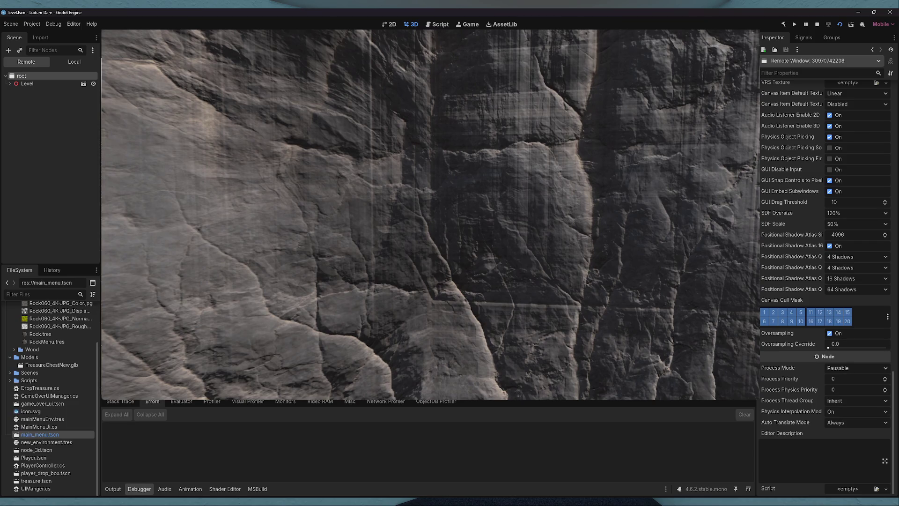
left_click(817, 24)
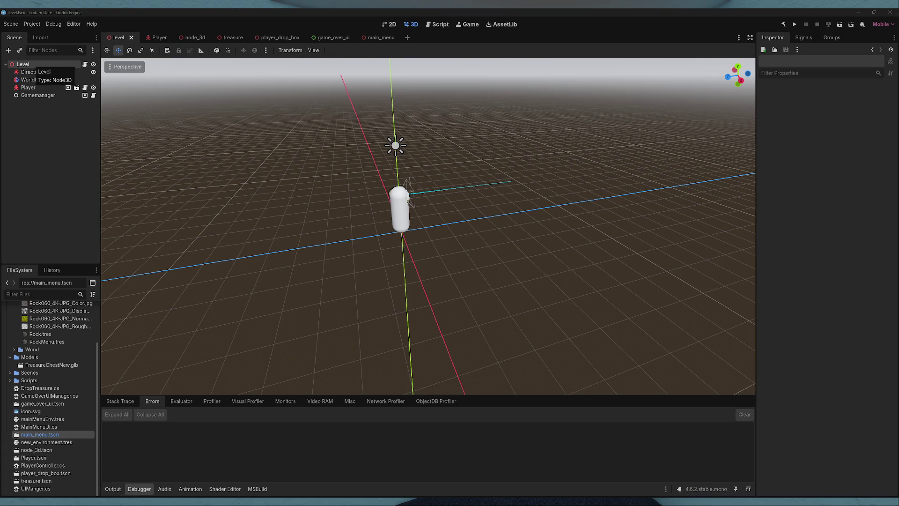
- Add a Control node as a child of Level
right_click(63, 64)
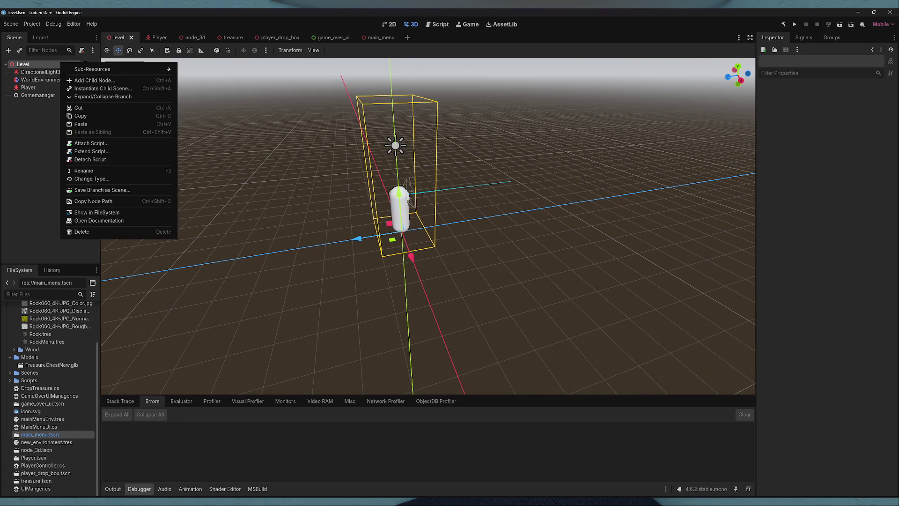
left_click(84, 81)
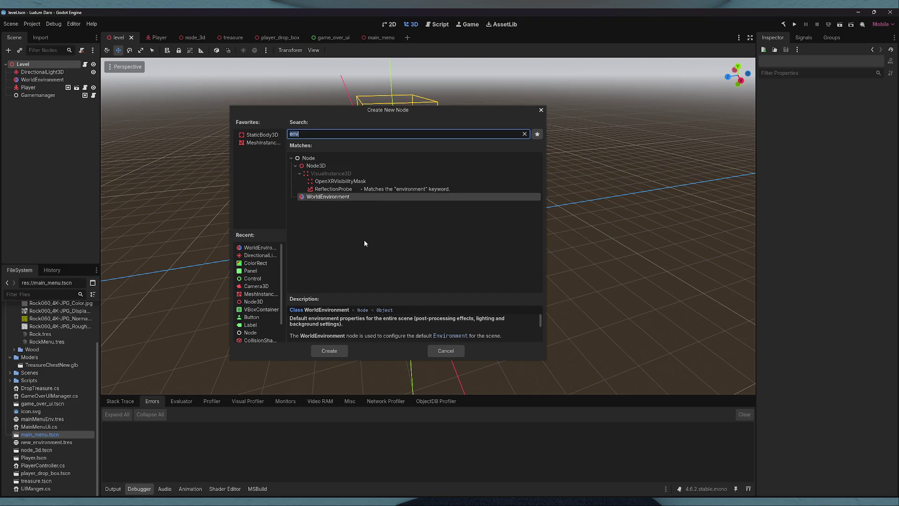
type("cone")
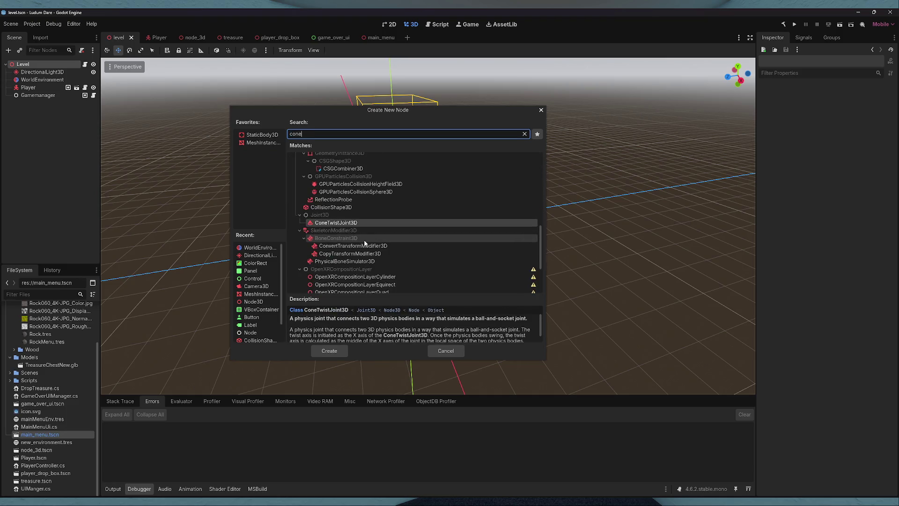
key("BackSpace")
type("trol")
key("Return")
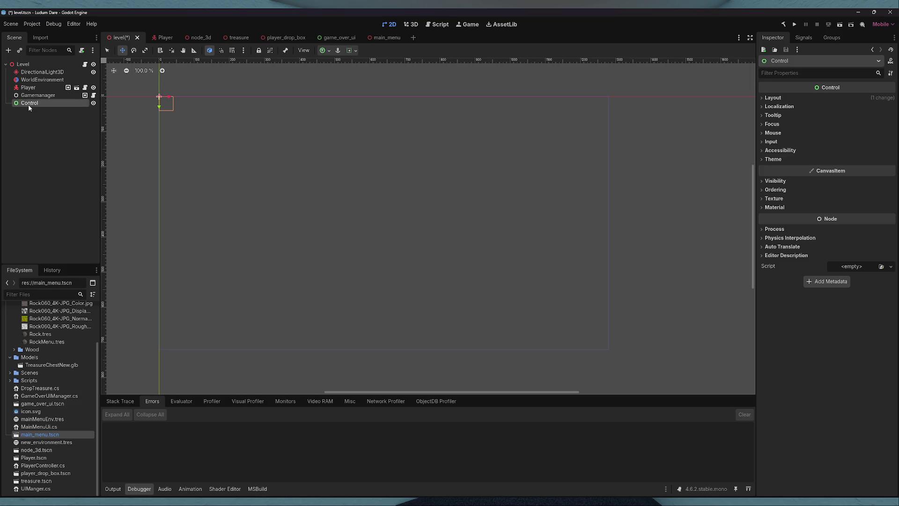
- Rename the Control node to PlayerUI and open the game_over_ui scene
double_click(29, 104)
type("Player")
type("UI")
key("Return")
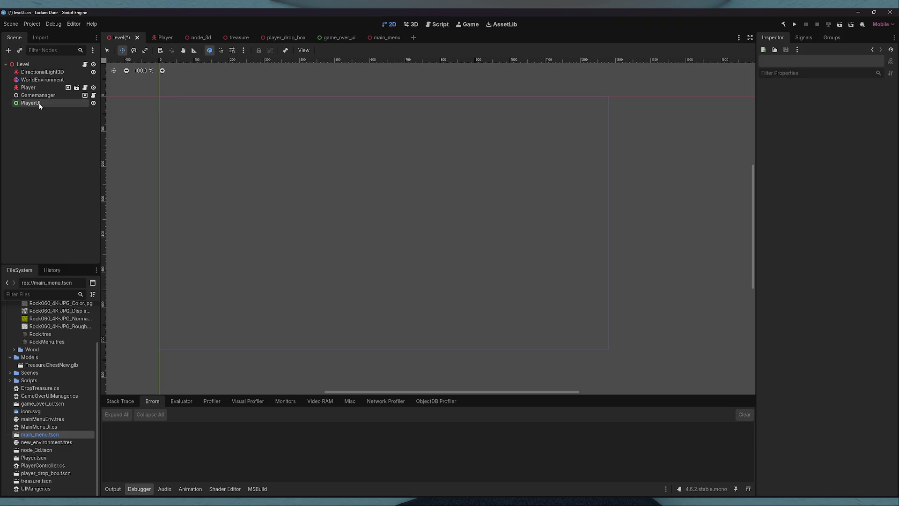
left_click(339, 41)
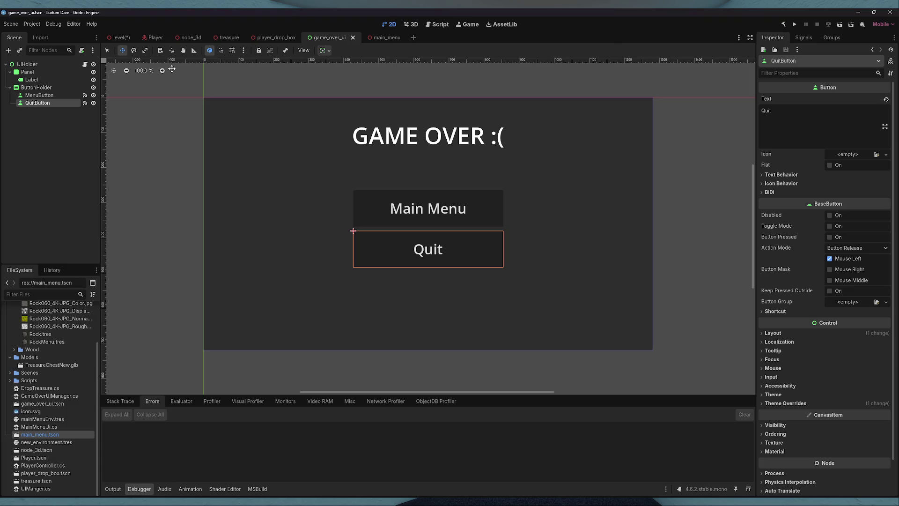
left_click_drag(52, 396, 51, 71)
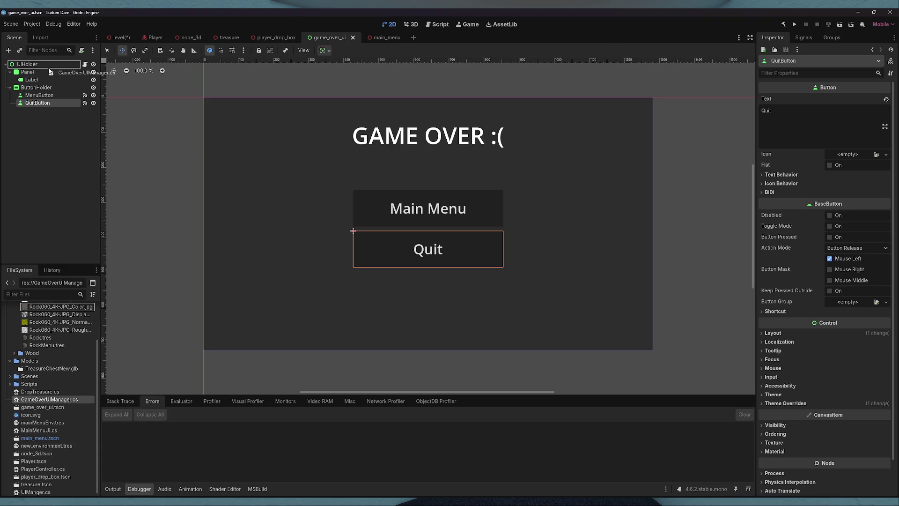
- Replace GameOverUIManager.cs's button methods with the UIManger code and delete the TODO comment
double_click(81, 399)
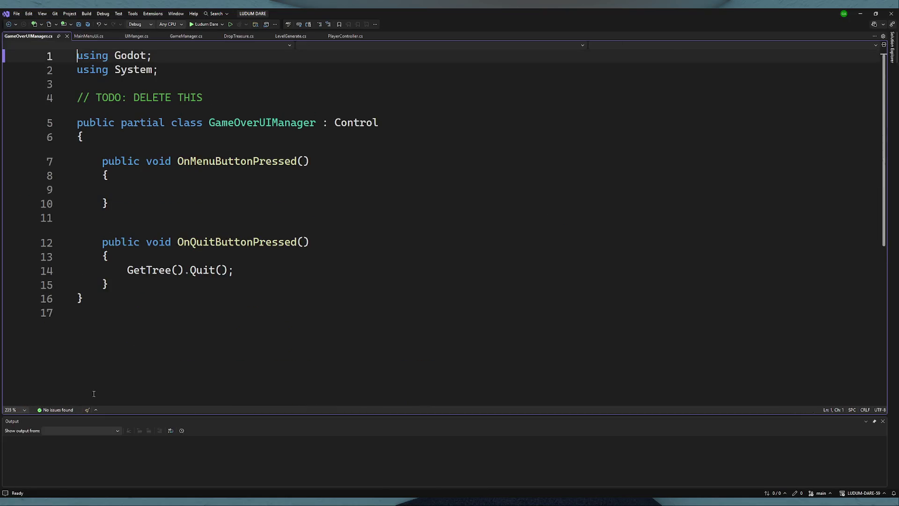
left_click(133, 36)
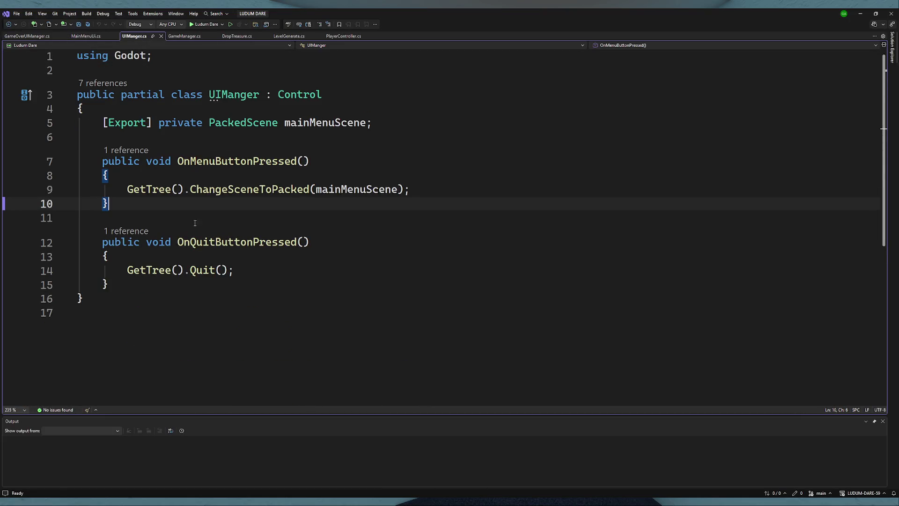
left_click_drag(131, 285, 102, 123)
key("ctrl+c")
left_click(28, 36)
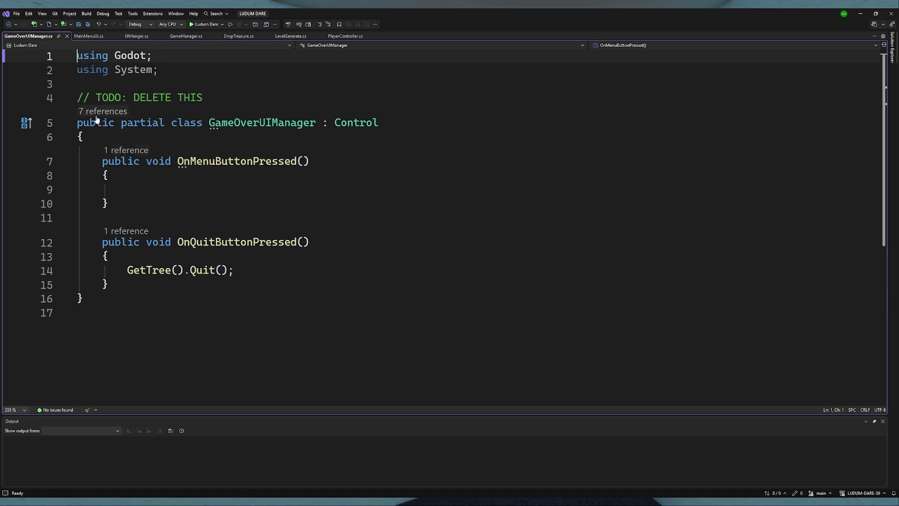
left_click_drag(122, 287, 102, 161)
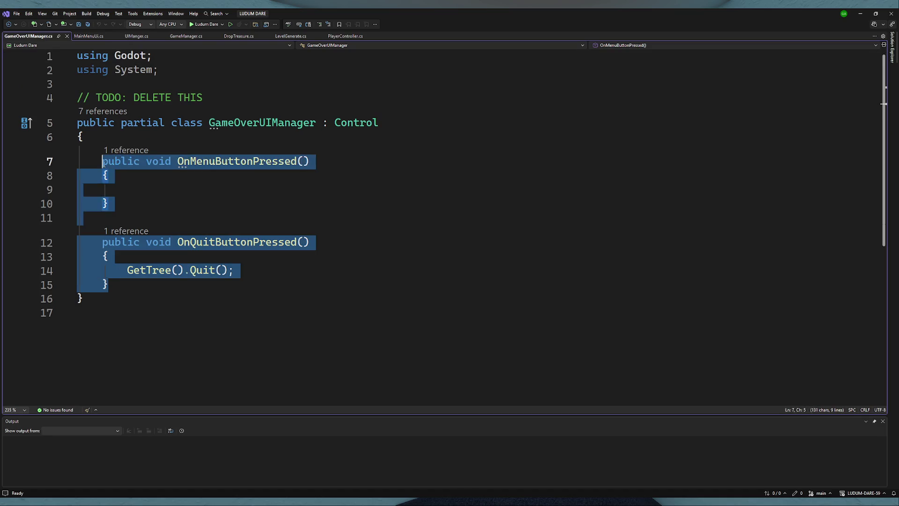
key("ctrl+v")
left_click(102, 151)
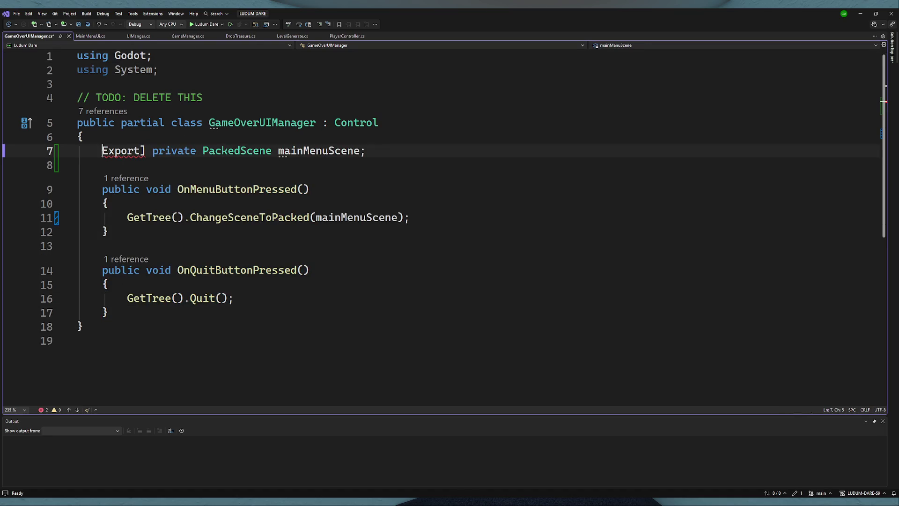
type("[")
left_click(271, 188)
left_click_drag(218, 99, 18, 100)
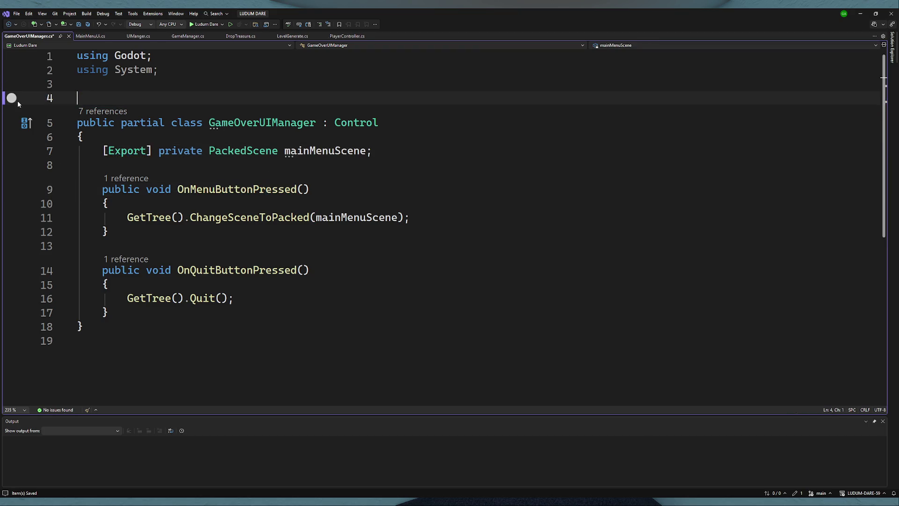
key("BackSpace")
key("BackSpace")
- In UIManger.cs, duplicate OnMenuButtonPressed as an empty OnResumeButtonPressed method and save
left_click(137, 36)
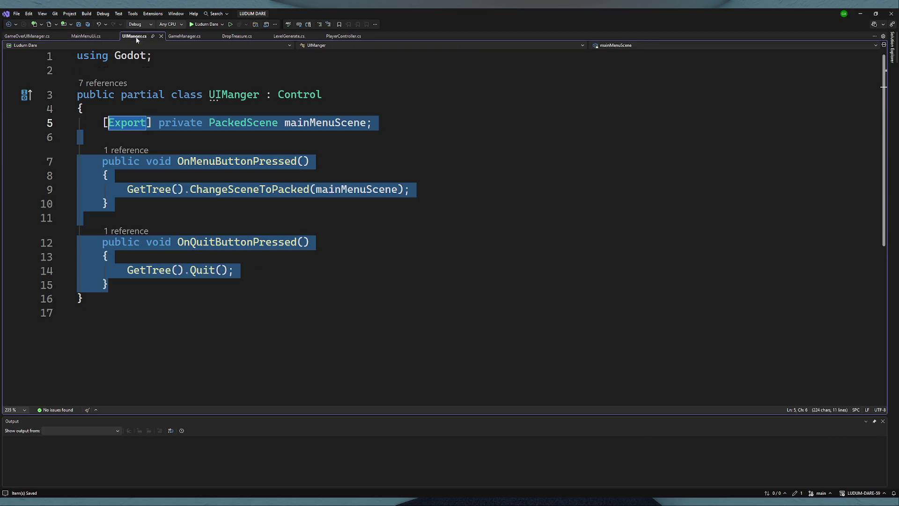
left_click(148, 231)
left_click_drag(109, 284, 104, 161)
key("ctrl+c")
left_click(115, 225)
left_click(121, 138)
key("Return")
key("Return")
key("Up")
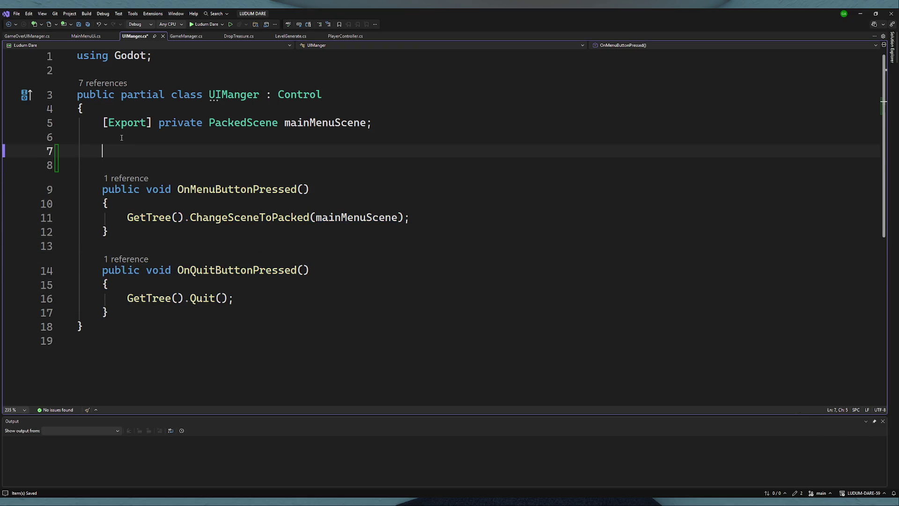
key("ctrl+v")
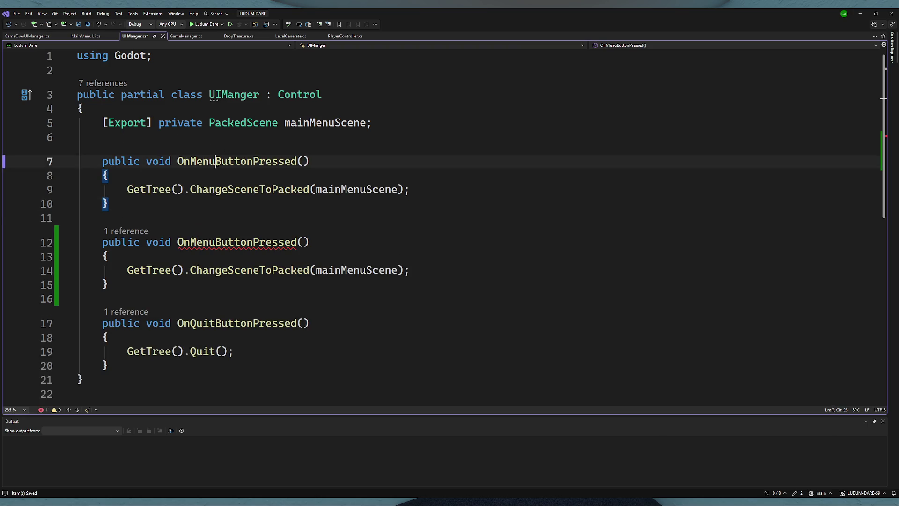
left_click_drag(215, 161, 191, 162)
type("Resume")
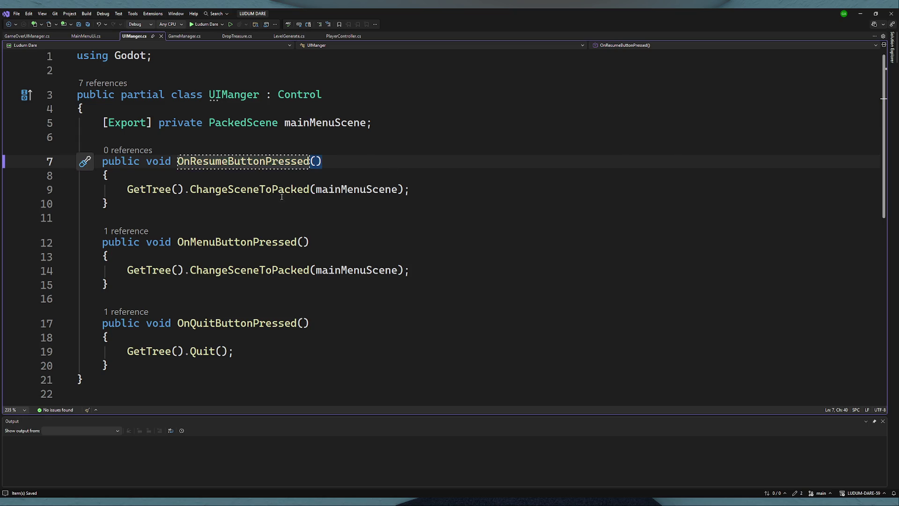
left_click_drag(410, 189, 127, 190)
key("BackSpace")
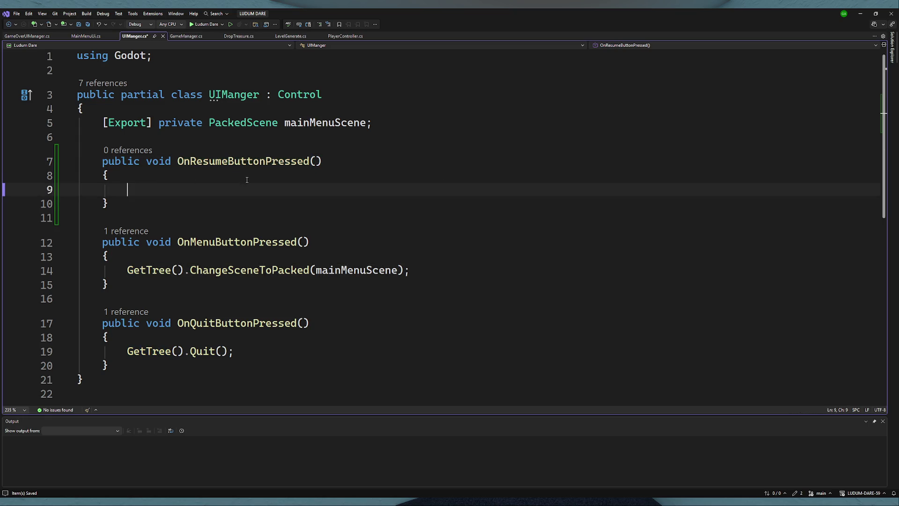
key("ctrl+s")
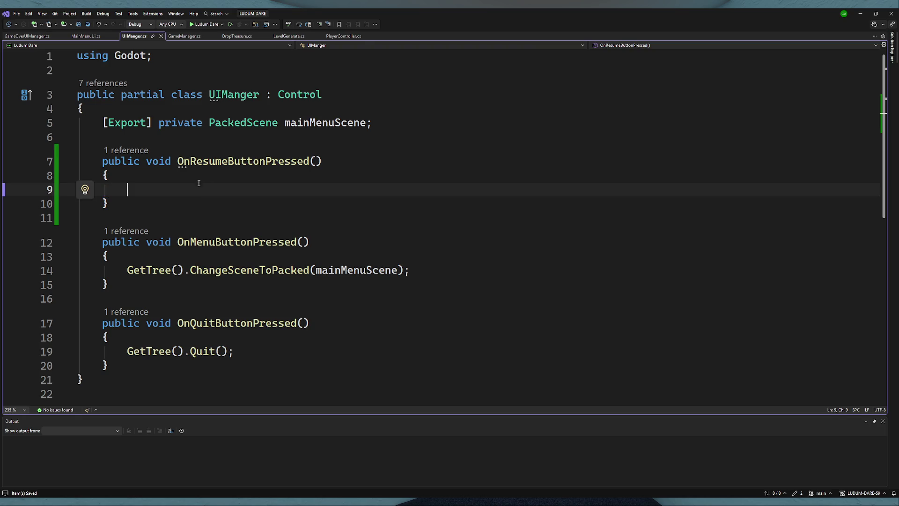
- Attach GameOverUIManager.cs to the UIHolder node and build the C# project
left_click(305, 141)
left_click(400, 124)
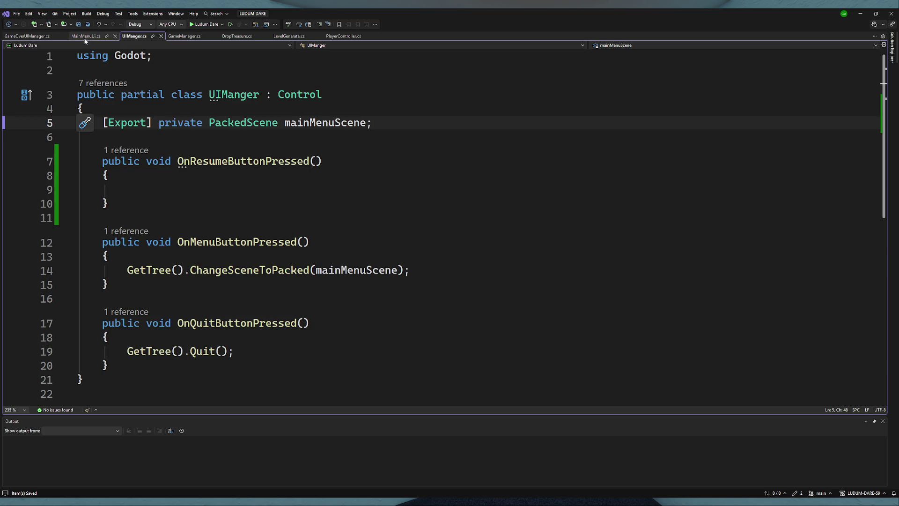
left_click(37, 39)
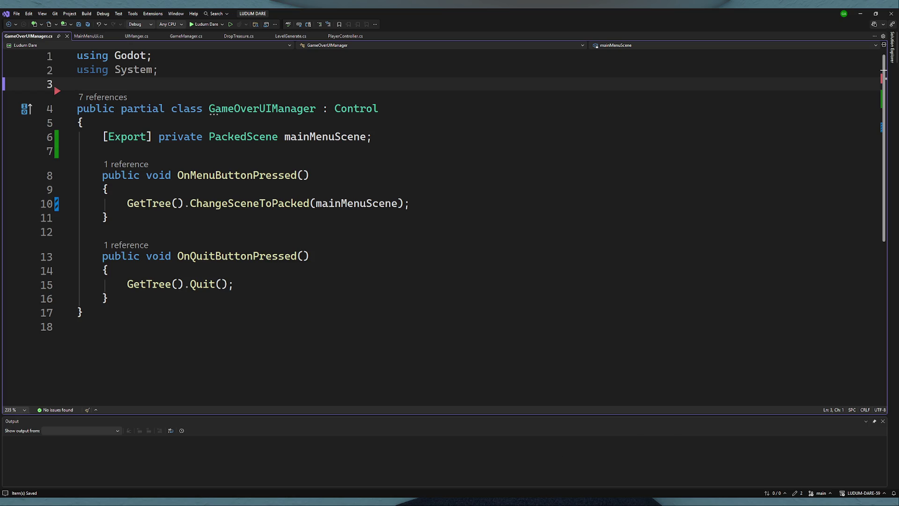
key("alt+Tab")
left_click(51, 65)
mouse_move(50, 407)
left_mouse_down()
mouse_move(45, 237)
mouse_move(203, 97)
mouse_move(862, 322)
left_mouse_up()
left_click(783, 24)
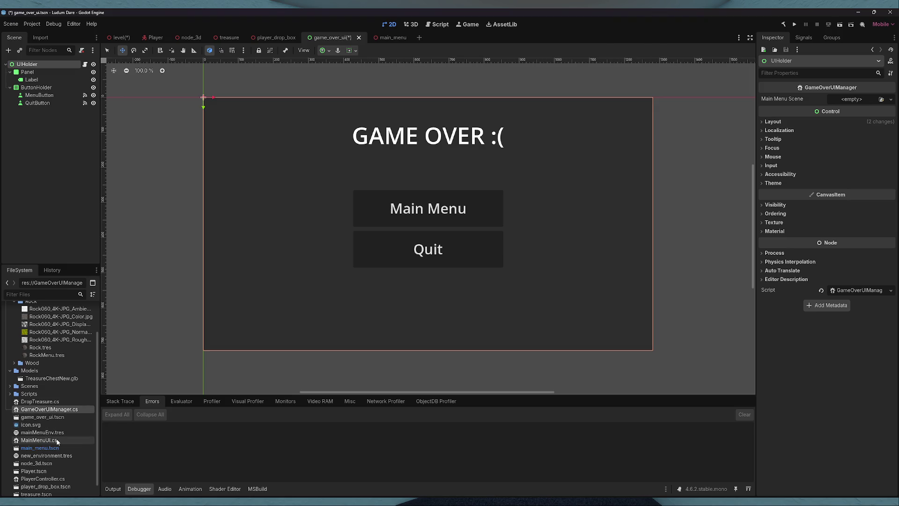
- Assign main_menu.tscn as the Main Menu Scene and save the game-over UI scene
scroll(49, 466, "down", 1)
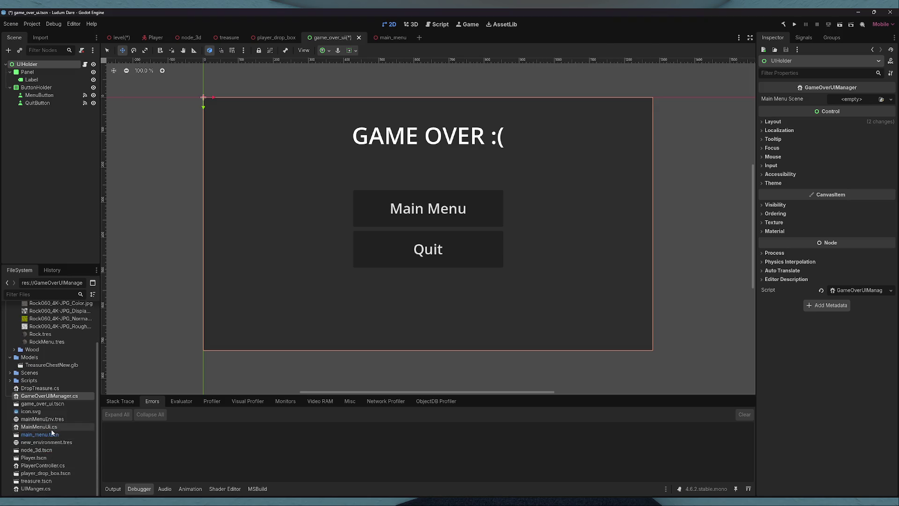
mouse_move(49, 429)
left_mouse_down()
mouse_move(679, 455)
mouse_move(839, 100)
mouse_move(851, 101)
left_mouse_up()
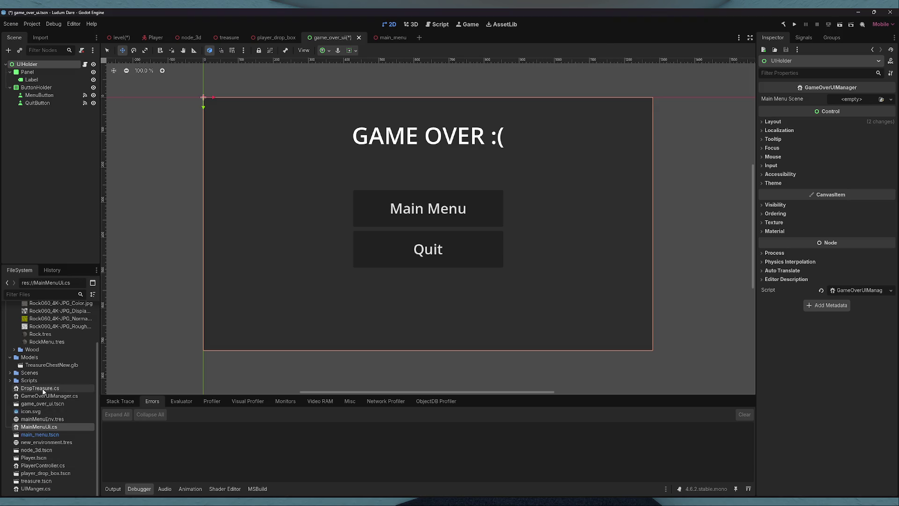
left_click(9, 374)
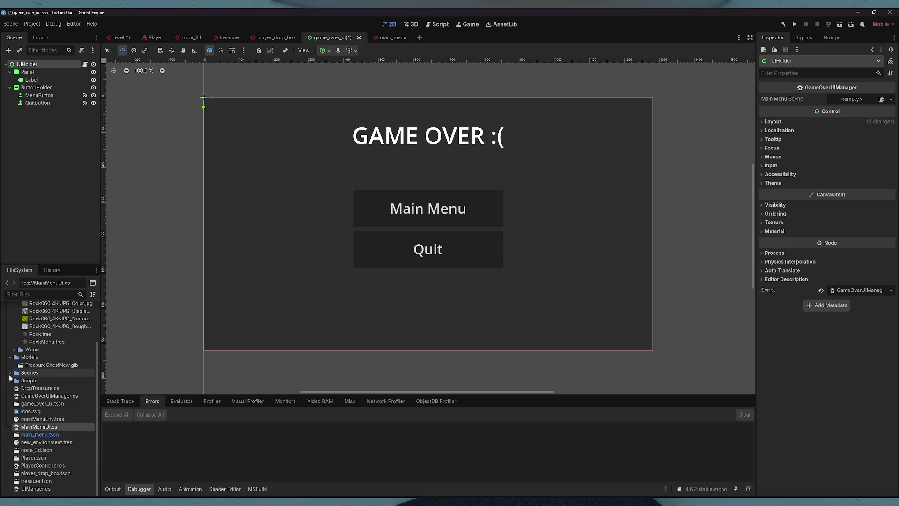
left_click(10, 372)
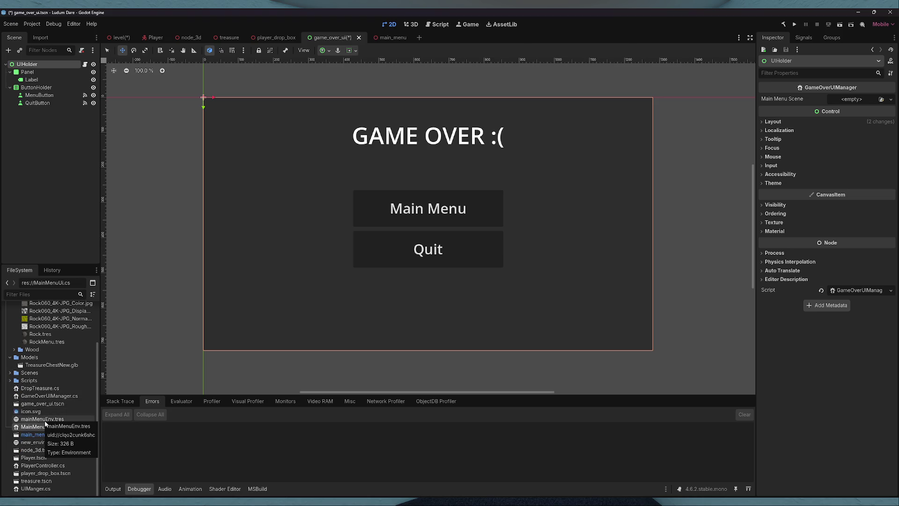
mouse_move(40, 435)
left_mouse_down()
mouse_move(536, 486)
mouse_move(847, 104)
mouse_move(871, 98)
left_mouse_up()
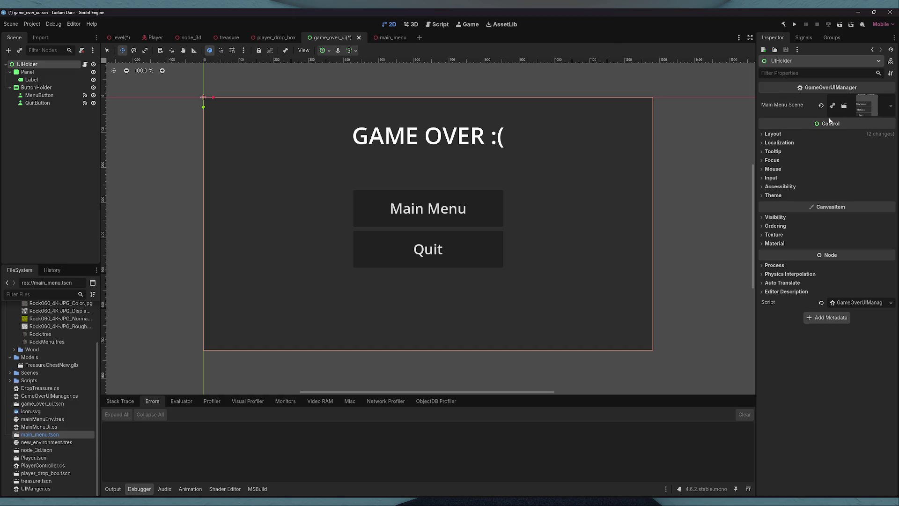
key("ctrl+s")
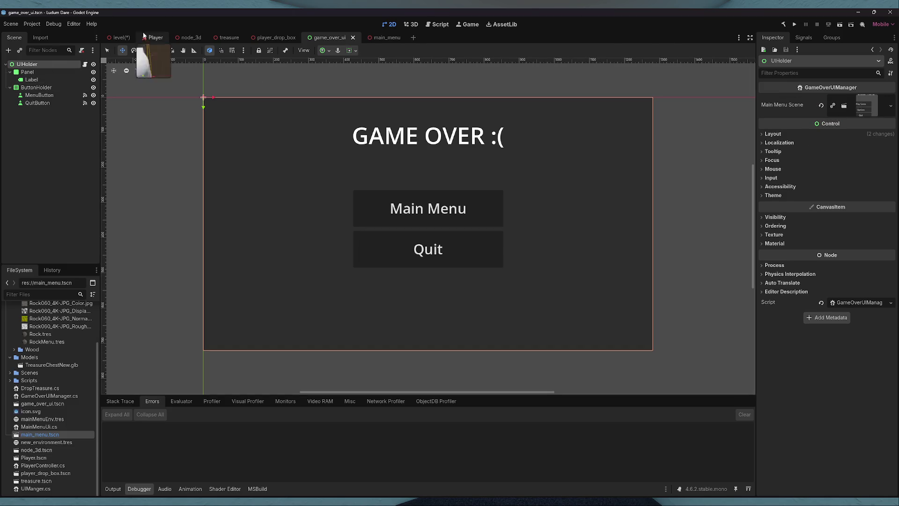
- Return to the level scene and open UIManger.cs in the code editor
left_click(121, 38)
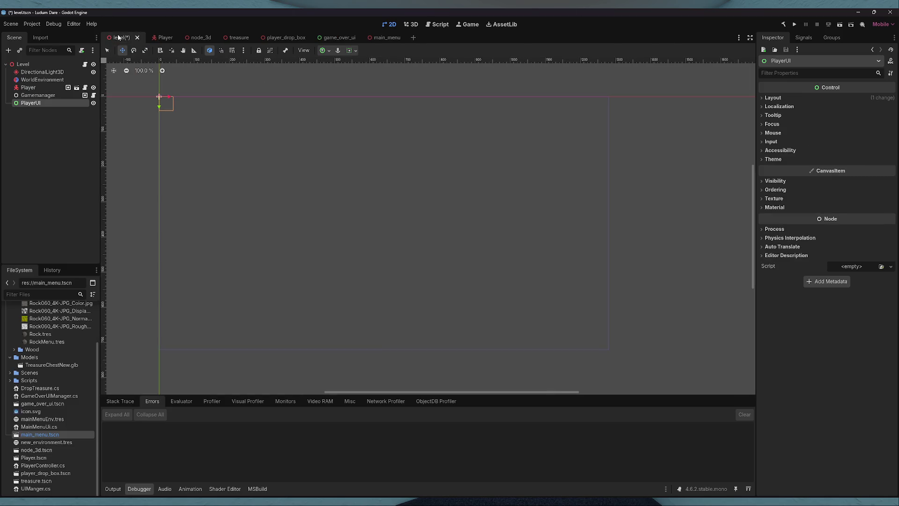
double_click(60, 397)
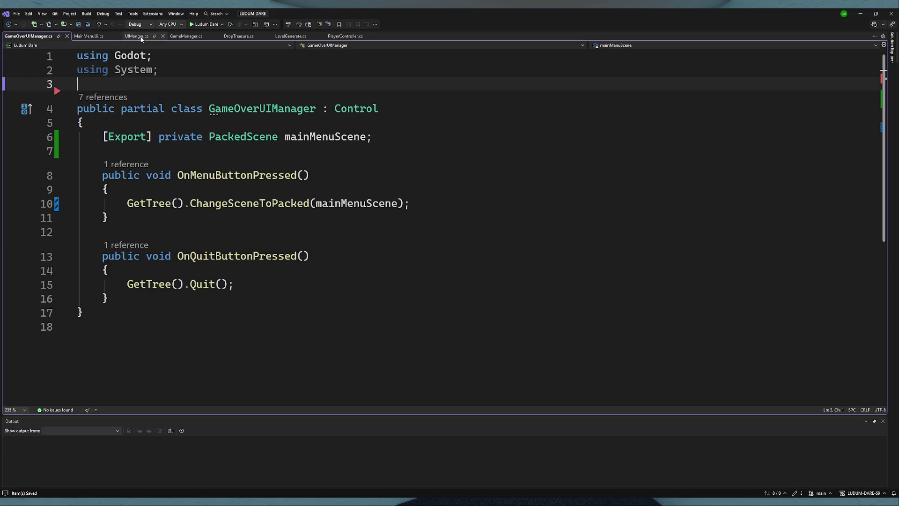
left_click(141, 39)
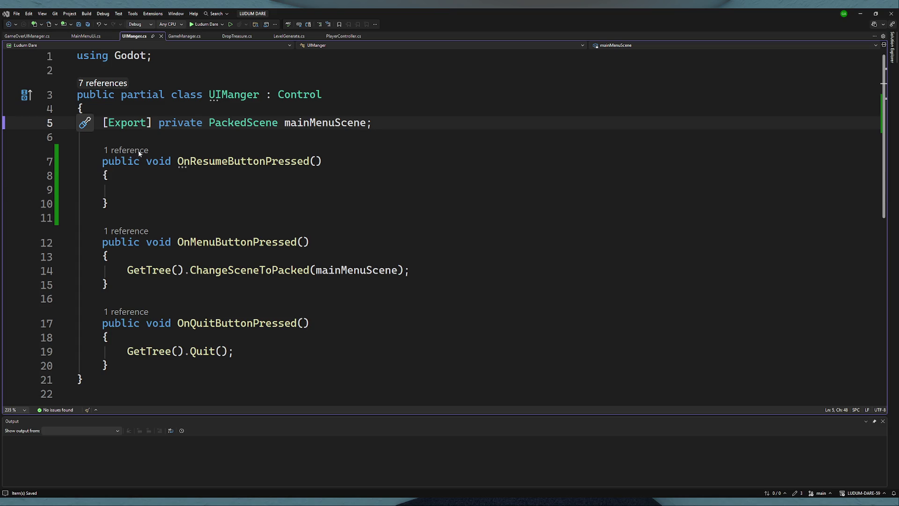
- Compare UIManger.cs with GameOverUIManager.cs, then return to Godot
left_click(140, 95)
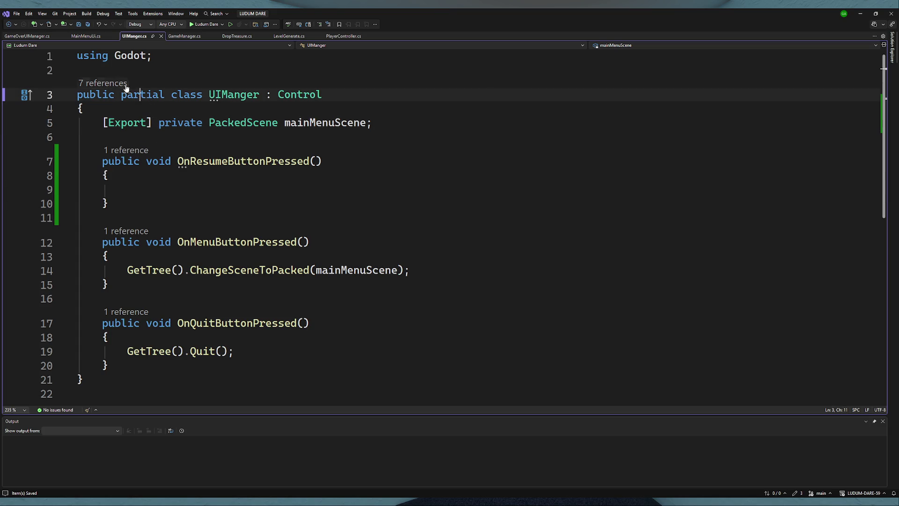
left_click(18, 36)
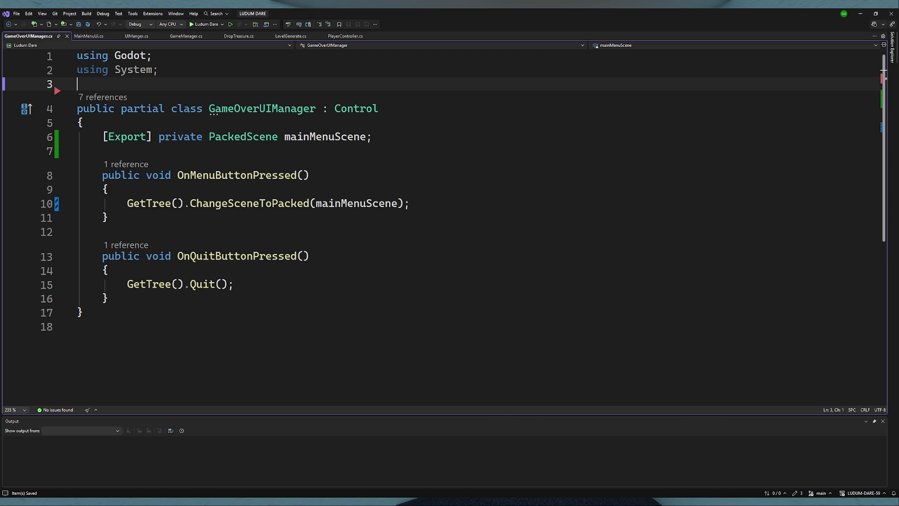
key("alt+Tab")
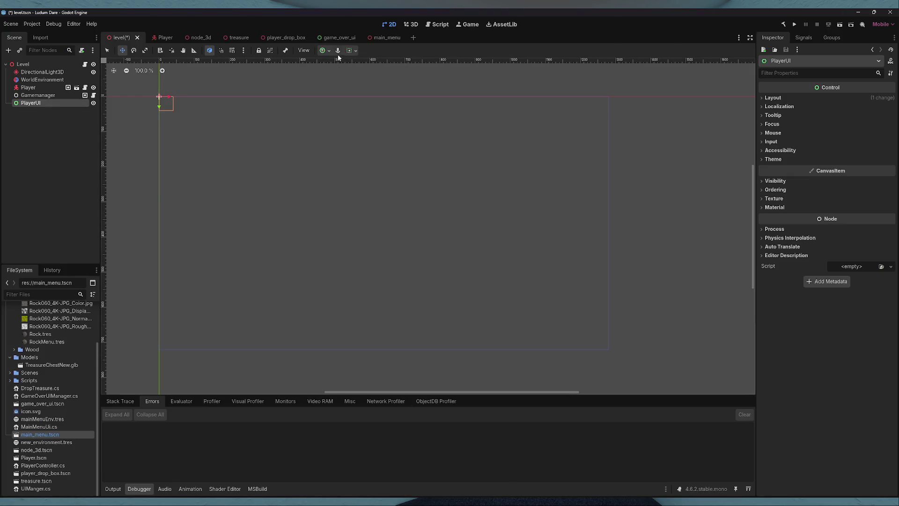
- Apply the Full Rect anchor preset to PlayerUI, save, and begin adding its child node
left_click(324, 51)
left_click(364, 116)
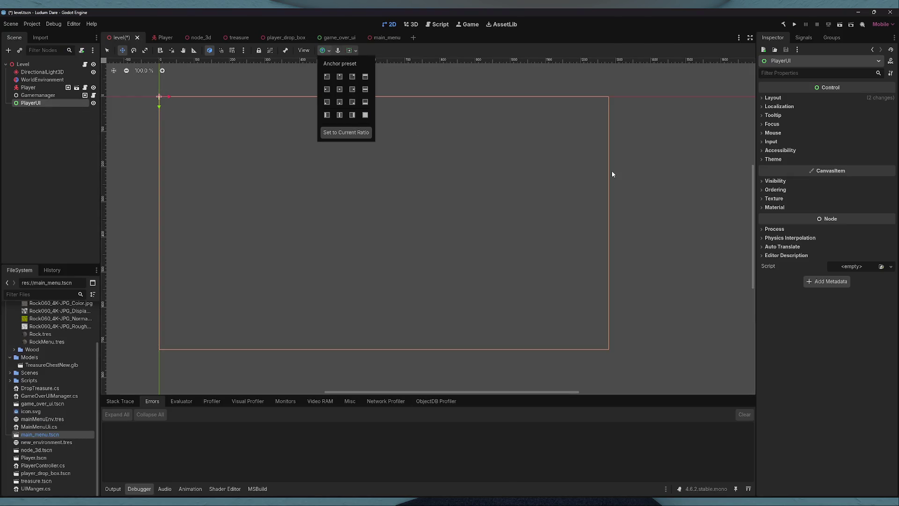
left_click(641, 169)
key("ctrl+s")
right_click(47, 104)
left_click(52, 109)
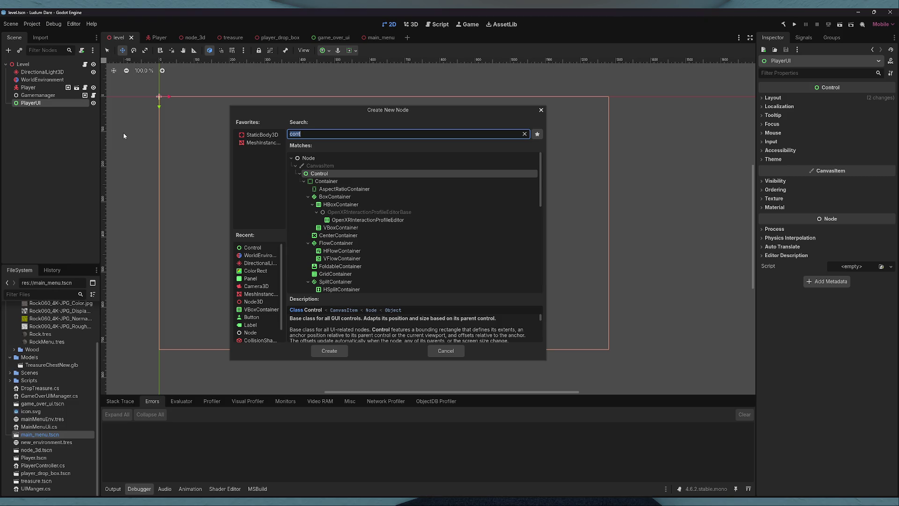
- Create a ColorRect under PlayerUI and stretch it with the Full Rect anchor
key("Right")
key("ctrl+a")
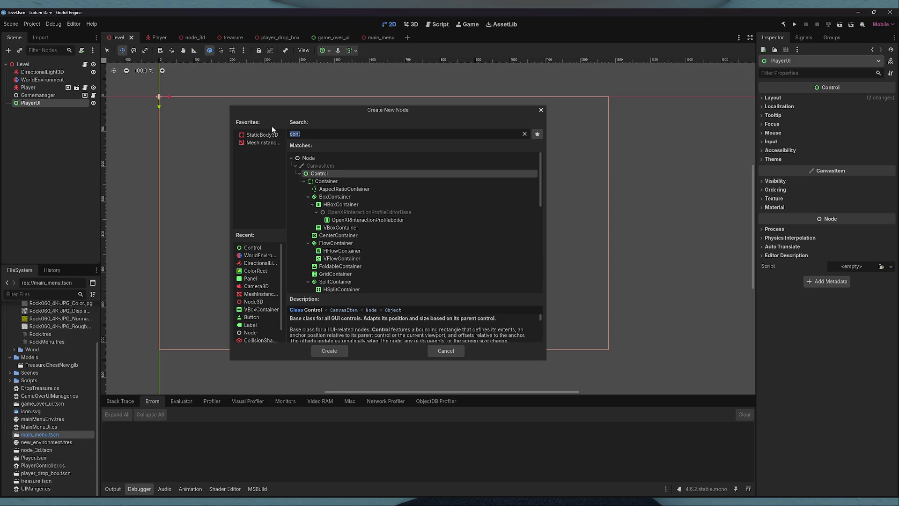
type("color")
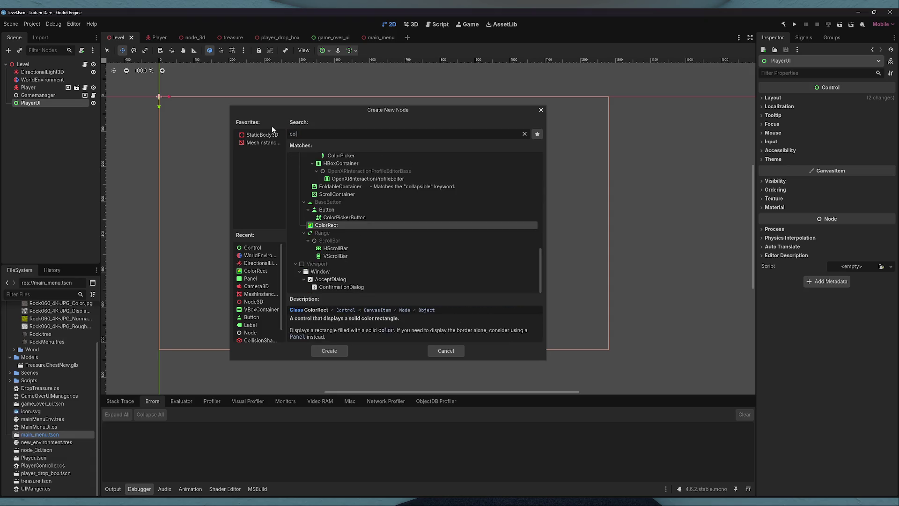
key("Return")
left_click(327, 53)
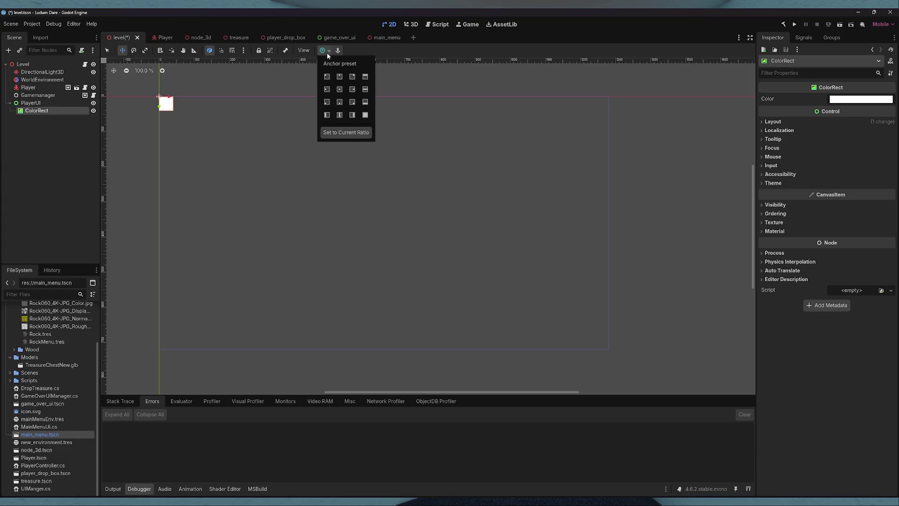
left_click(366, 115)
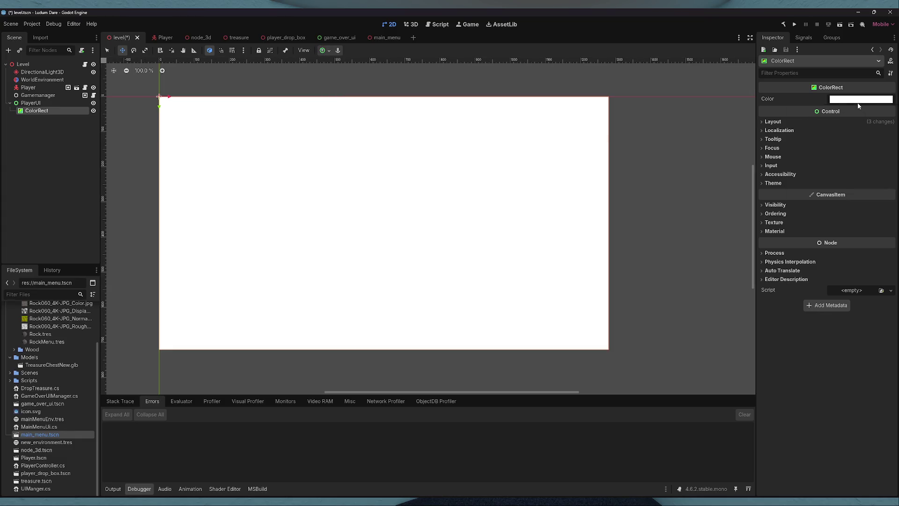
- Tint the ColorRect translucent black (00000031) and save the level
left_click(855, 99)
type("3a3a3a")
key("Return")
left_click_drag(846, 275, 818, 279)
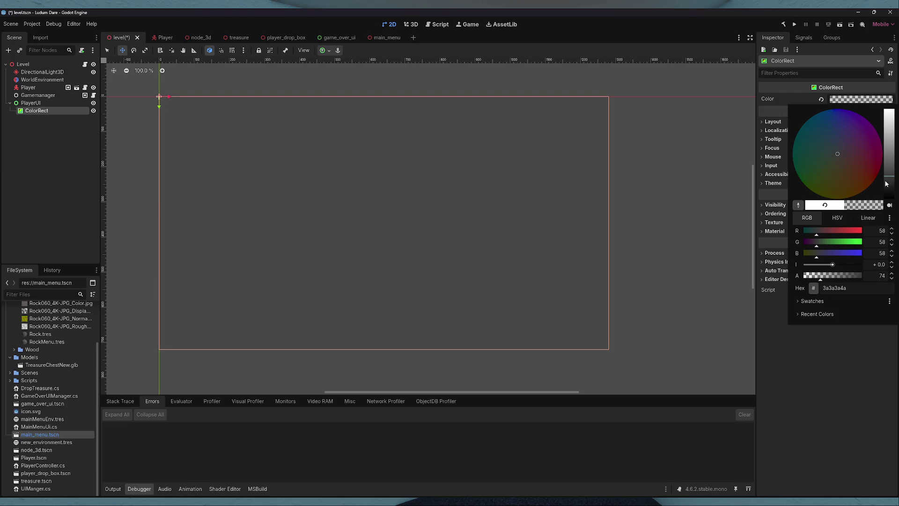
left_click_drag(889, 180, 889, 202)
left_click(817, 279)
left_click_drag(818, 280, 817, 280)
left_click(657, 201)
key("ctrl+s")
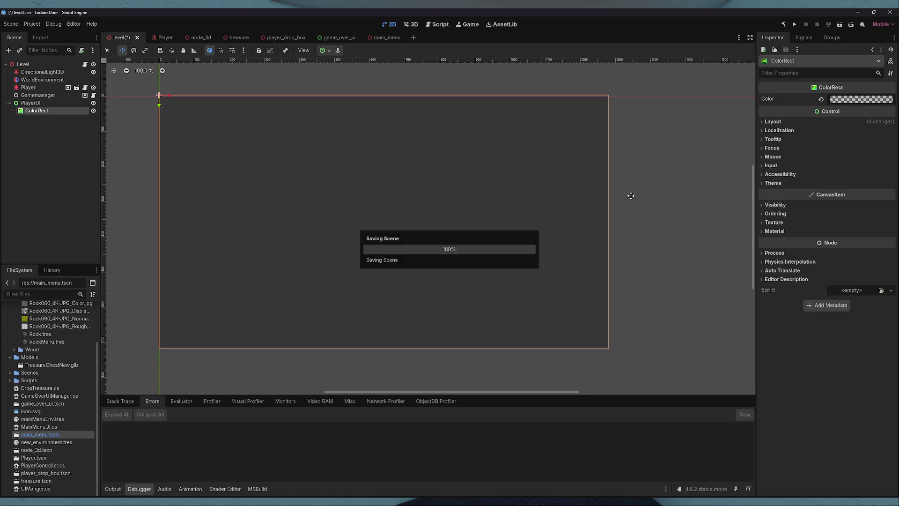
left_click_drag(185, 145, 185, 147)
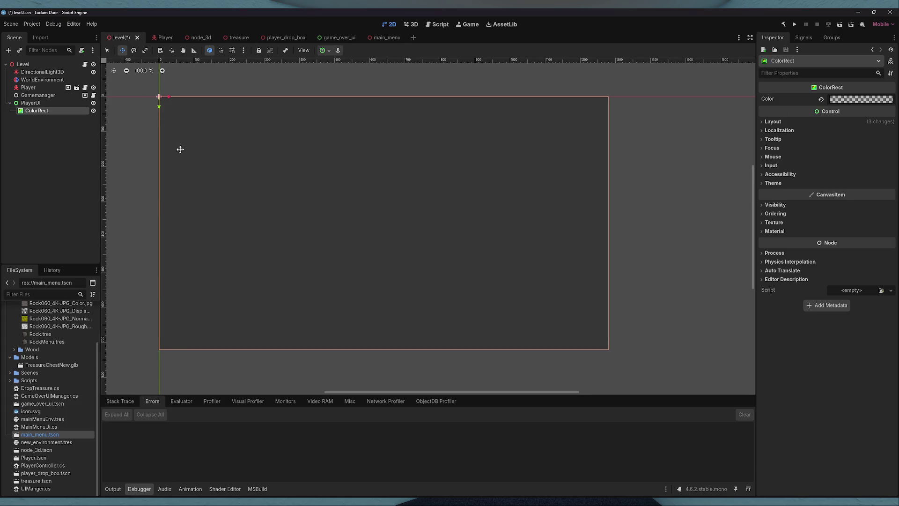
right_click(38, 103)
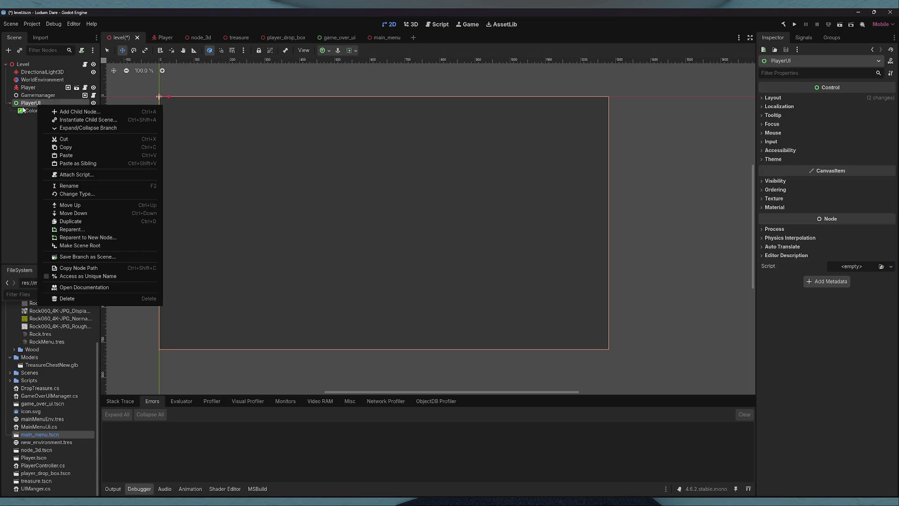
- Add a Control node named PauseMenu under PlayerUI, placed above the ColorRect
left_click(62, 112)
type("control")
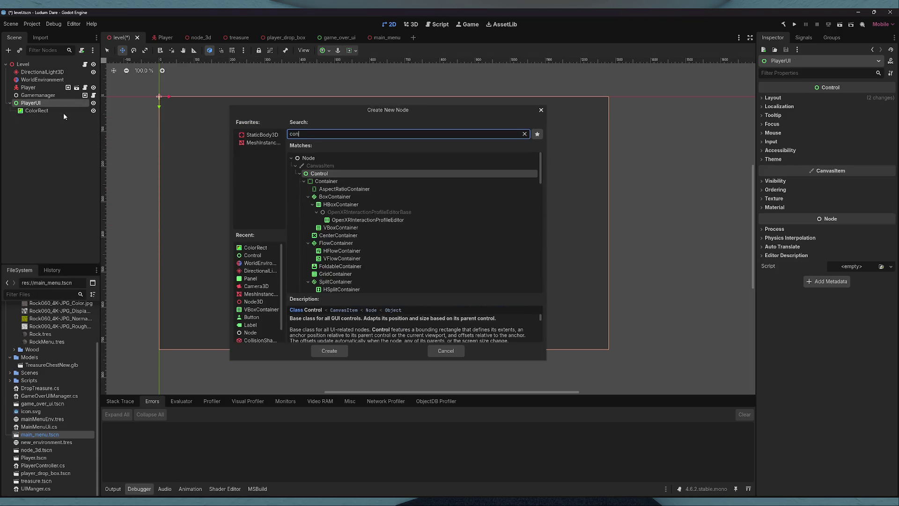
key("Return")
left_click(52, 112)
double_click(34, 118)
type("Paus")
key("BackSpace")
key("BackSpace")
key("BackSpace")
type("useMenu")
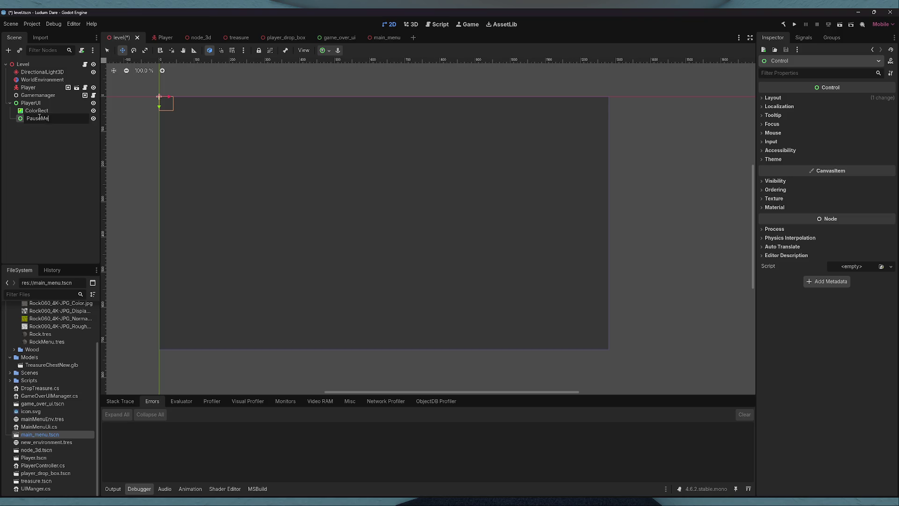
left_click(64, 155)
left_click_drag(38, 118, 48, 114)
- Make PauseMenu full-screen and move the ColorRect inside it as Bg
left_click(49, 118)
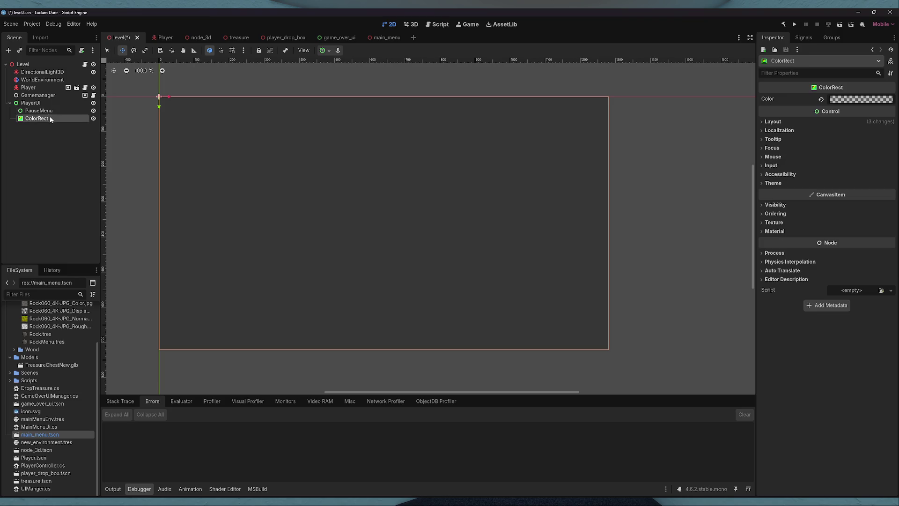
left_click(324, 50)
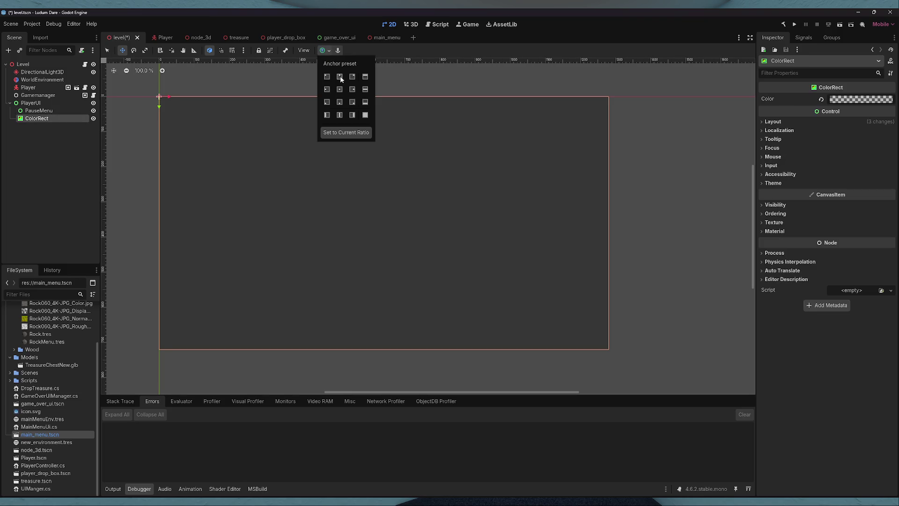
left_click(366, 118)
left_click(44, 112)
left_click(44, 119)
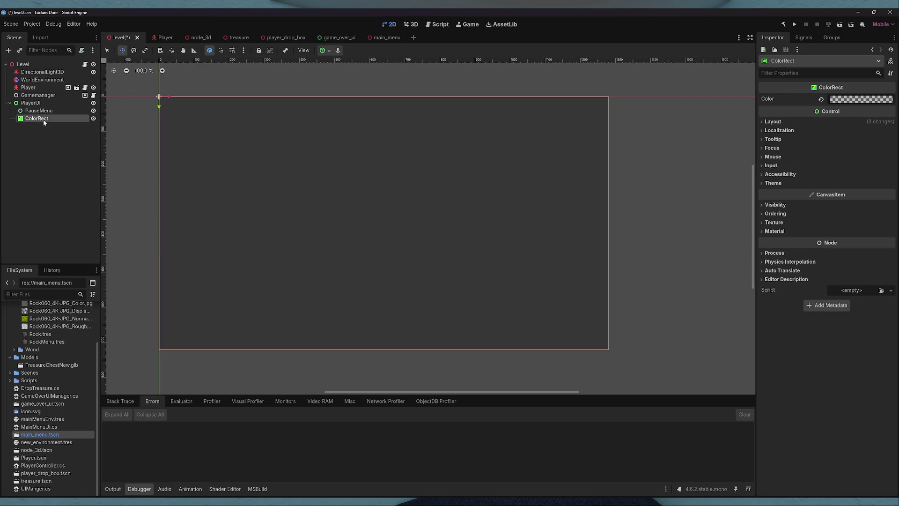
left_click(45, 112)
left_click(327, 52)
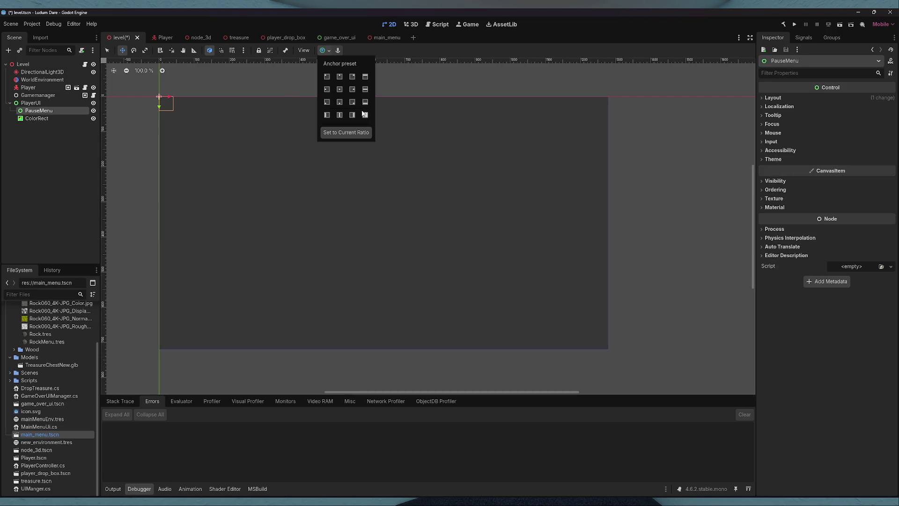
left_click(109, 121)
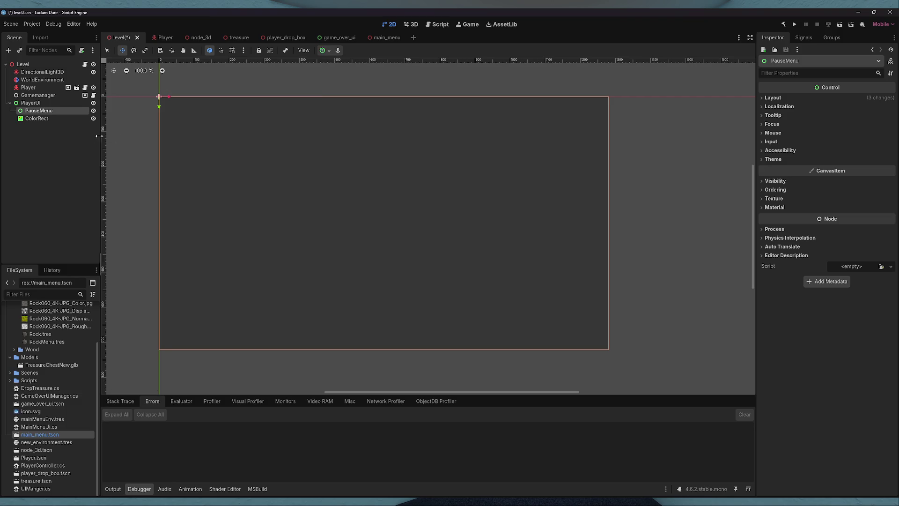
left_click(49, 119)
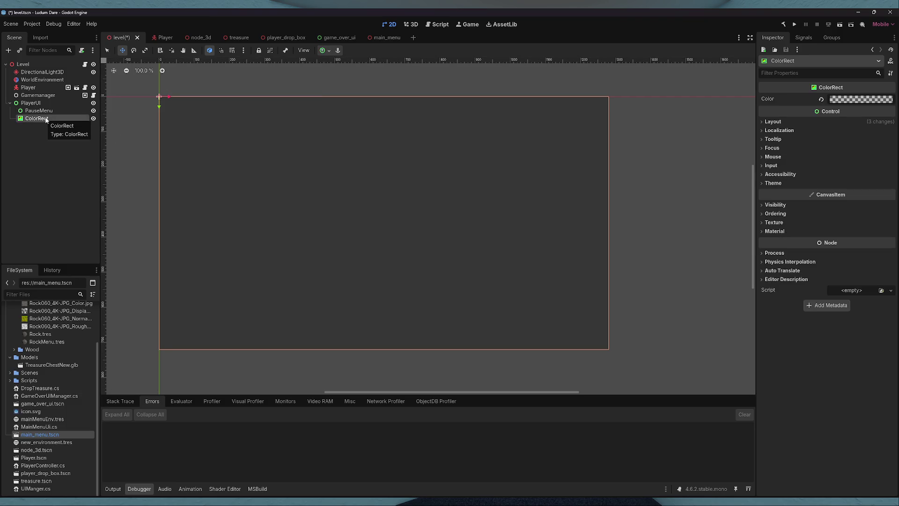
left_click_drag(47, 120, 45, 112)
left_click(46, 119)
type("B")
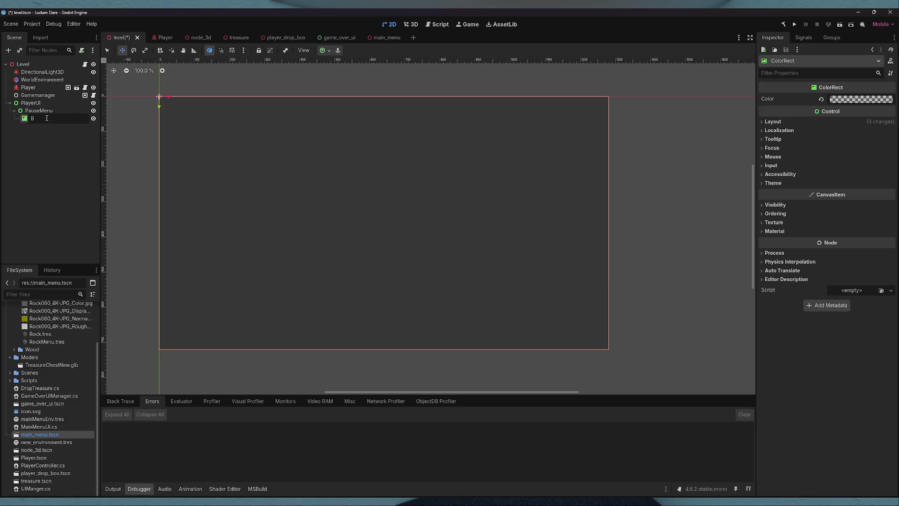
left_click(44, 111)
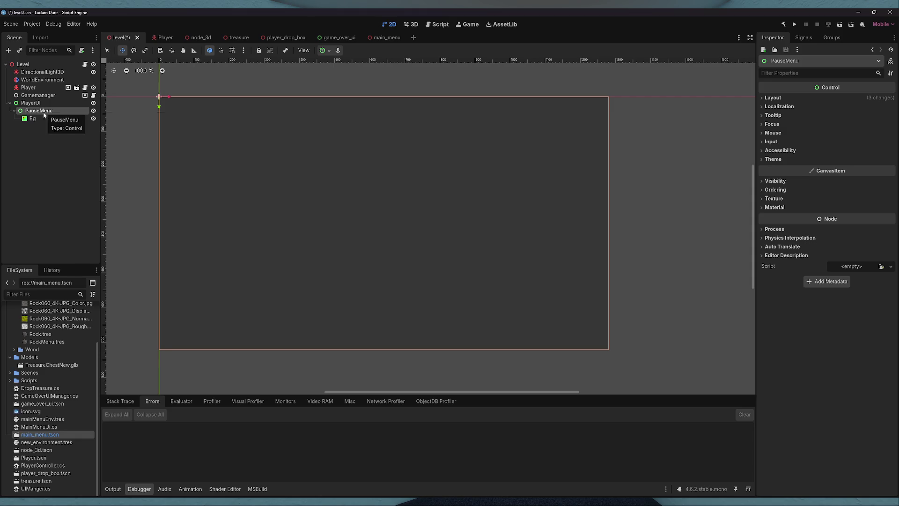
- Add a Label reading 'Paused' under PauseMenu, anchored top centre
right_click(44, 111)
left_click(68, 119)
type("la")
key("Return")
left_click(811, 122)
type("Paused")
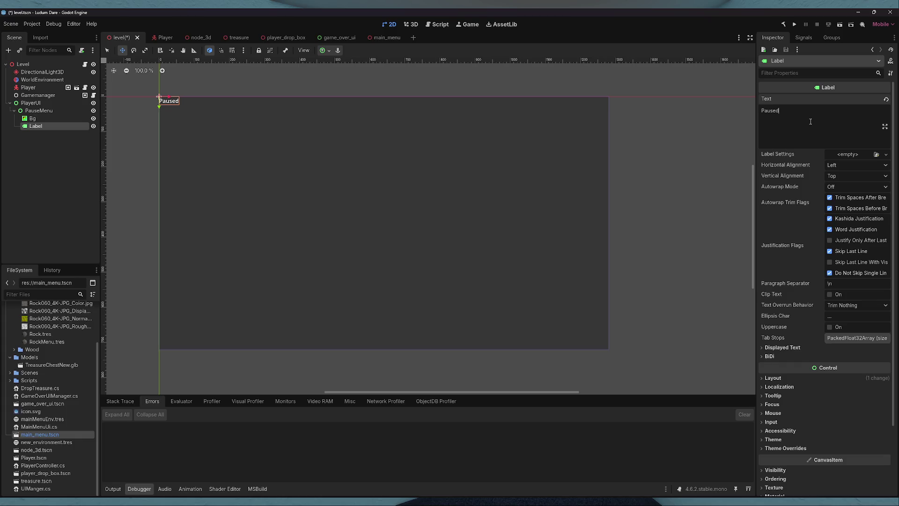
left_click(330, 51)
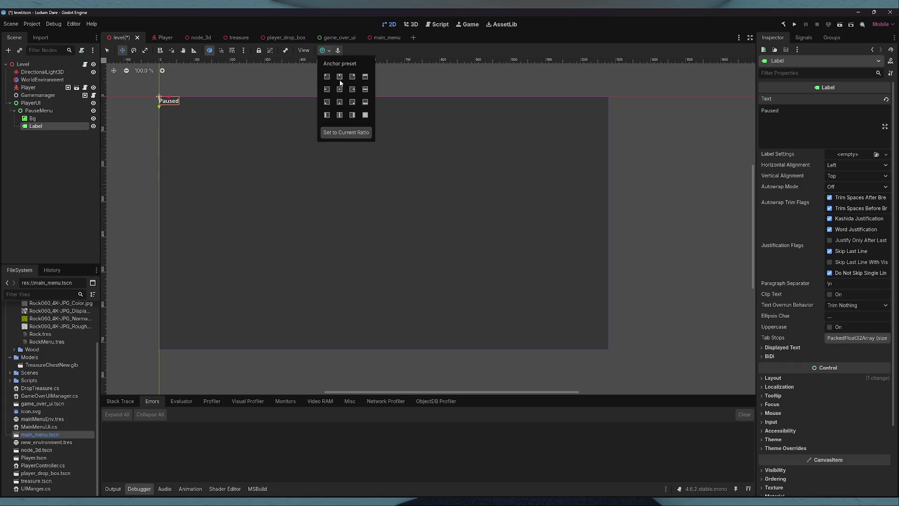
left_click(339, 76)
- Override the Paused label's font size to 79
left_click(789, 448)
scroll(780, 465, "down", 3)
left_click(777, 366)
left_click(777, 366)
left_click(781, 356)
left_click(792, 366)
left_click_drag(839, 366, 870, 366)
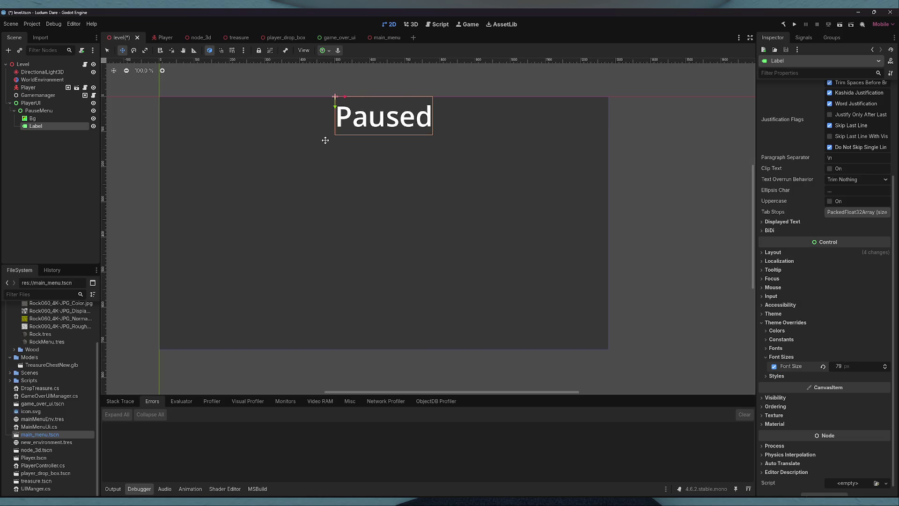
left_click(32, 119)
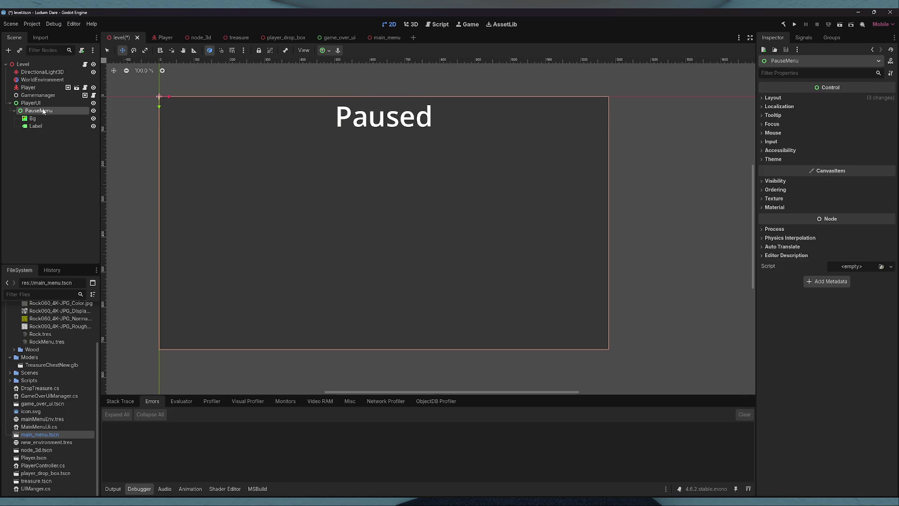
- In the game over UI scene, select ButtonHolder with its Main Menu and Quit buttons
left_click(328, 38)
left_click(39, 96)
double_click(44, 88)
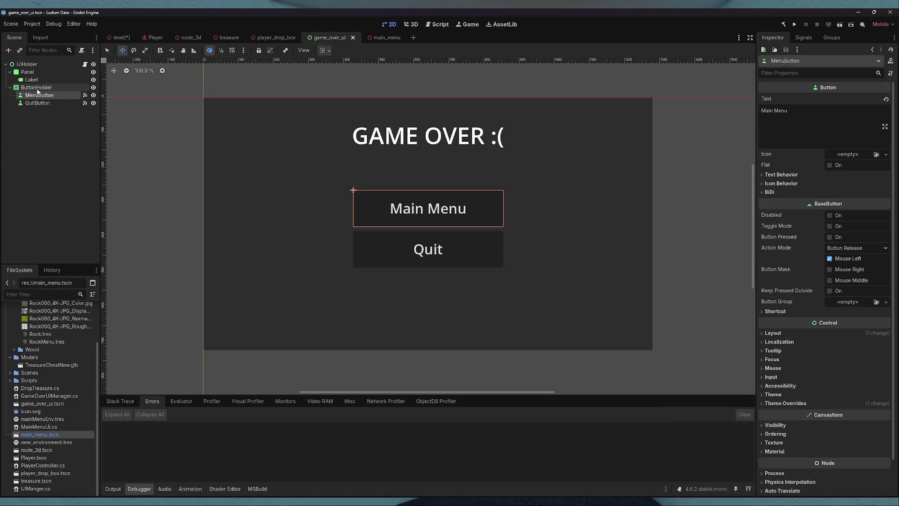
left_click(57, 112)
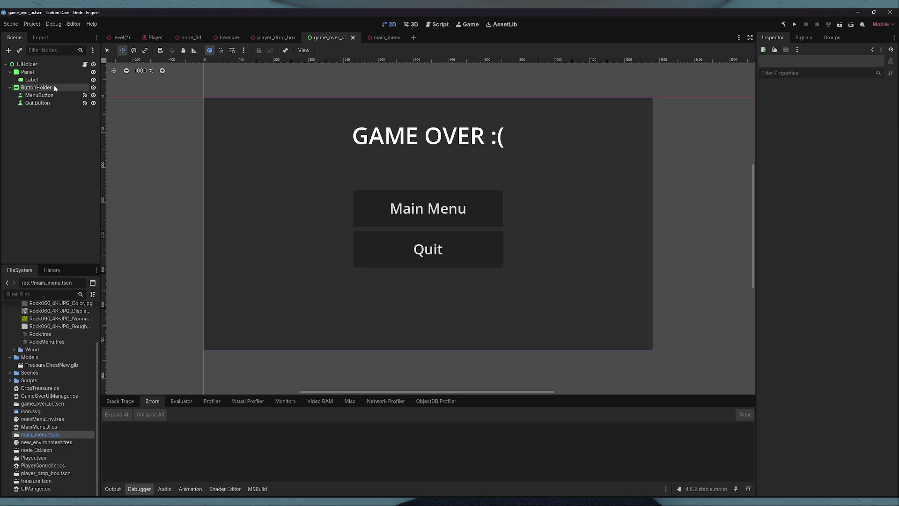
left_click(55, 86)
left_click(50, 104, "shift")
- Paste the buttons under PauseMenu in the level, then duplicate MenuButton and move the copy to the top
left_click(194, 40)
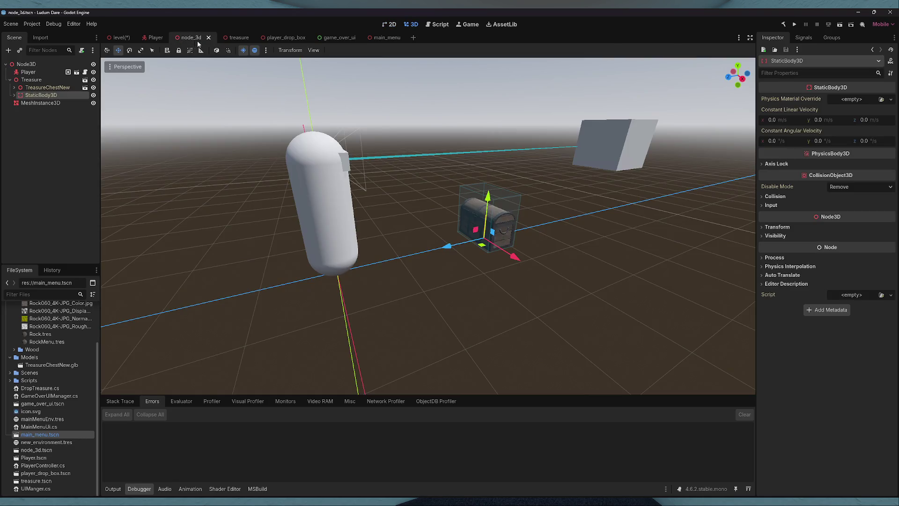
left_click(50, 111)
key("ctrl+v")
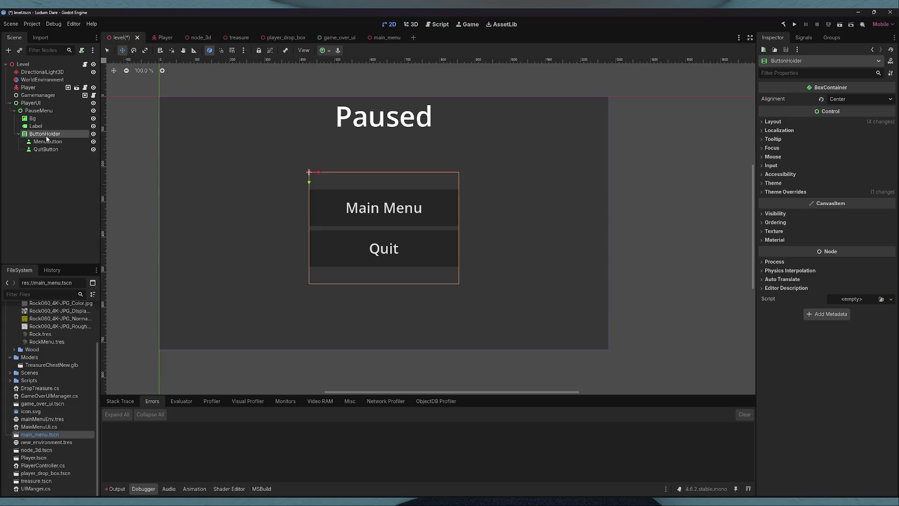
left_click(51, 142)
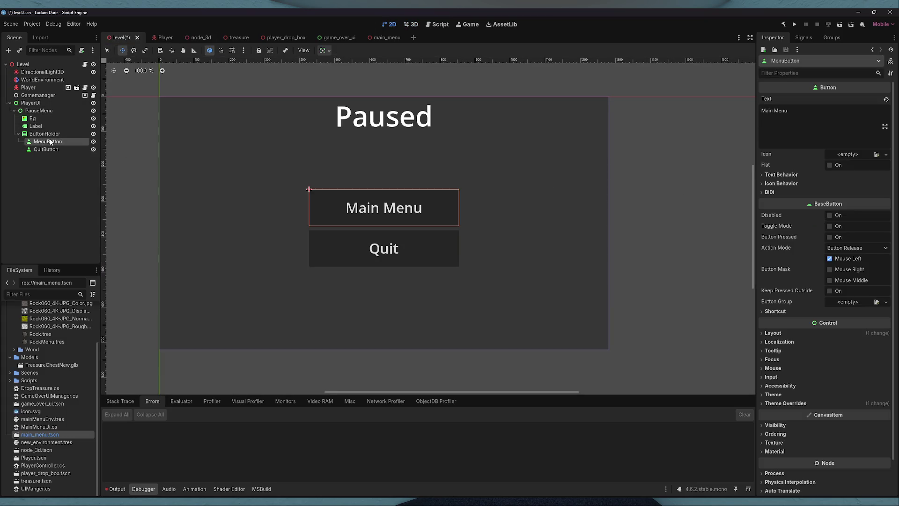
key("ctrl+d")
mouse_move(50, 149)
left_mouse_down()
mouse_move(56, 158)
mouse_move(56, 143)
left_mouse_up()
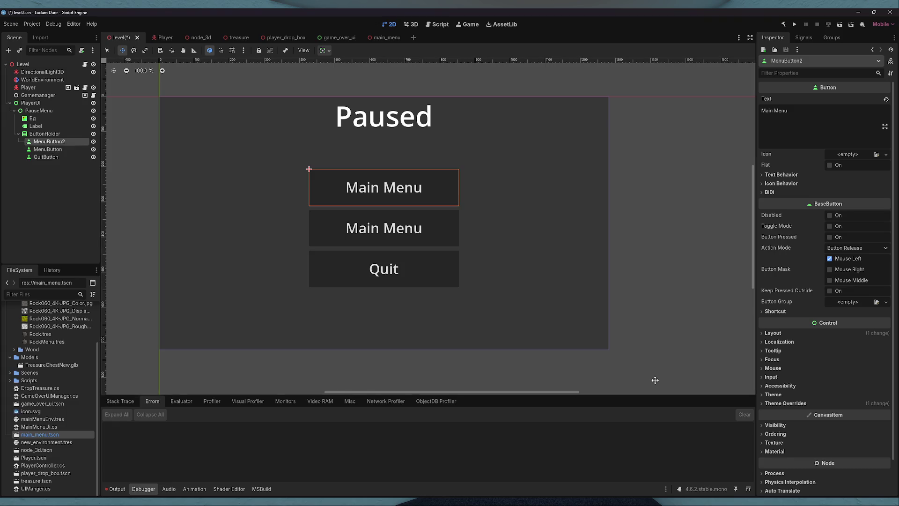
key("alt+Tab")
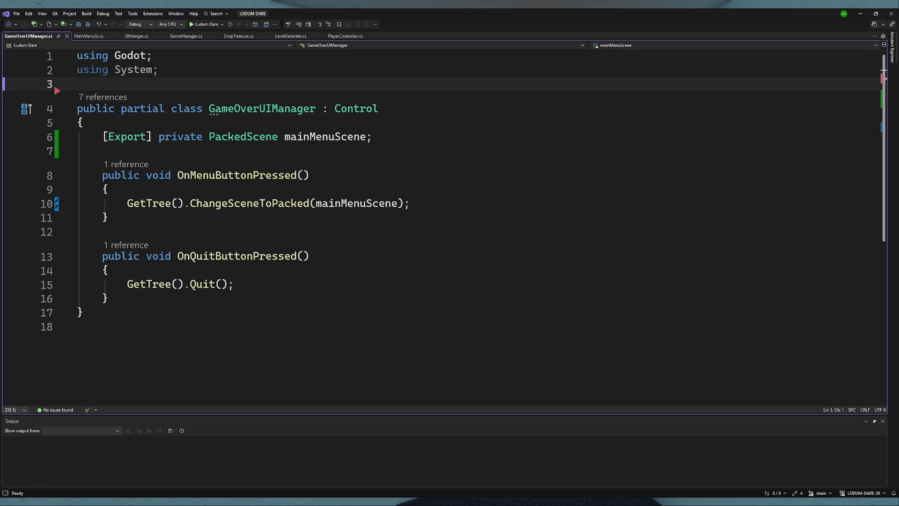
- Write GetTree().Paused = false; in OnResumeButtonPressed of UIManger.cs and save
left_click(139, 40)
left_click(192, 176)
left_click(189, 189)
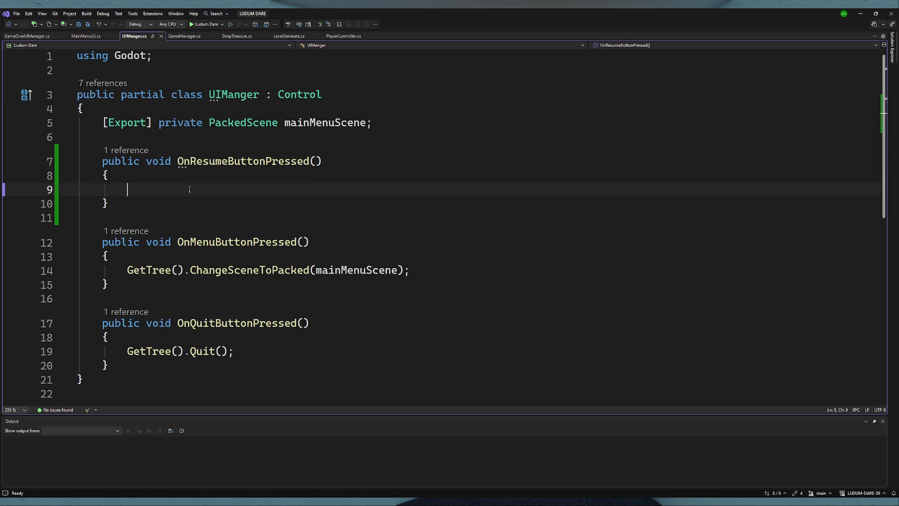
type("Gett")
type("ree().")
type("re")
key("BackSpace")
key("BackSpace")
type("pa")
key("Tab")
type("= false;")
key("ctrl+s")
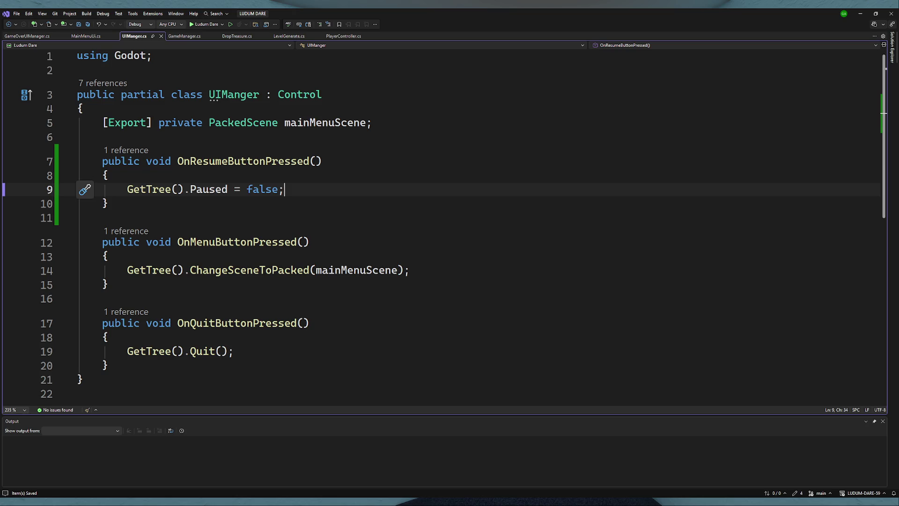
- Back in Godot, start renaming the top pause menu button to ResumeButton
key("alt+Tab")
double_click(57, 142)
type("ResumeButton")
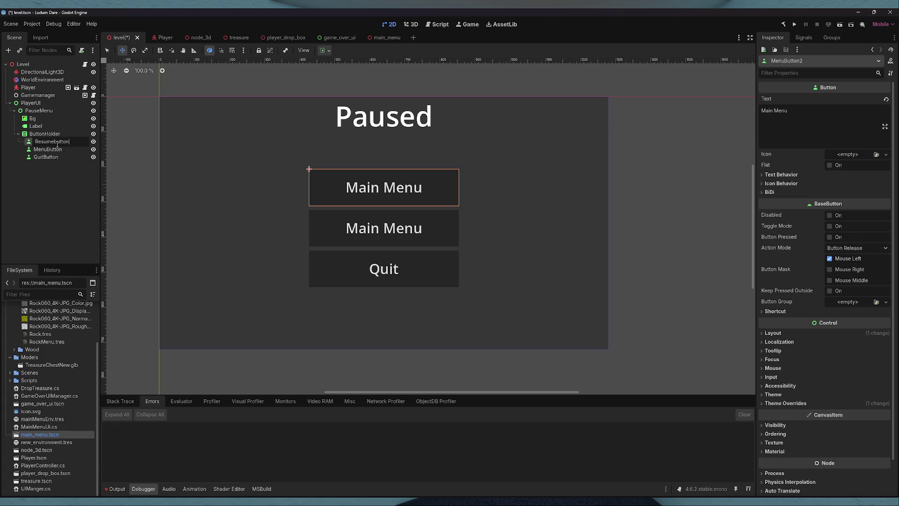
- Confirm the name ResumeButton, give it the text 'Resume', and save the level scene
key("Return")
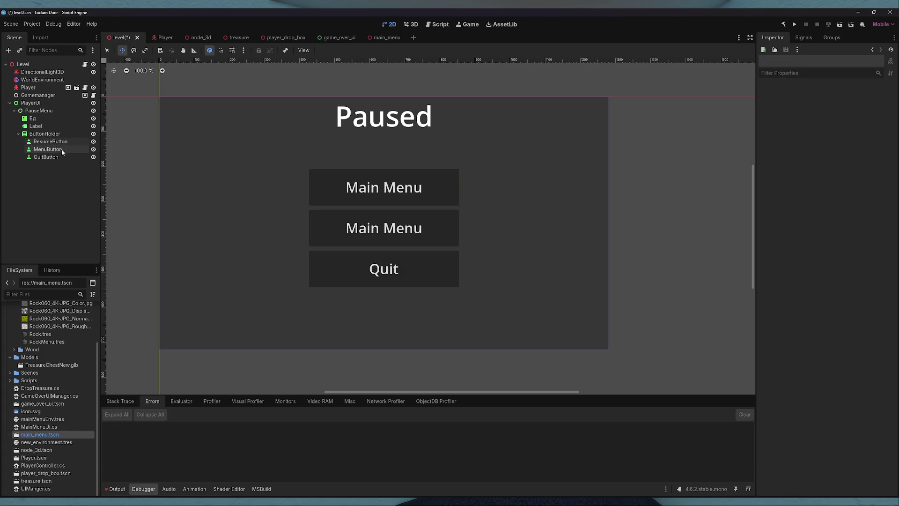
type("Resume")
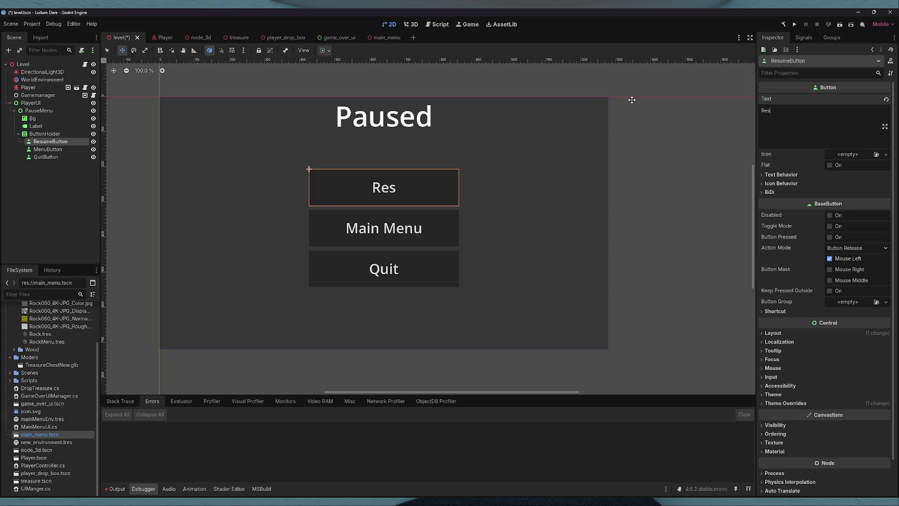
left_click(44, 134)
left_click(52, 142)
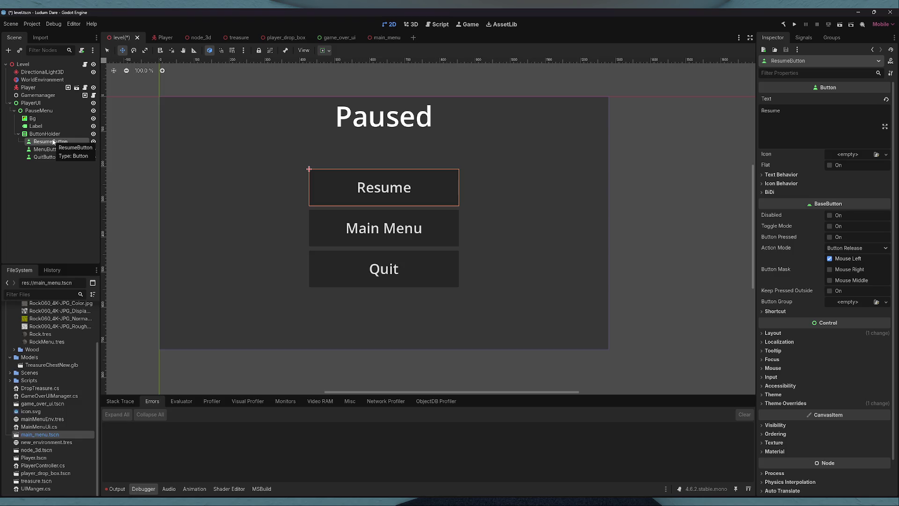
key("ctrl+s")
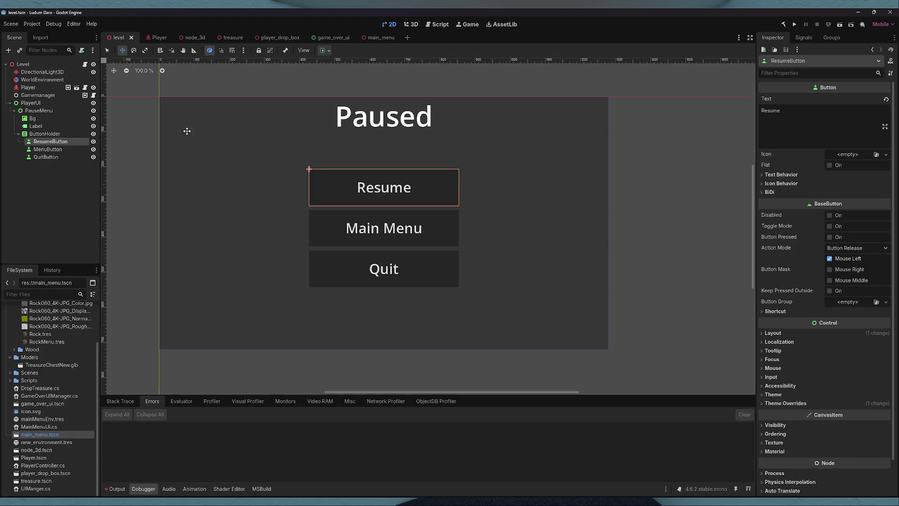
- Attach the UIManger.cs script to the PlayerUI node
left_click(804, 38)
double_click(787, 87)
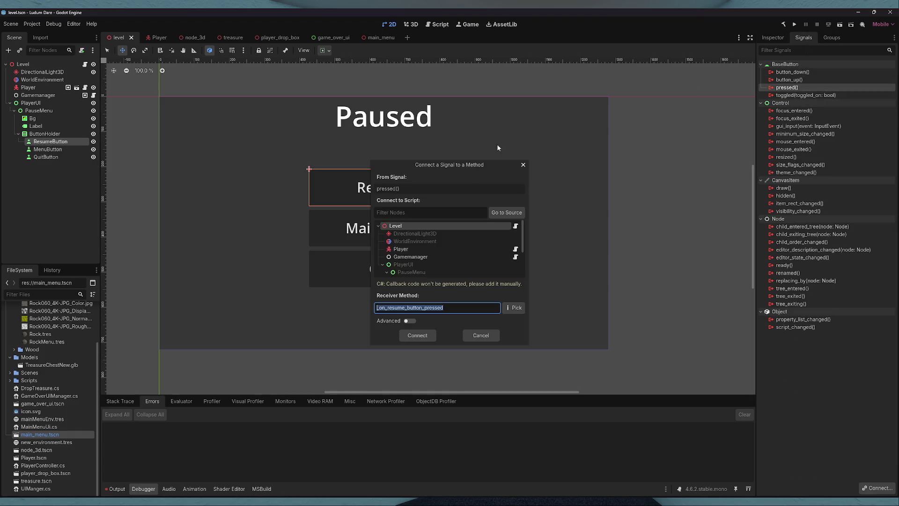
scroll(464, 260, "down", 1)
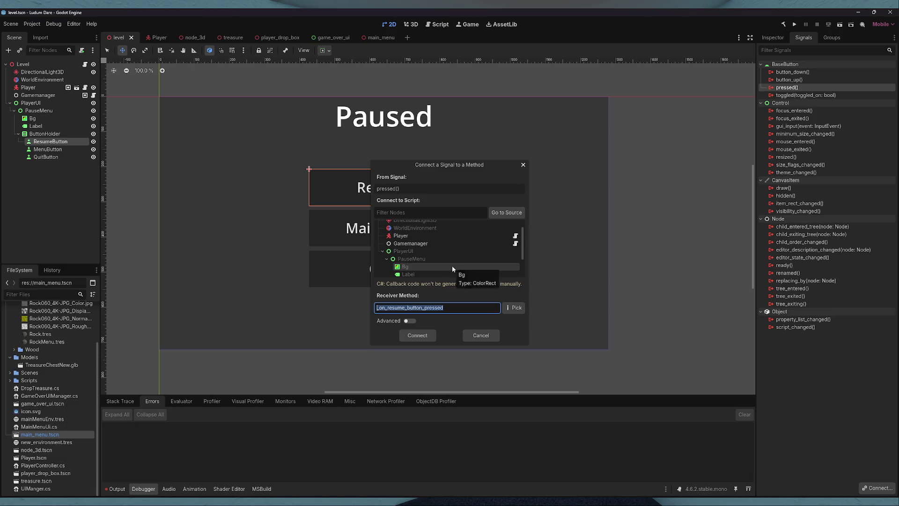
left_click(476, 335)
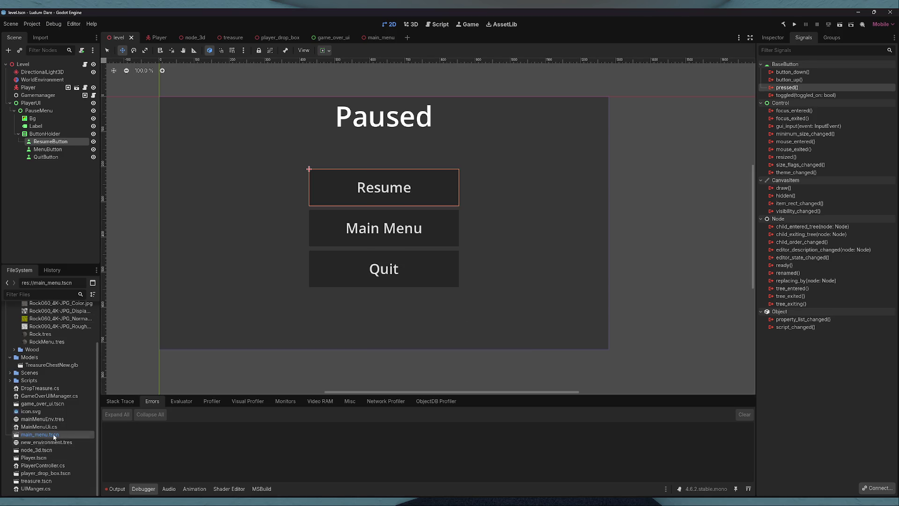
mouse_move(36, 489)
left_mouse_down()
mouse_move(52, 127)
mouse_move(43, 100)
left_mouse_up()
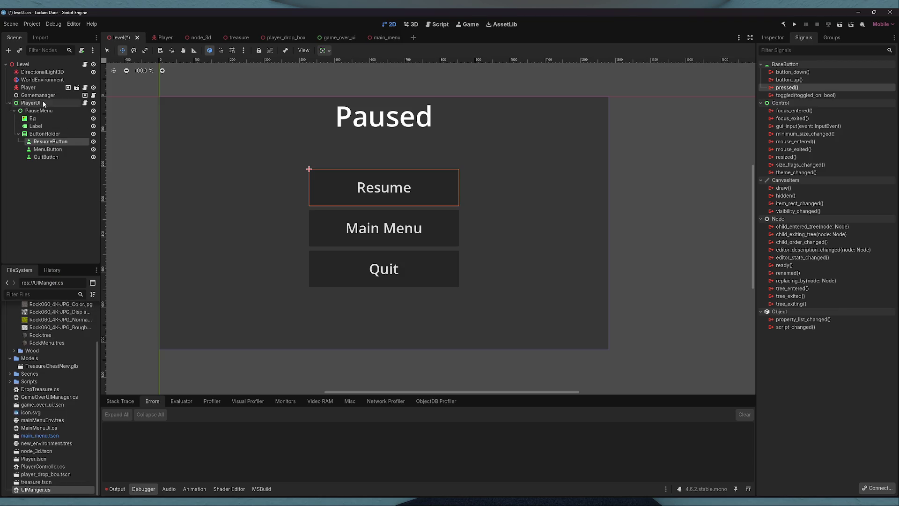
- Connect ResumeButton's pressed signal to PlayerUI's OnResumeButtonPressed
double_click(805, 88)
left_click(413, 264)
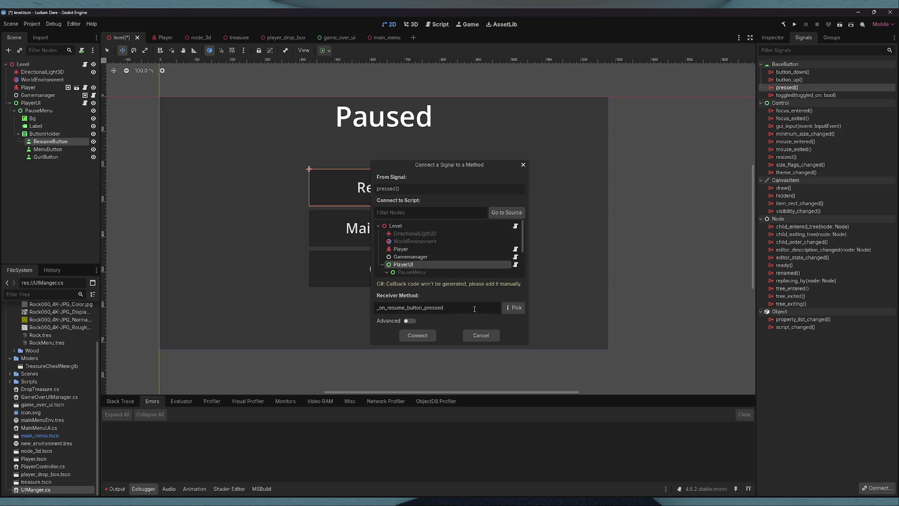
left_click(510, 308)
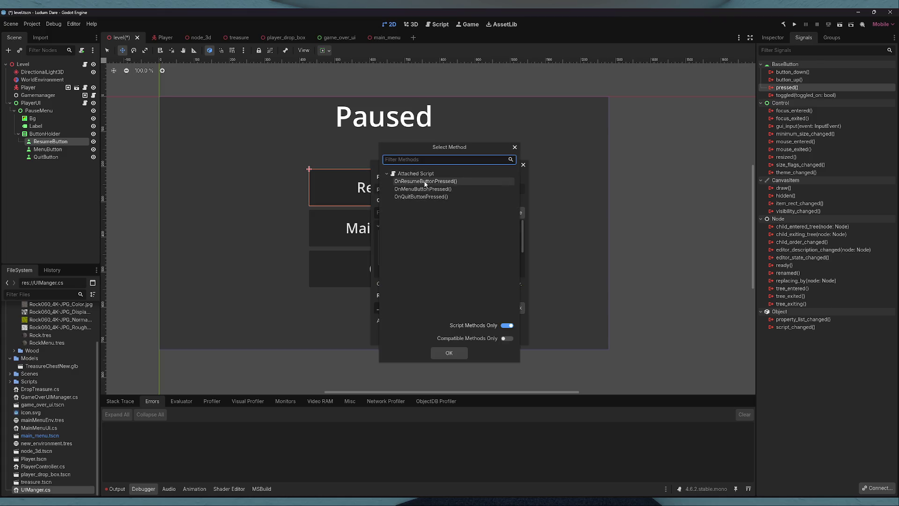
double_click(425, 182)
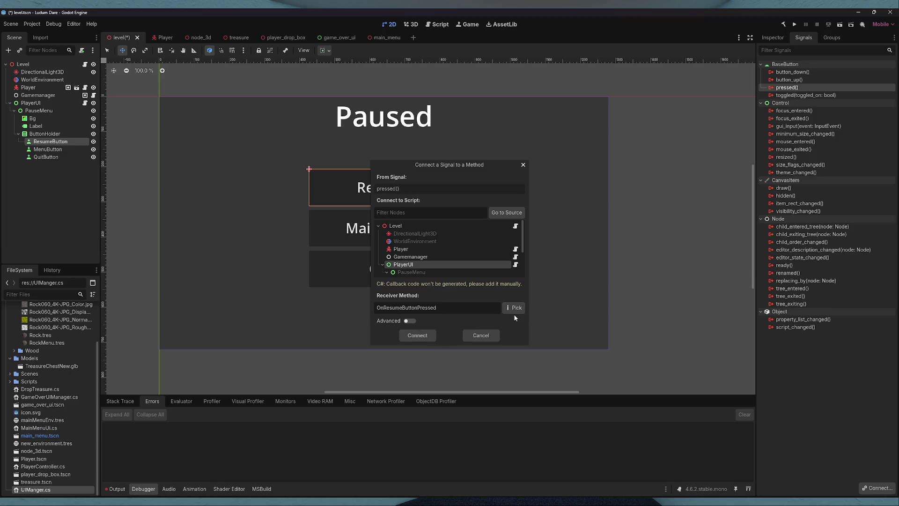
left_click(420, 335)
- Connect MenuButton's pressed signal to PlayerUI's OnMenuButtonPressed
left_click(75, 150)
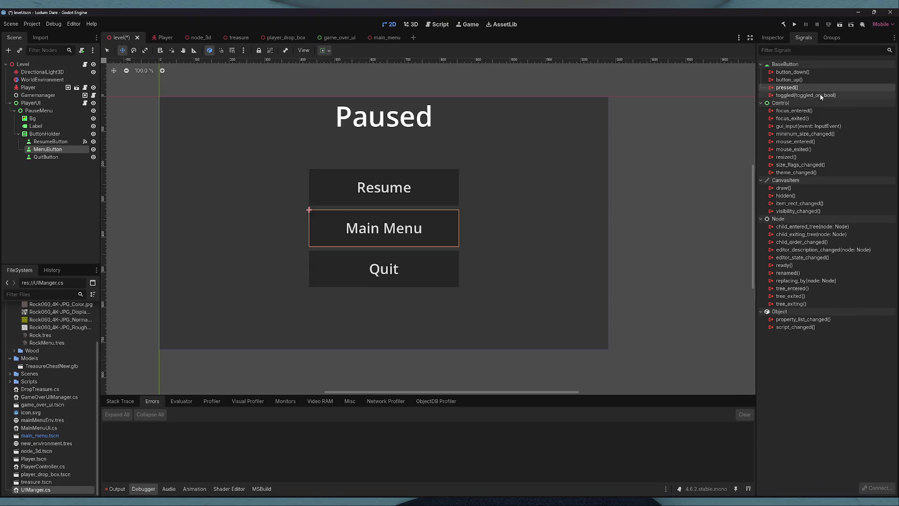
double_click(787, 88)
left_click(487, 265)
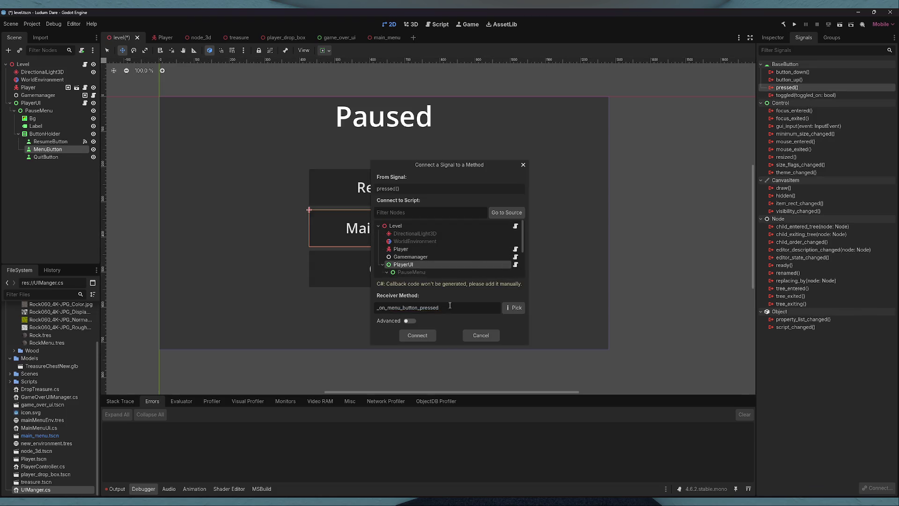
left_click(515, 308)
double_click(423, 188)
left_click(406, 333)
- Connect QuitButton's pressed signal to OnQuitButtonPressed, replacing a mistaken Gamemanager connection
left_click(64, 158)
double_click(787, 88)
left_click(425, 260)
double_click(425, 260)
left_click(795, 95)
left_click(876, 488)
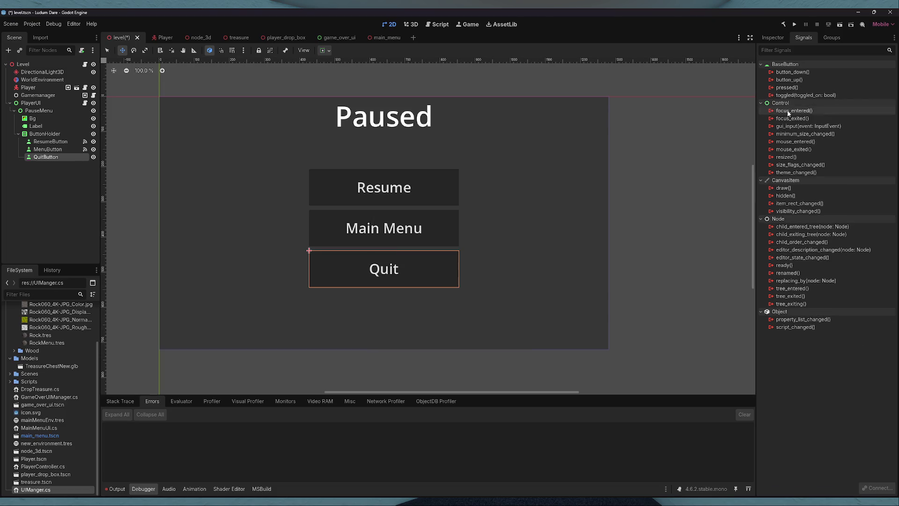
double_click(786, 87)
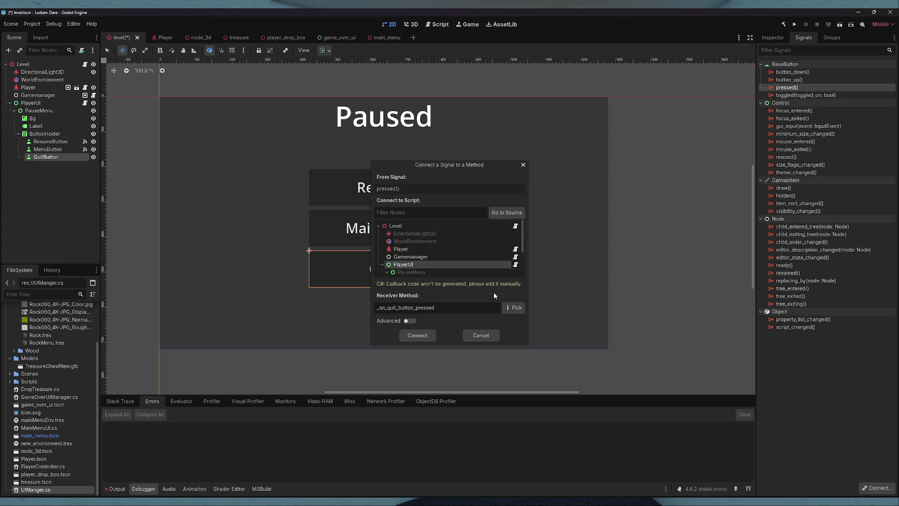
left_click(514, 308)
double_click(450, 194)
left_click(416, 335)
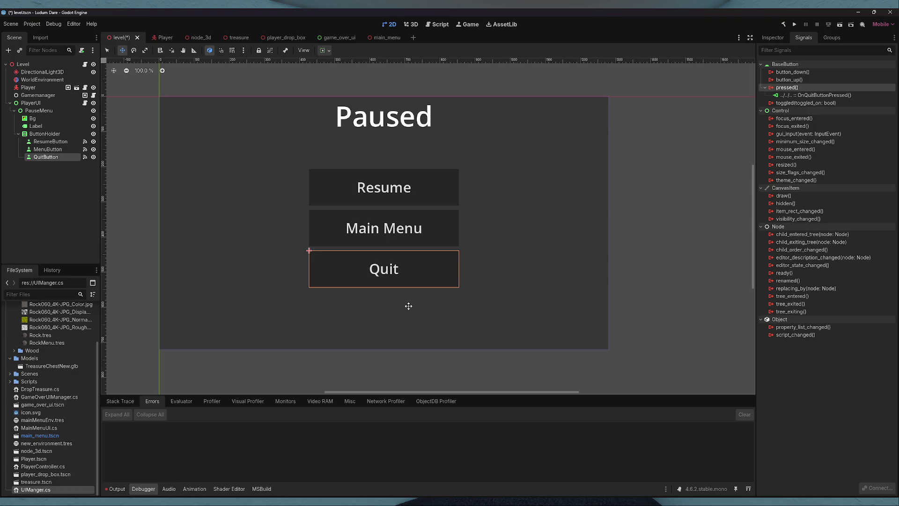
- Save the level scene and move the Paused heading lower on the menu
left_click(81, 212)
key("ctrl+s")
left_click(18, 134)
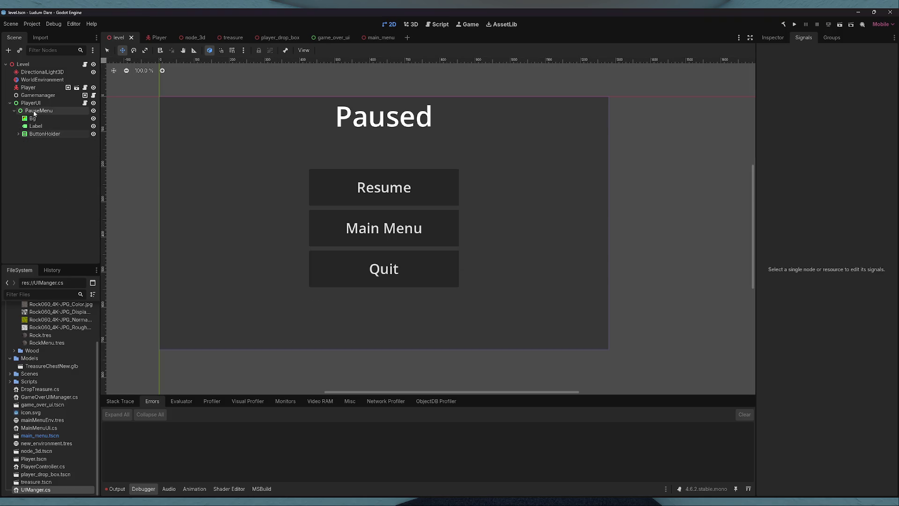
left_click(36, 126)
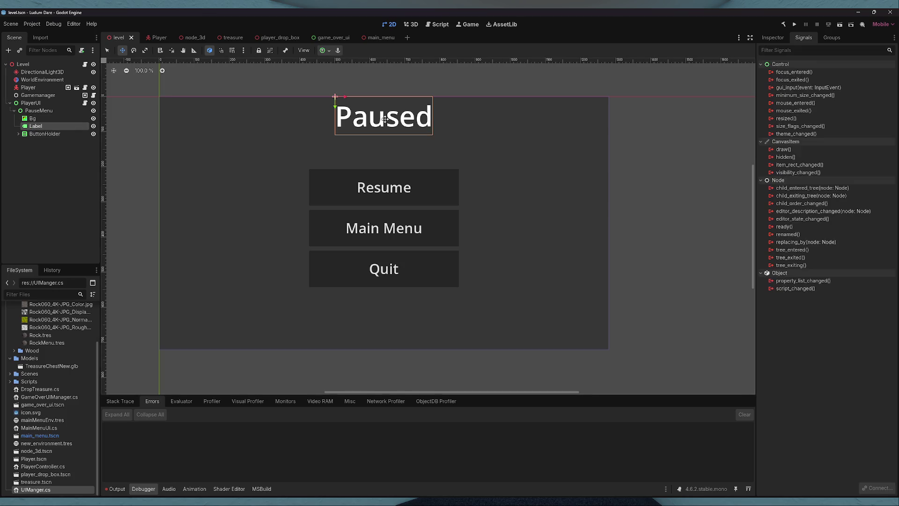
mouse_move(385, 116)
left_mouse_down()
mouse_move(385, 142)
mouse_move(386, 133)
left_mouse_up()
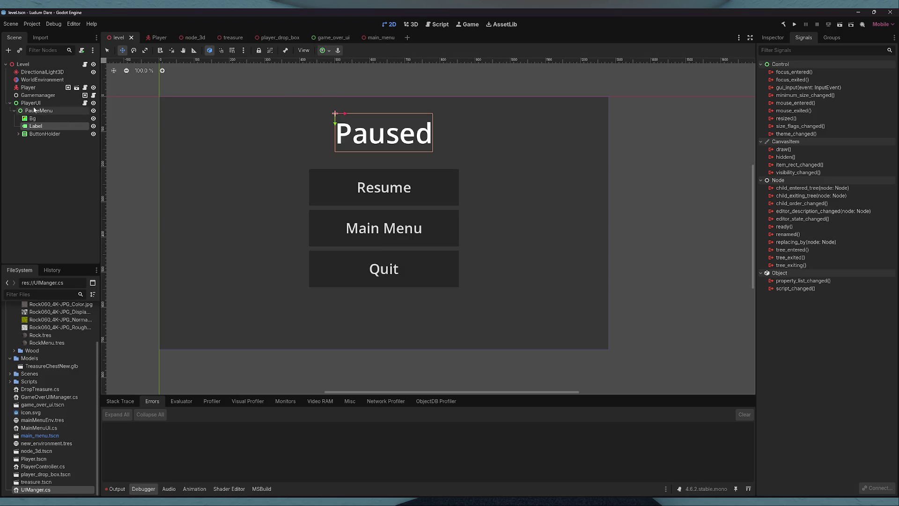
left_click(14, 111)
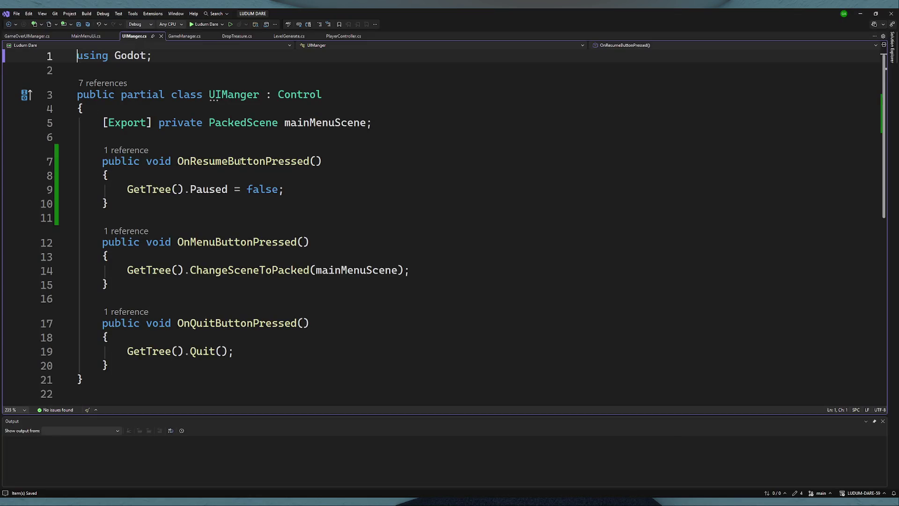
- Duplicate the mainMenuScene export line into an exported Control field named pausedMenu
left_click(420, 122)
key("Return")
key("Return")
type("[]")
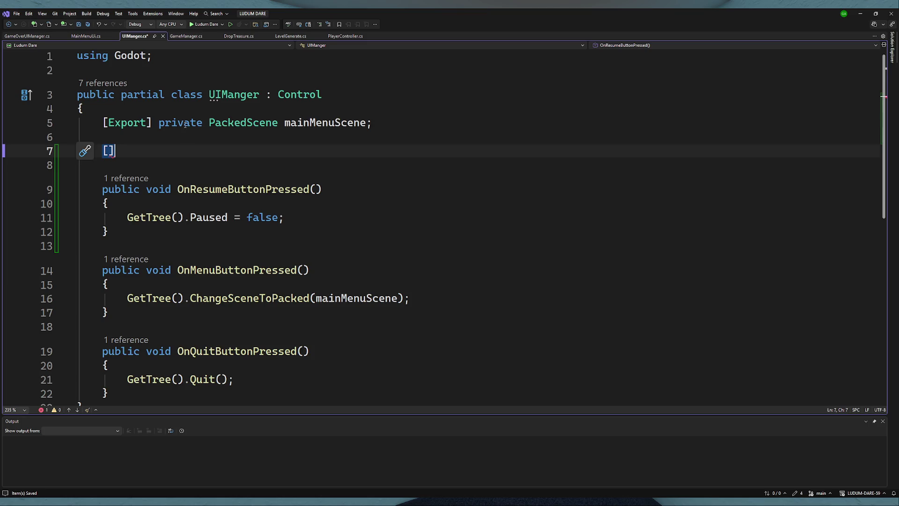
double_click(184, 124)
left_click(375, 123)
key("ctrl+d")
left_click_drag(117, 165, 37, 159)
key("BackSpace")
key("BackSpace")
double_click(217, 137)
type("Control mainMenuScene;")
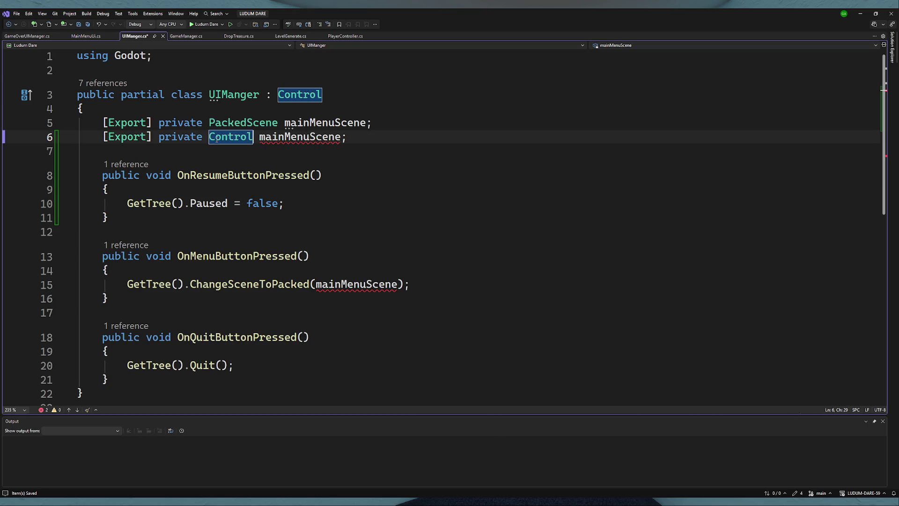
triple_click(295, 137)
double_click(297, 137)
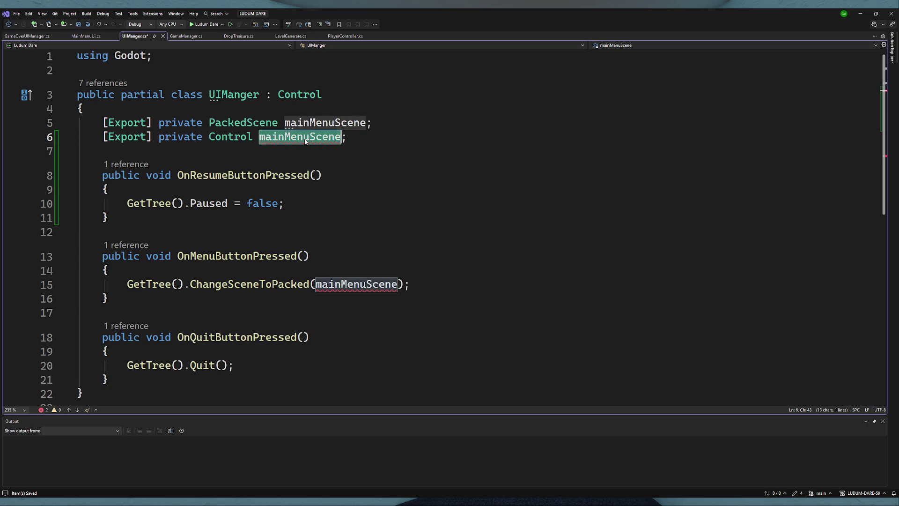
type("pausedM")
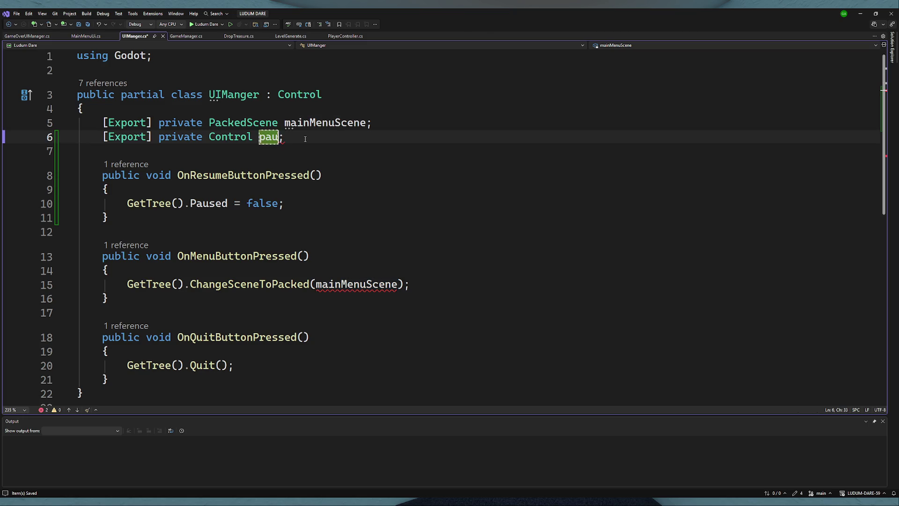
type("enu")
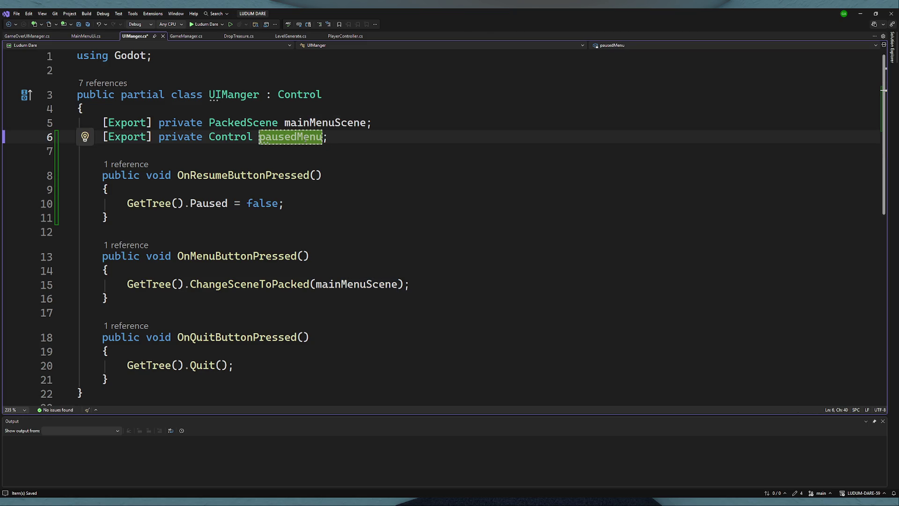
- Add an override _Ready() method that calls pausedMenu.Hide();
left_click(181, 148)
key("Return")
key("Return")
key("Up")
type("override rea")
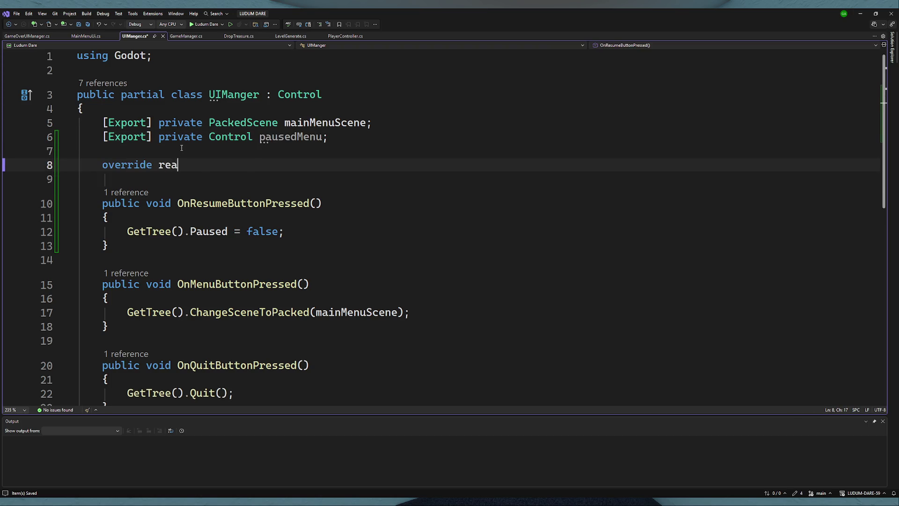
key("Tab")
type("pausedMenu.Hidden")
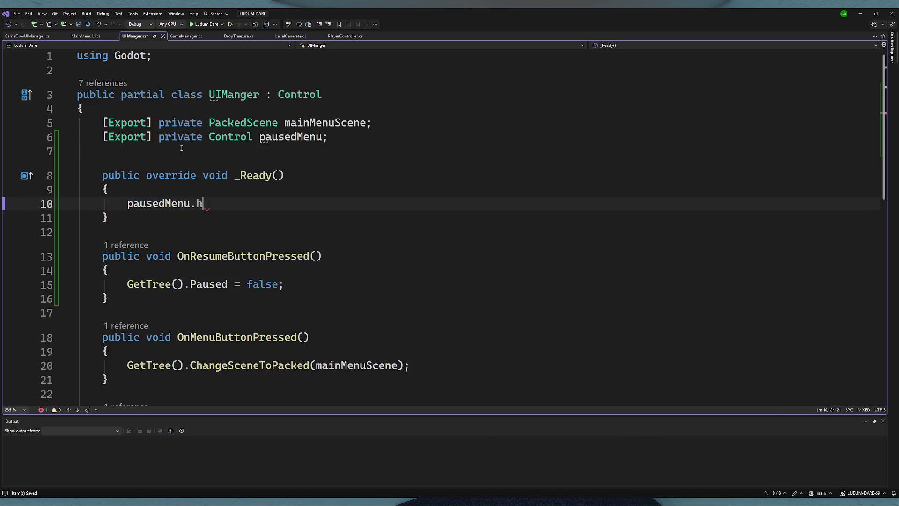
key("ctrl+BackSpace")
type("h")
key("BackSpace")
type("Hide")
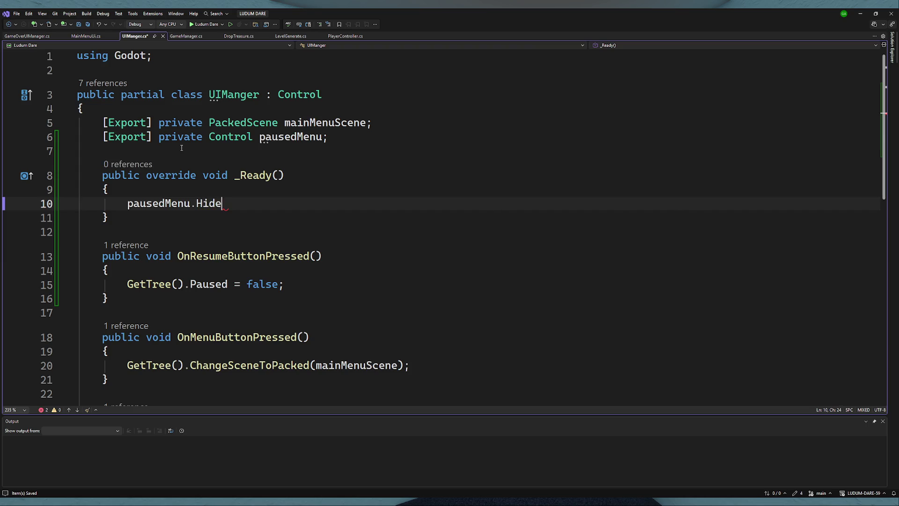
type("();")
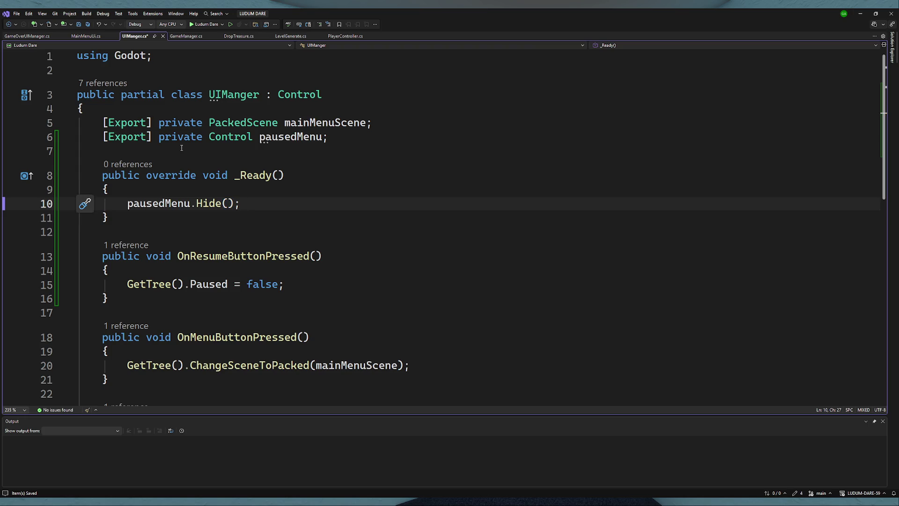
- Select the pausedMenu.Hide() line to reuse it in the resume handler
left_click_drag(234, 203, 134, 203)
left_click(240, 203)
left_click(129, 211, "shift")
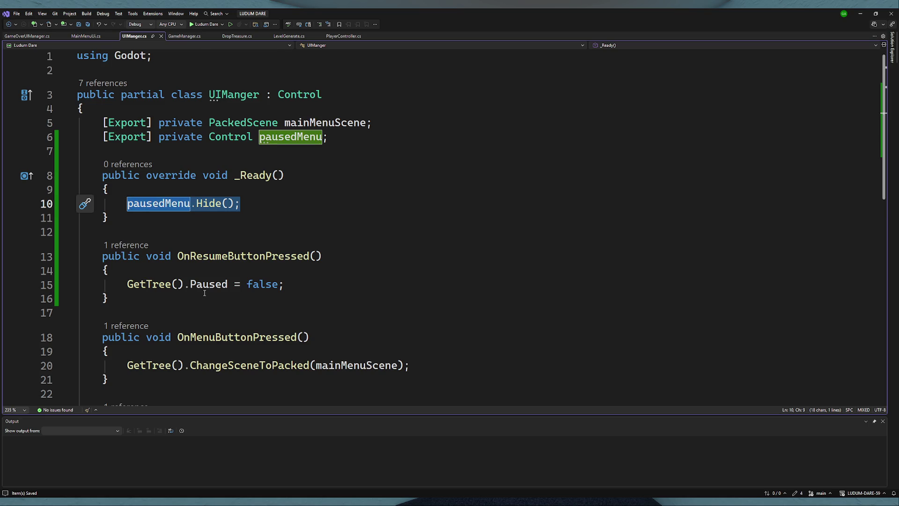
scroll(205, 293, "down", 3)
scroll(301, 186, "up", 1)
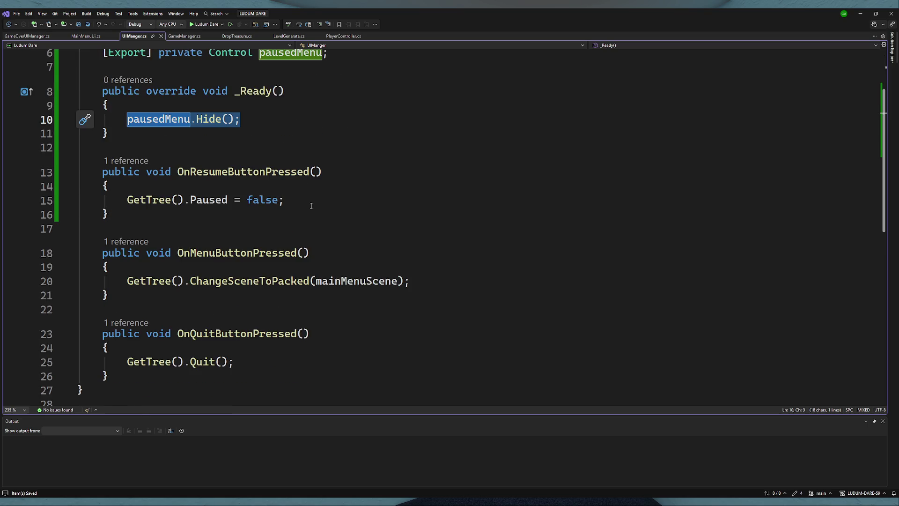
left_click(301, 204)
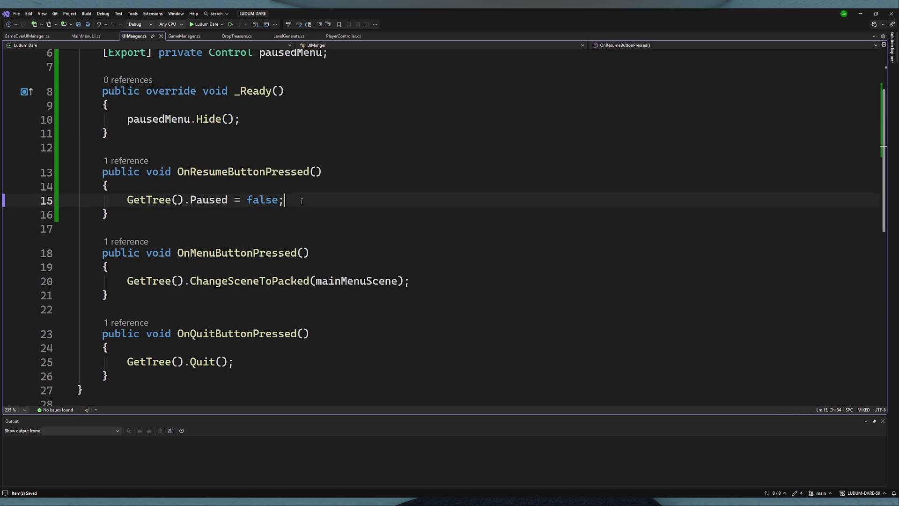
- Paste the hide call into the resume handler, then remove it again
key("Return")
type("pausedMenu.Hide();")
mouse_move(255, 216)
left_mouse_down()
mouse_move(105, 214)
mouse_move(127, 214)
left_mouse_up()
key("BackSpace")
- Declare a new method public void SetPaused(bool setPaused) below the resume handler
left_click(124, 231)
key("Return")
key("Return")
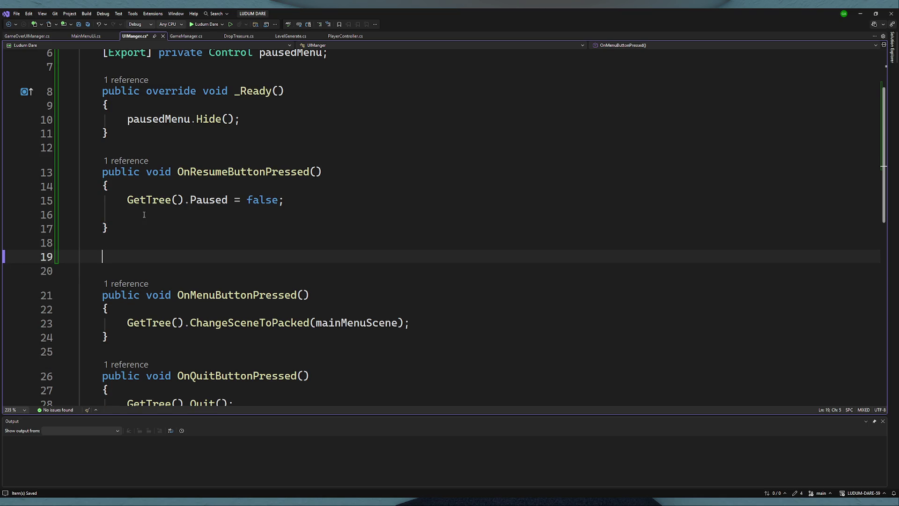
type("public ")
type("void")
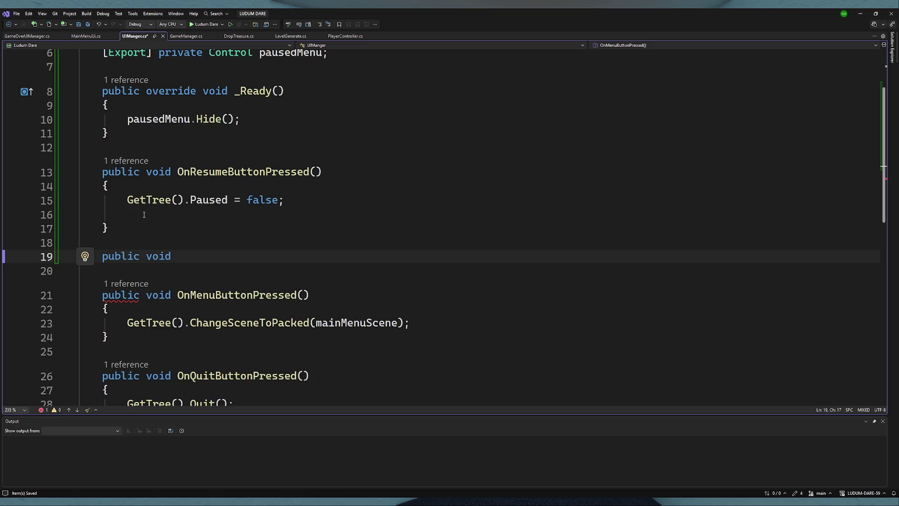
type("SetPaused")
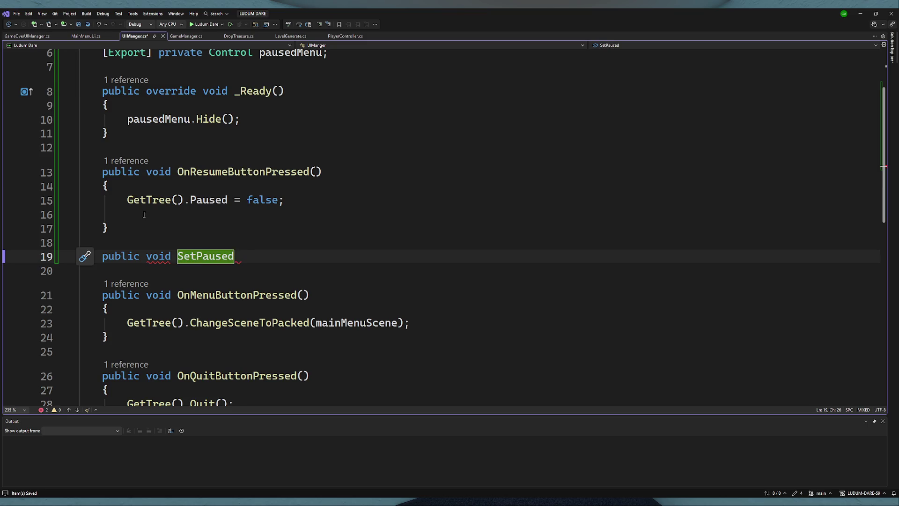
type("() {")
key("Return")
left_click(240, 267)
type("bool ")
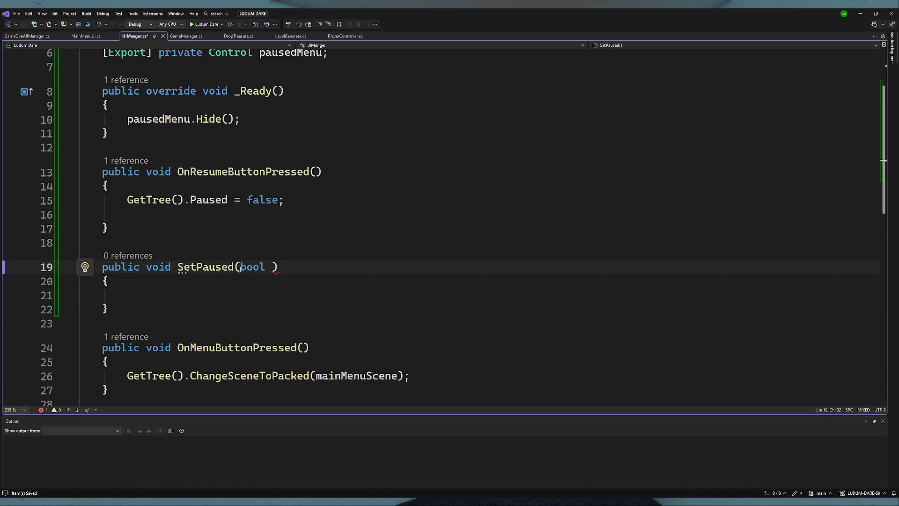
type("setP")
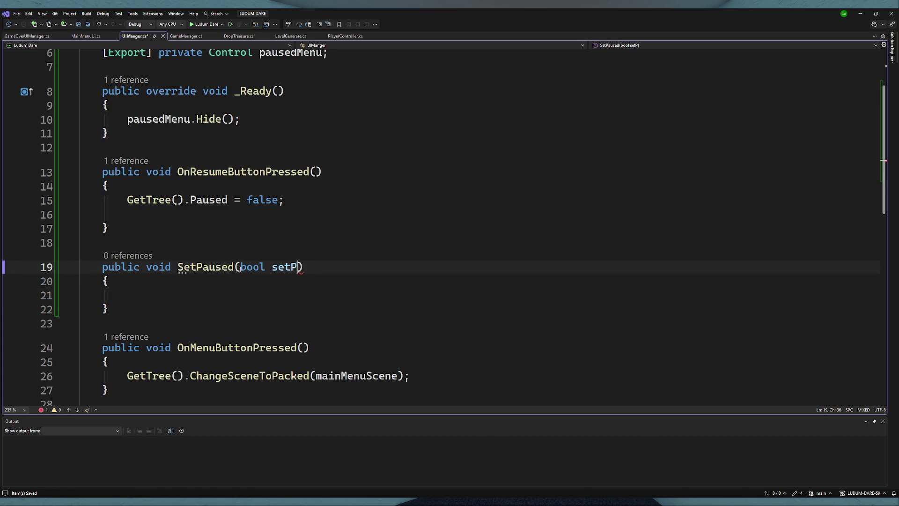
type("aused")
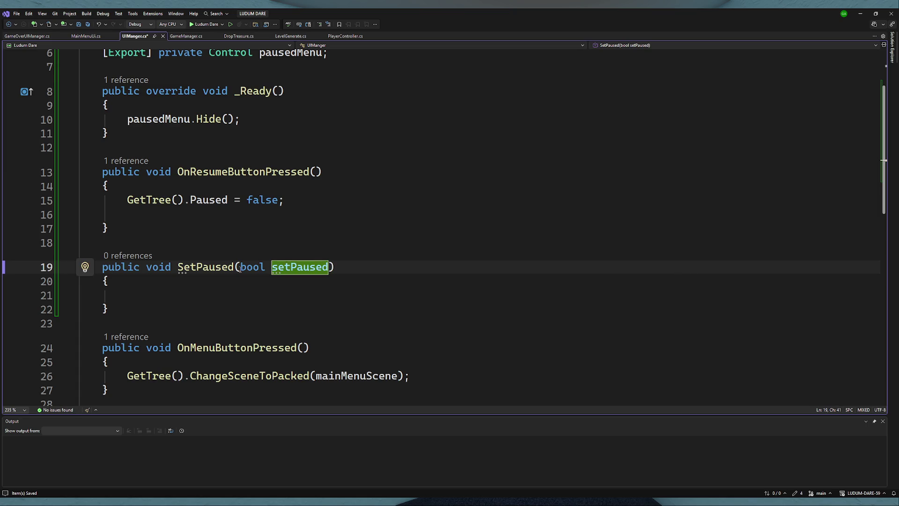
- Fill SetPaused's body with GetTree().Paused = setPaused; and save the script
left_click(210, 302)
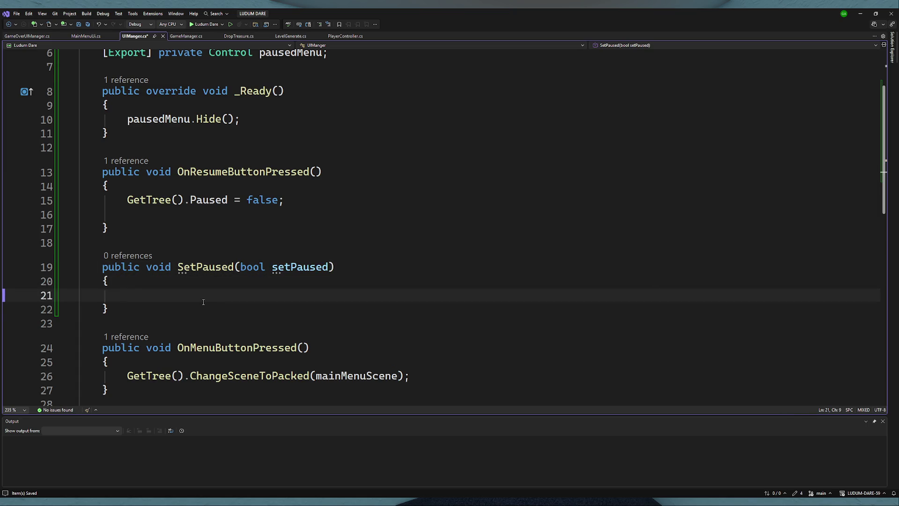
type("setPaused")
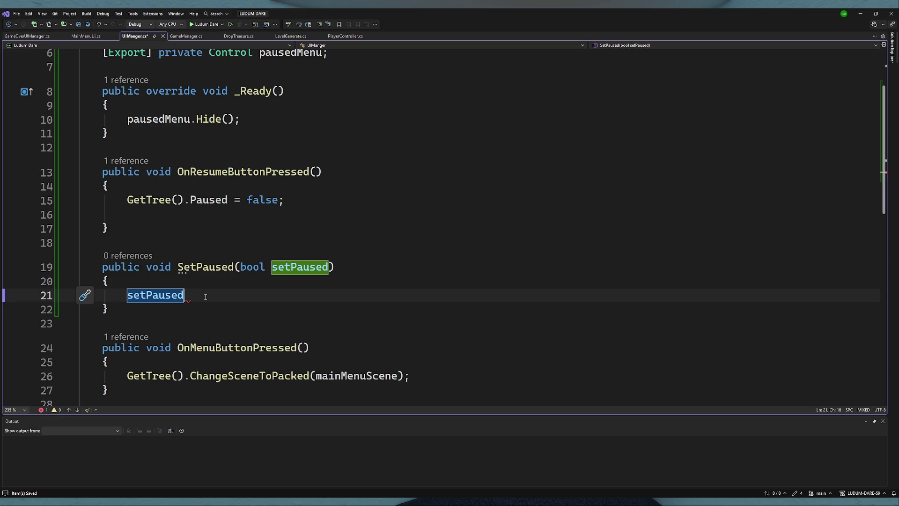
type(".")
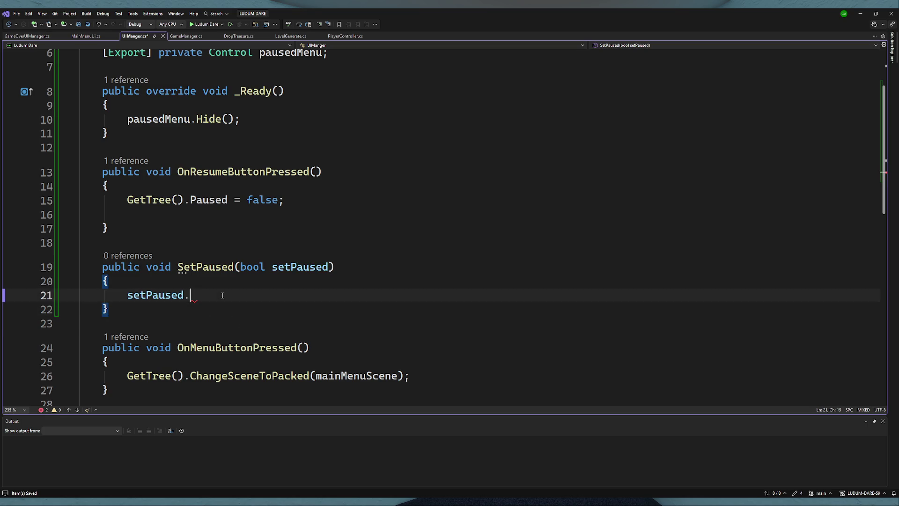
key("BackSpace")
left_click_drag(228, 200, 120, 201)
key("ctrl+c")
left_click(127, 295)
key("ctrl+v")
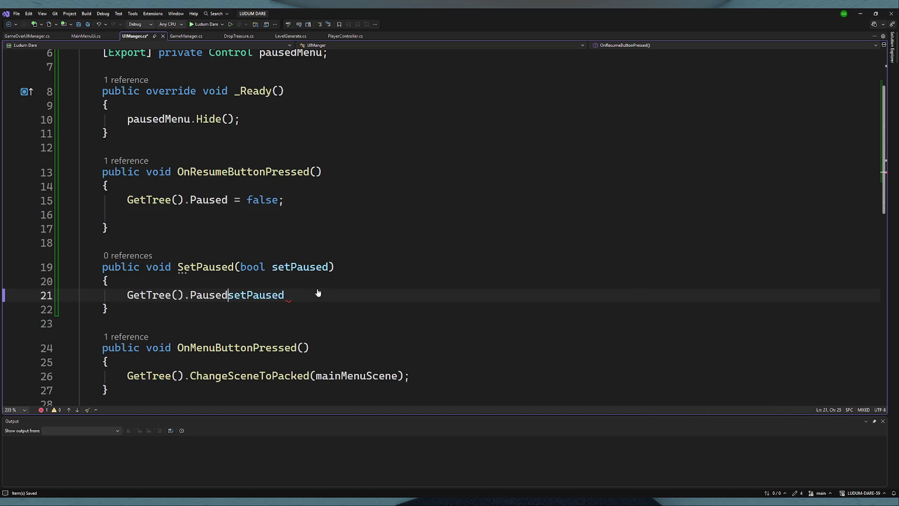
type("=")
key("End")
type(";")
key("ctrl+s")
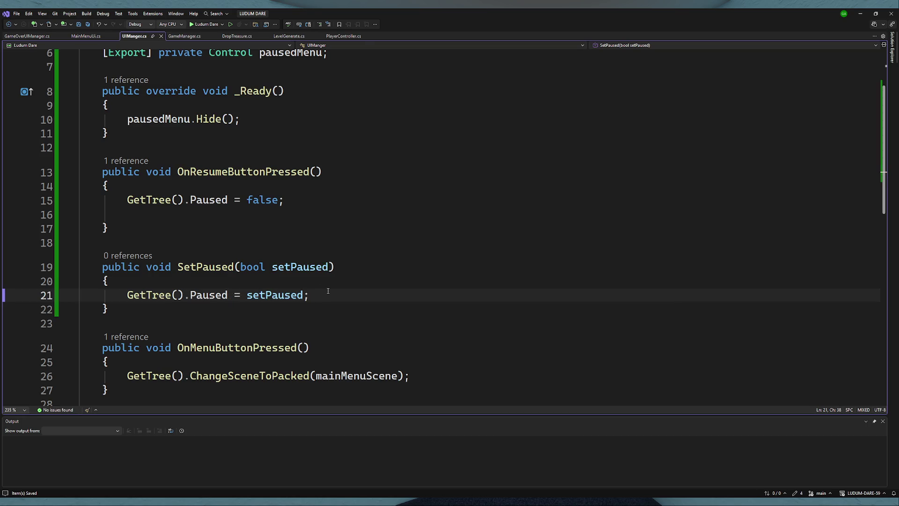
- Open a new line inside SetPaused below the pause assignment
left_click_drag(275, 114, 128, 120)
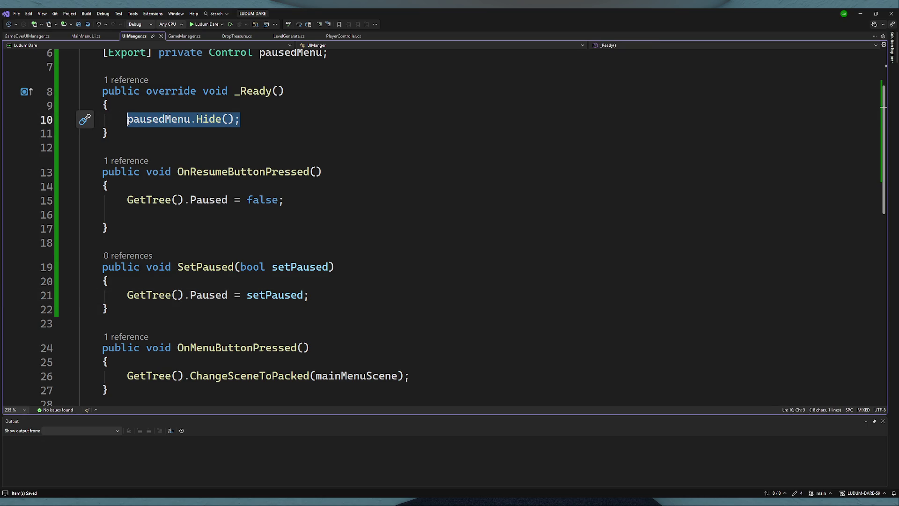
left_click(326, 296)
key("Return")
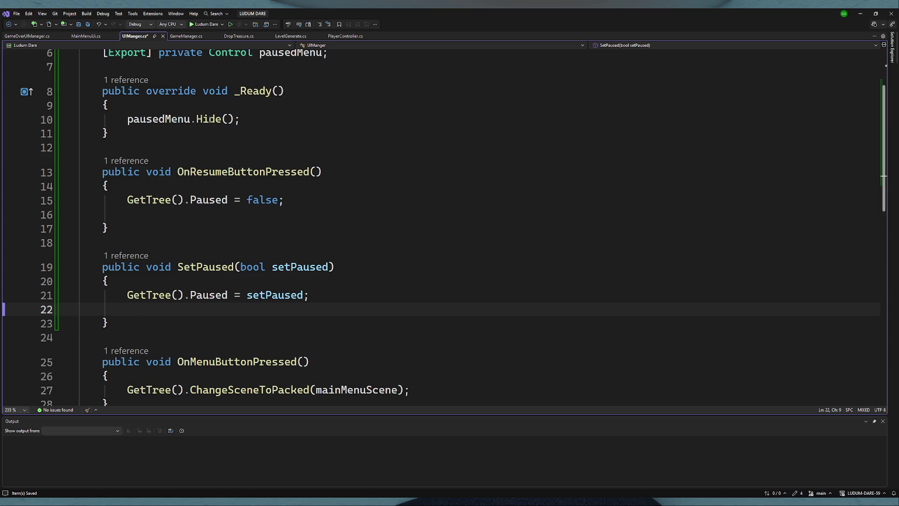
- Add pausedMenu.Visible = setPaused; to SetPaused and save UIManger.cs
type("pausedMenu.")
type("vis")
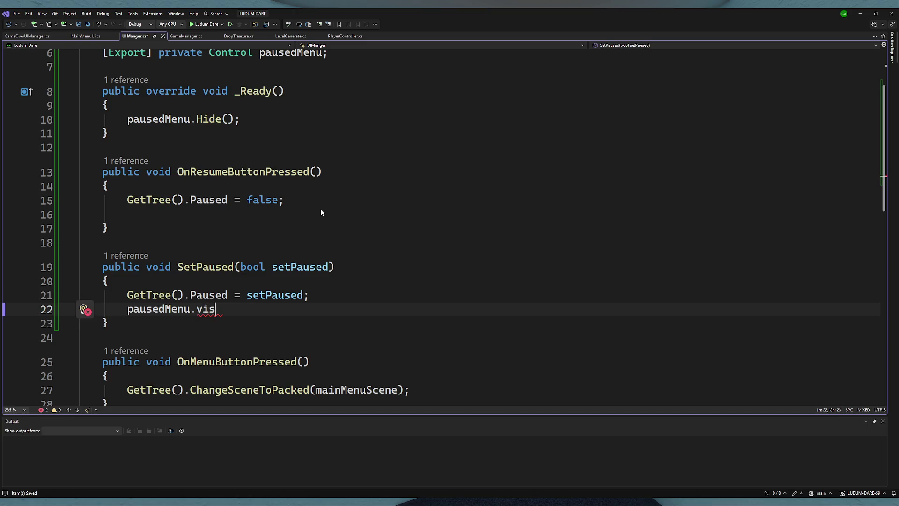
key("Tab")
type("= setPaused")
type("?")
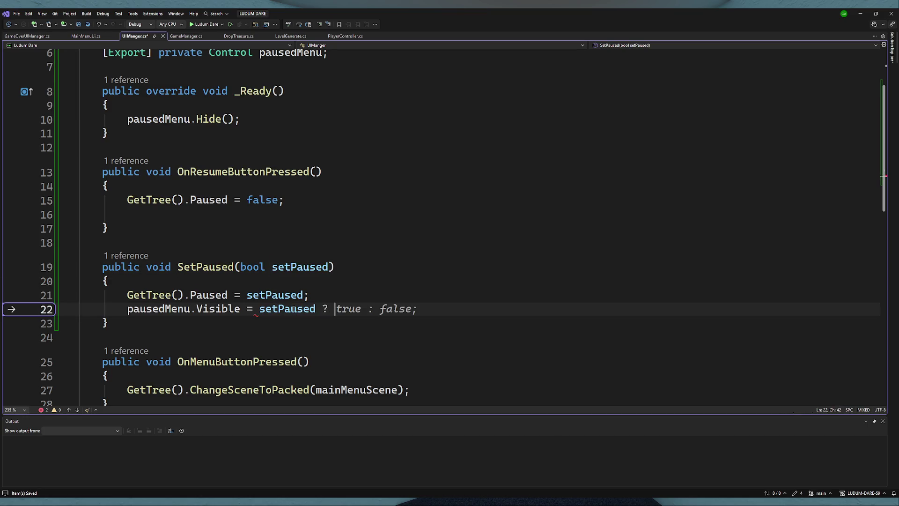
key("Tab")
left_click_drag(323, 309, 415, 309)
key("BackSpace")
key("BackSpace")
key("BackSpace")
type(";")
left_click(404, 329)
key("ctrl+s")
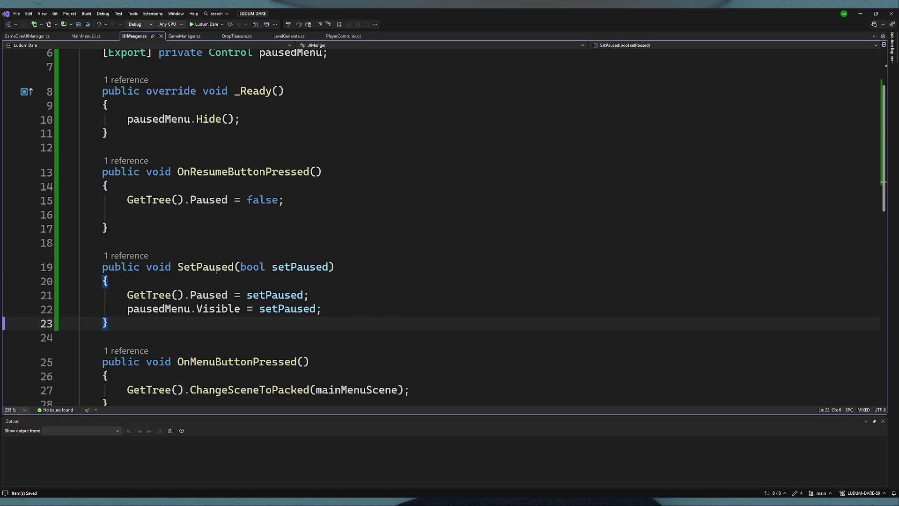
- Switch to PlayerController.cs and select the Escape branch's mouse-visibility line
double_click(205, 267)
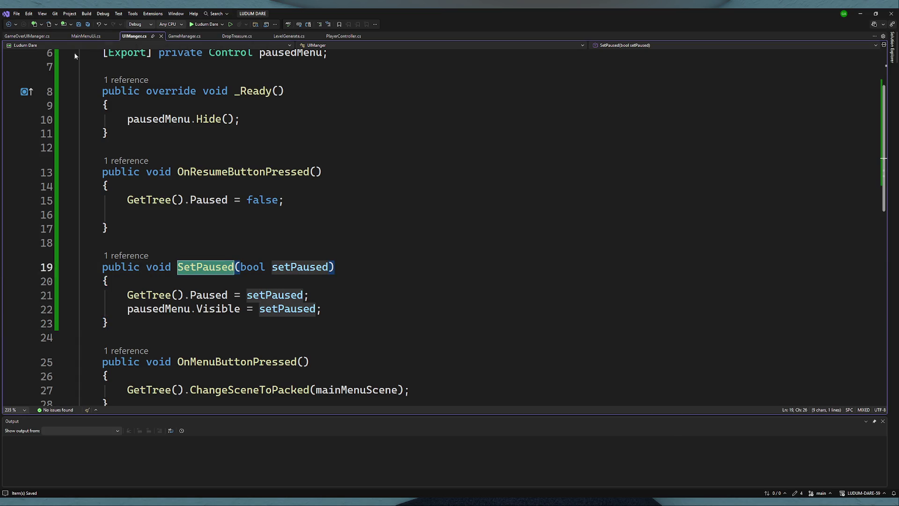
left_click(333, 308)
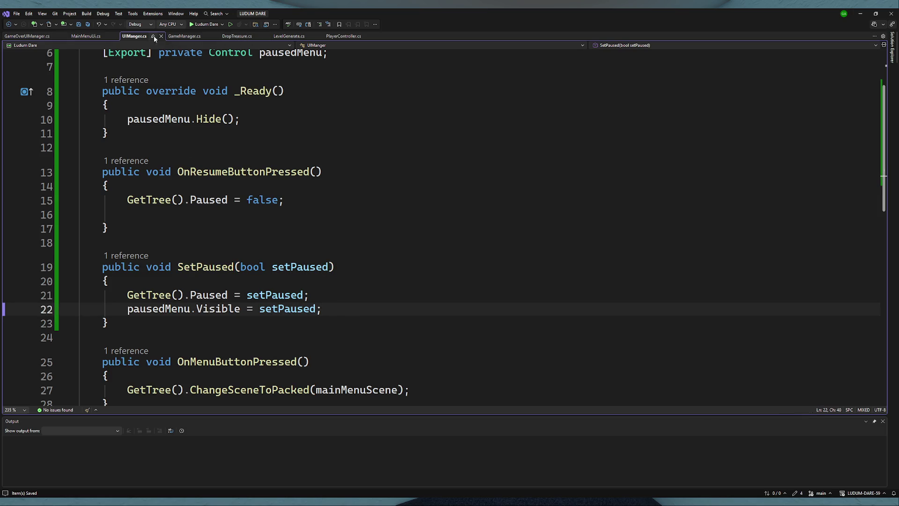
left_click(356, 36)
left_click_drag(440, 270, 152, 270)
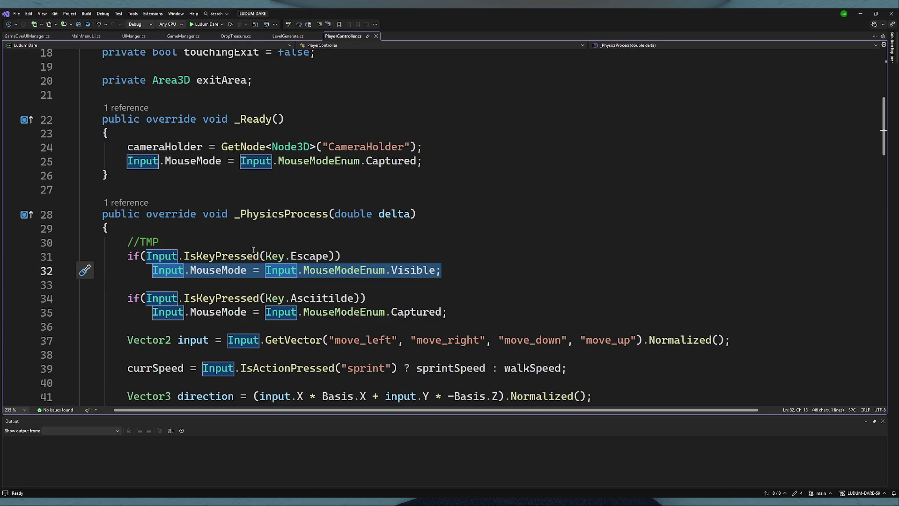